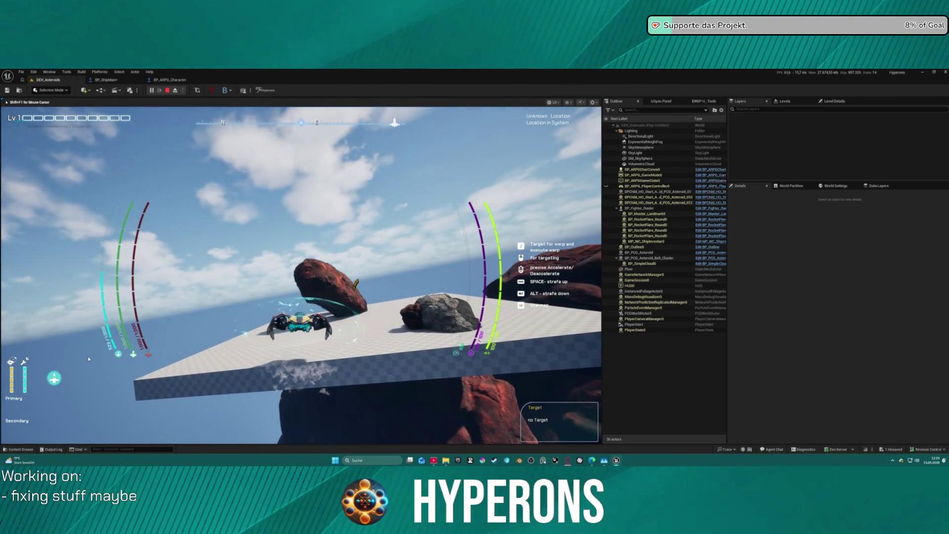
Stop the play test and open the BP_ARPG_Character blueprint.
key(Escape)
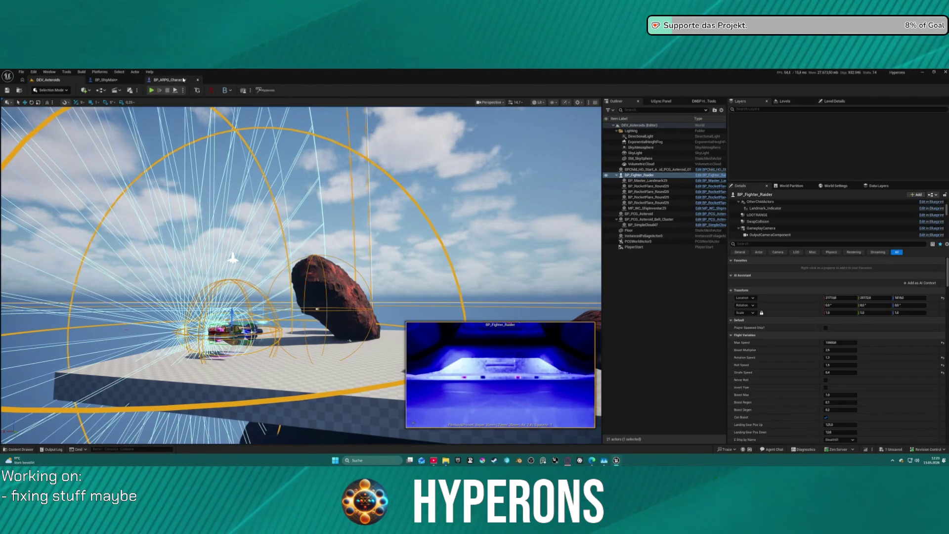
click(160, 82)
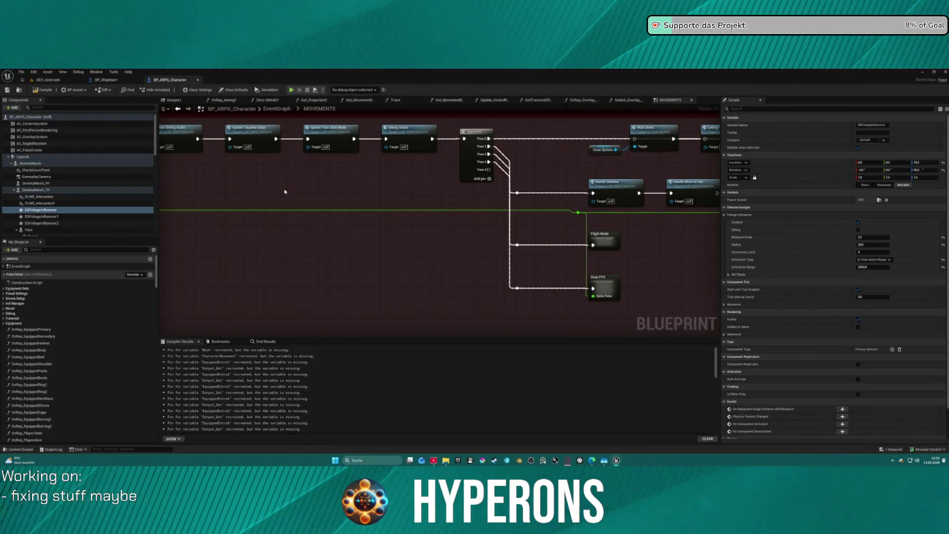
Set the character's foliage influencer Radius to 1500 and Activation Range to 4200.
drag(449, 173, 384, 234)
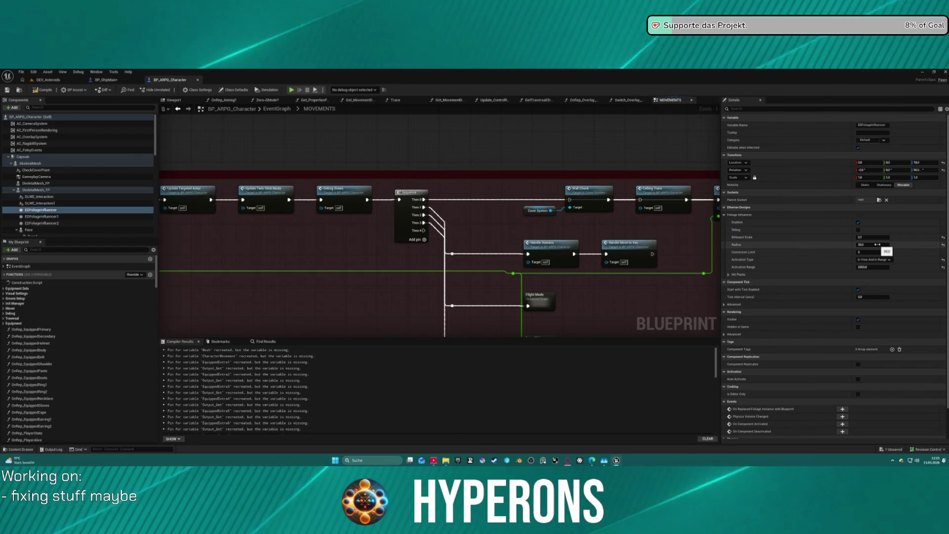
mouse_move(739, 245)
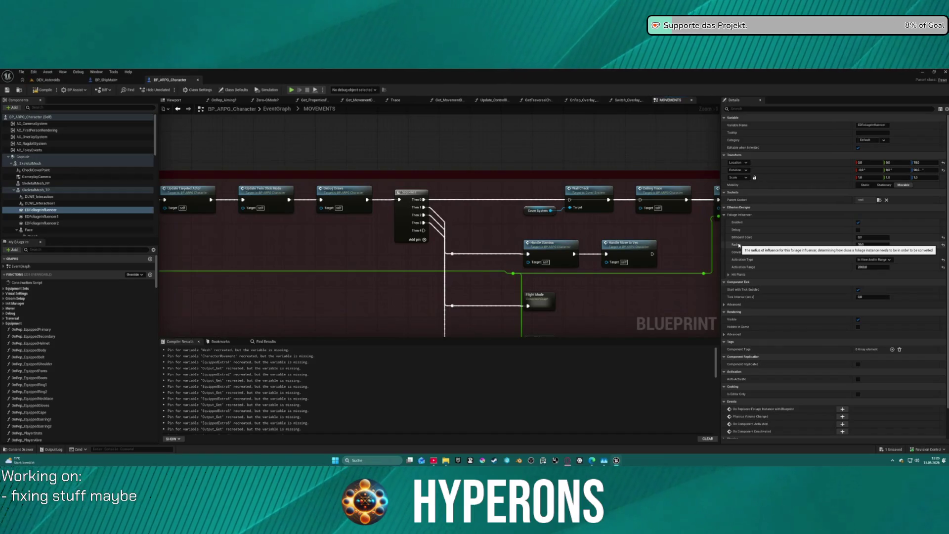
click(873, 244)
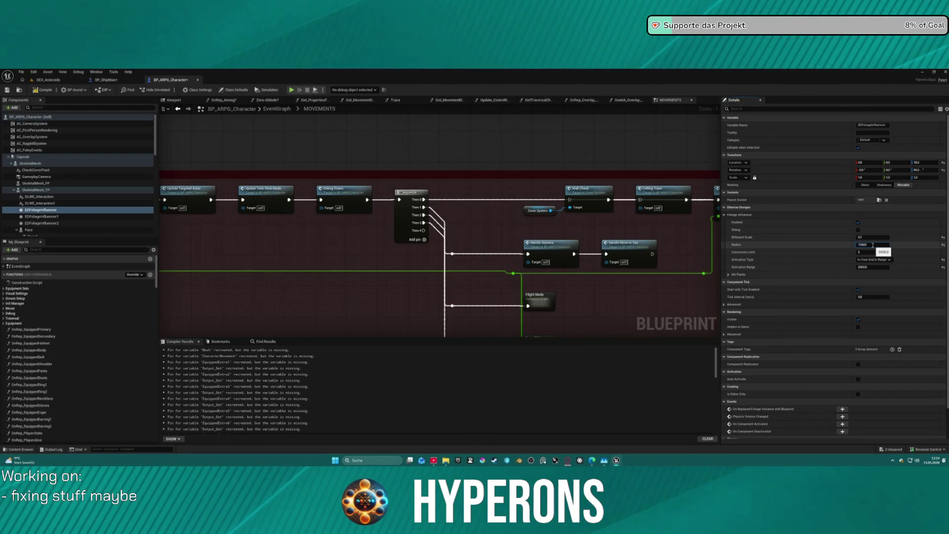
key(Return)
click(873, 267)
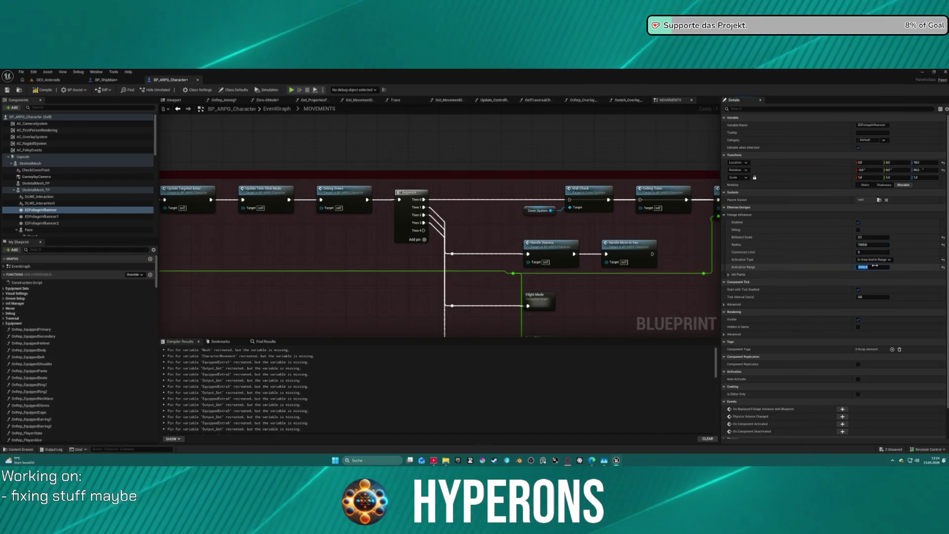
text(42)
key(Return)
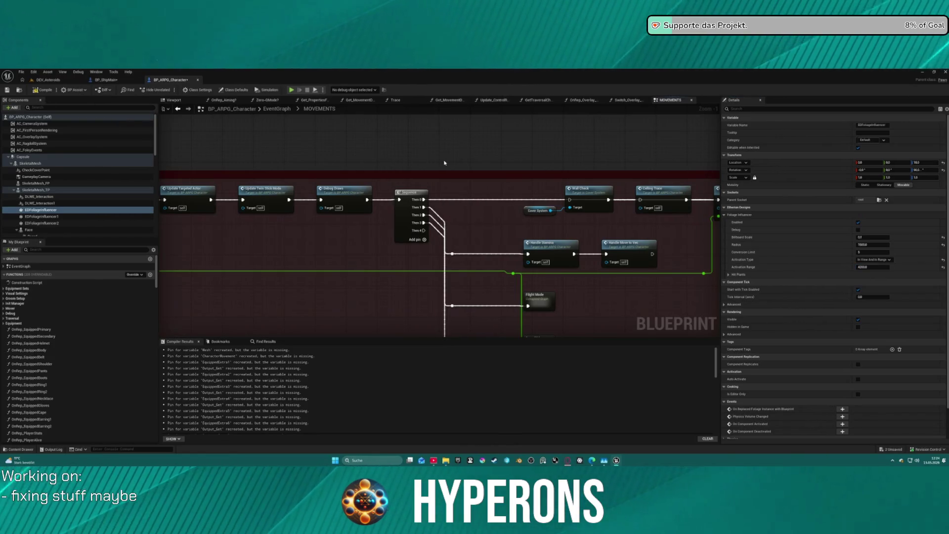
Undo the Radius and Activation Range edits, then switch to the BP_ShipMain blueprint.
key(ctrl+z)
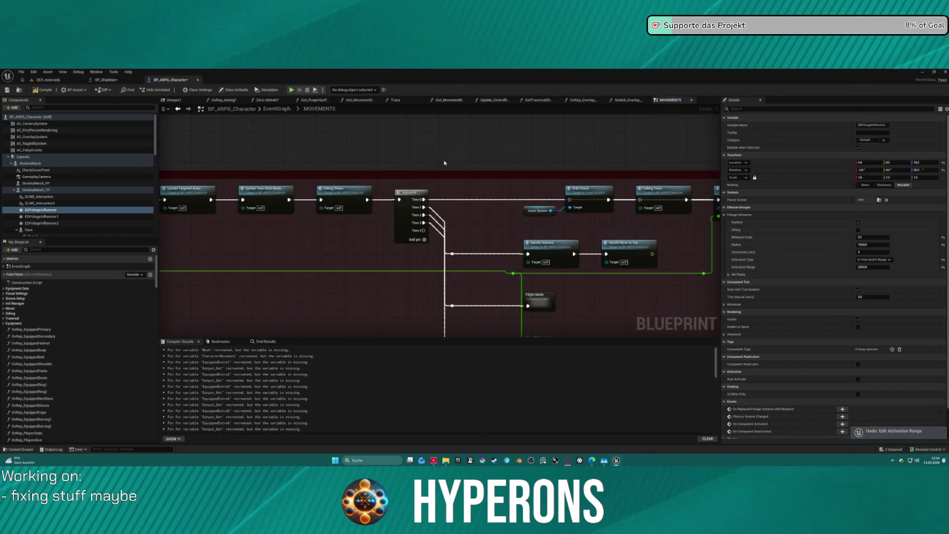
key(ctrl+z)
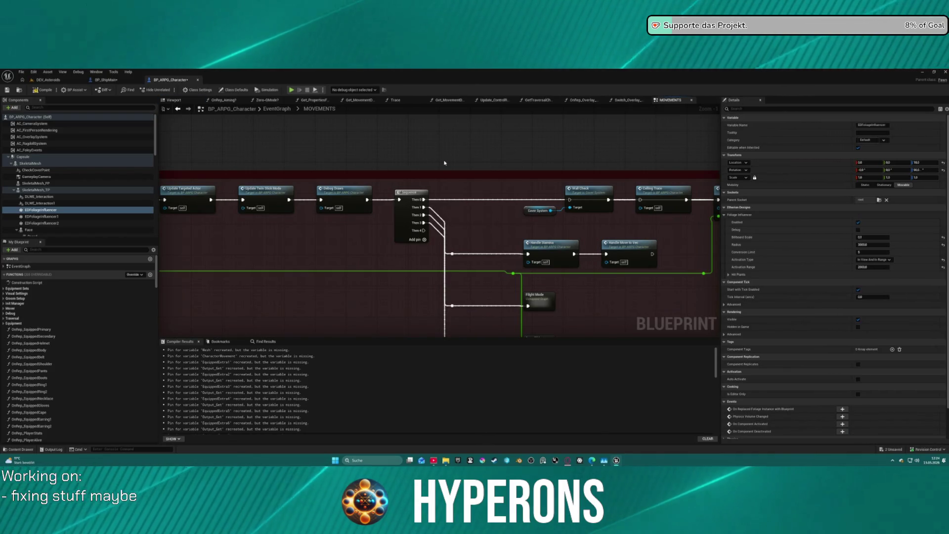
key(ctrl+z)
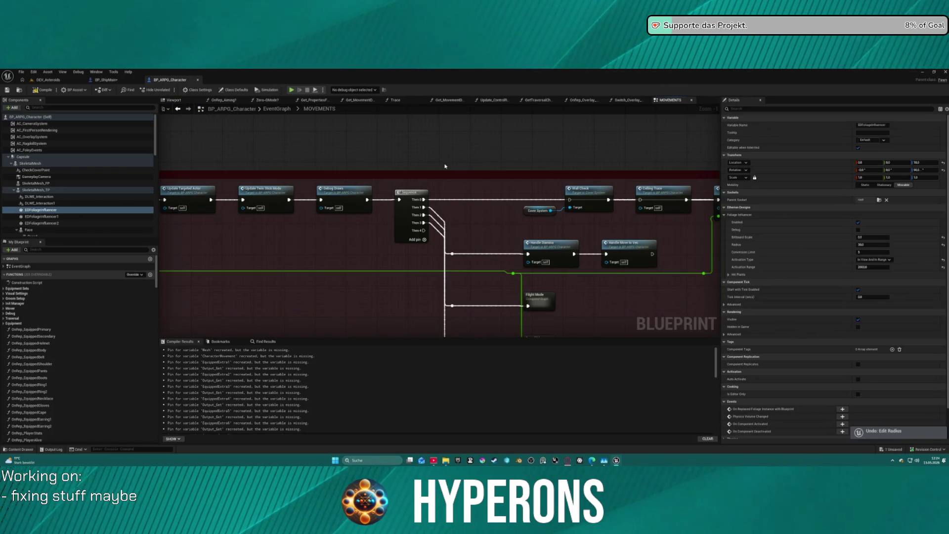
click(103, 80)
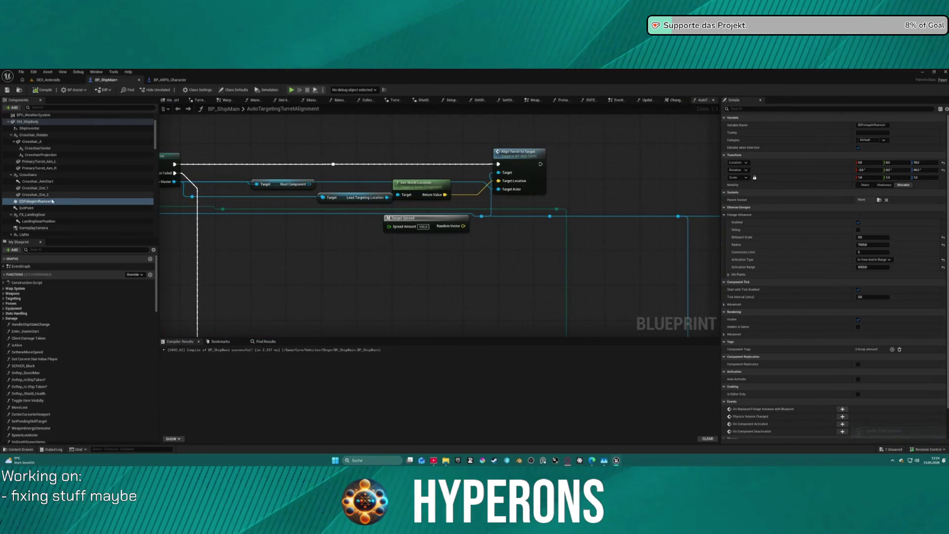
Set BP_ShipMain's foliage influencer Radius to 10200, then compile with F7 to launch the preview.
click(873, 245)
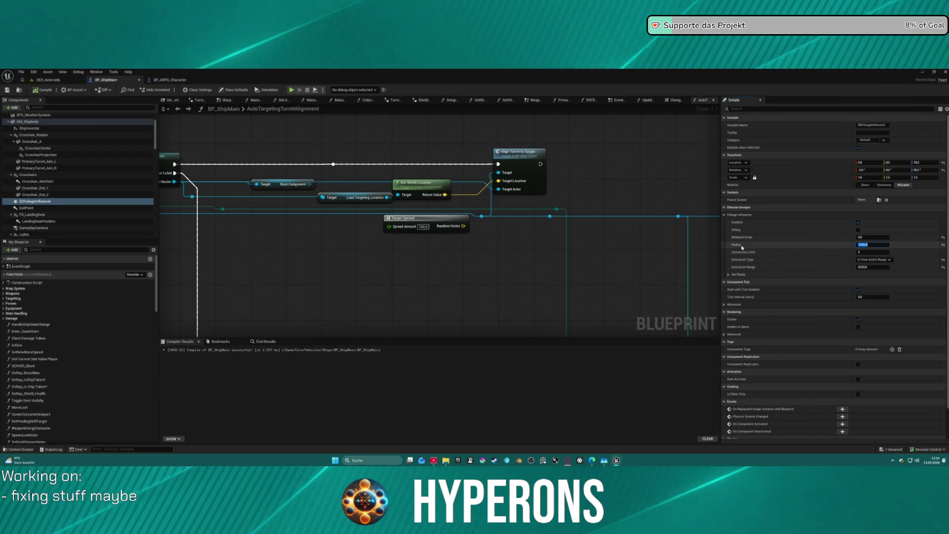
mouse_move(739, 248)
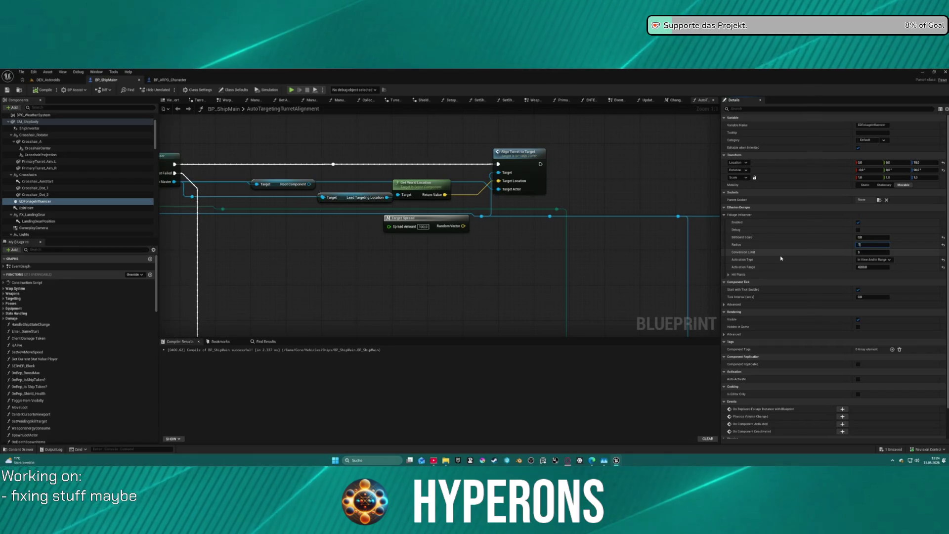
text(10)
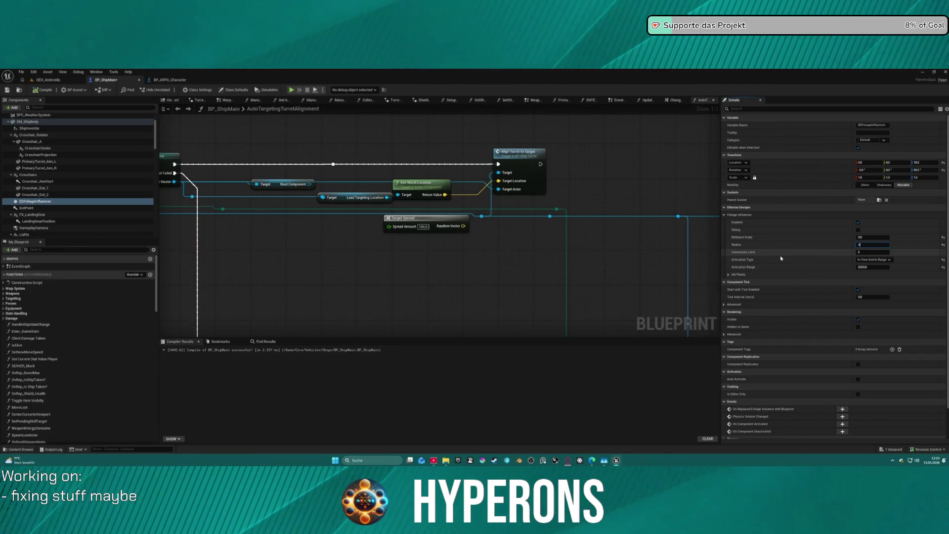
text(200)
key(Return)
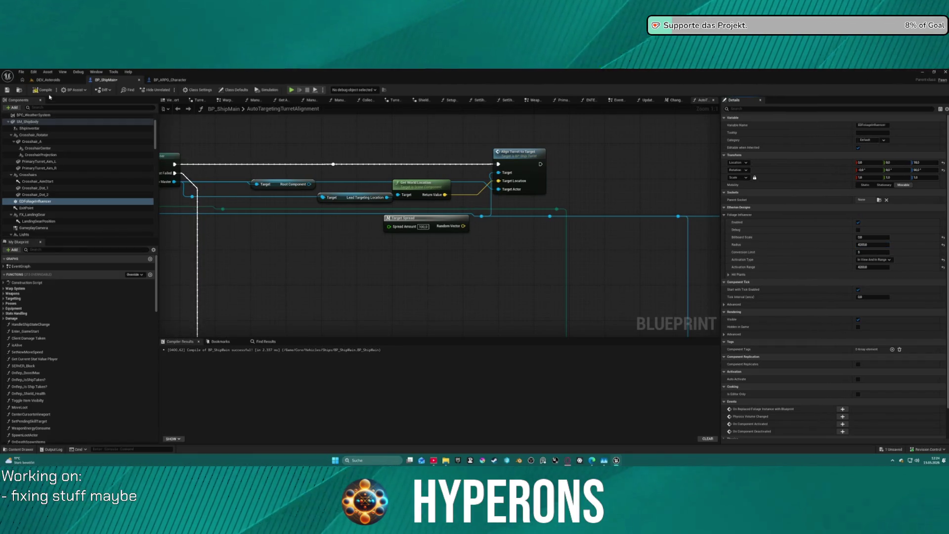
key(F7)
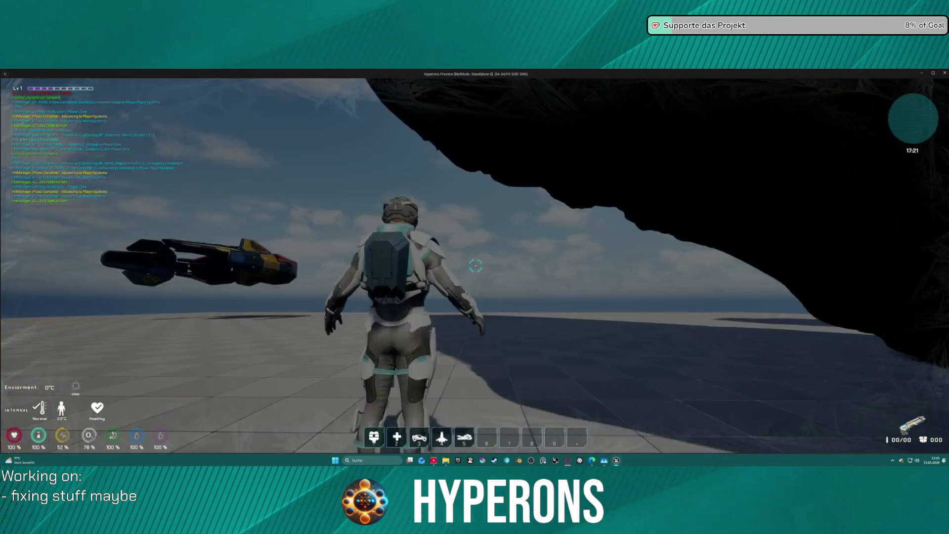
Walk the character to the ship, board it with F and fly over the test cube.
key(w)
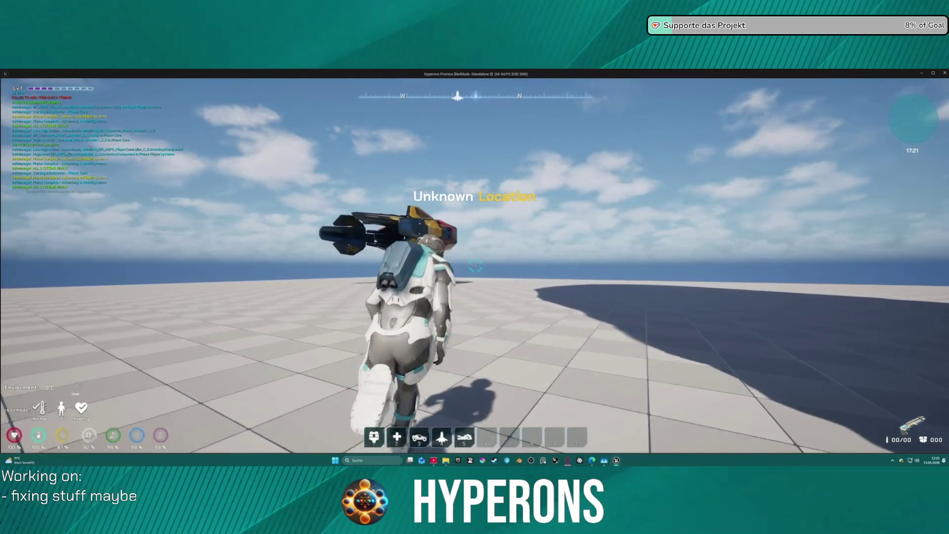
key(w)
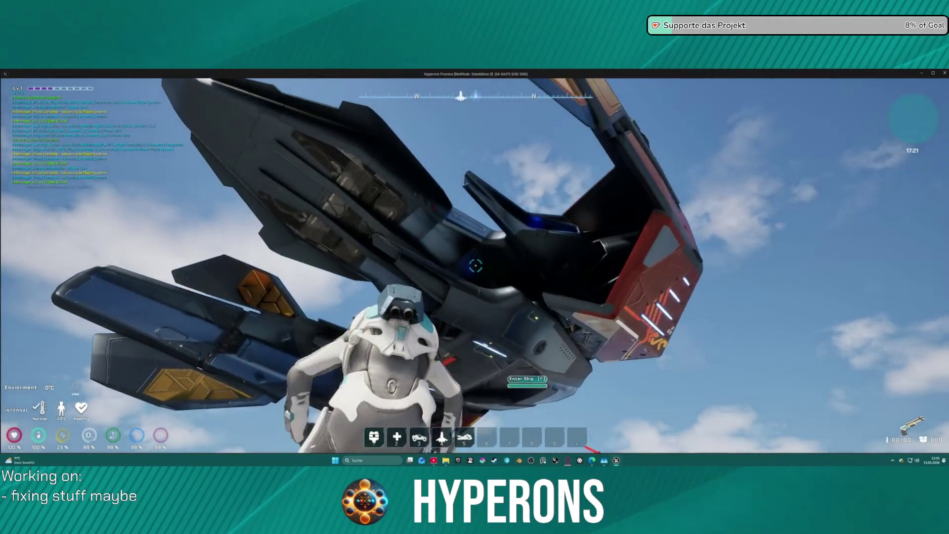
key(f)
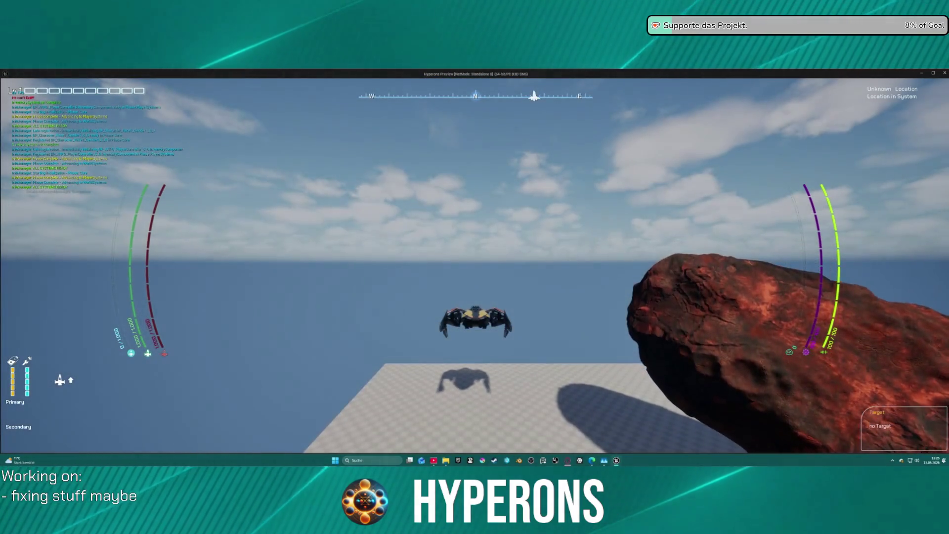
key(w)
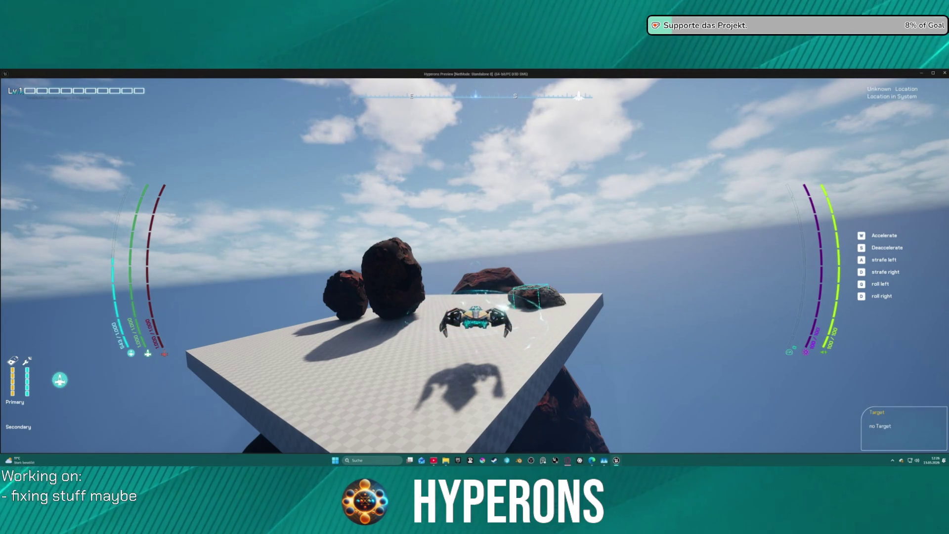
End the preview and return to DEV_Asteroids with the content assets shown.
key(Escape)
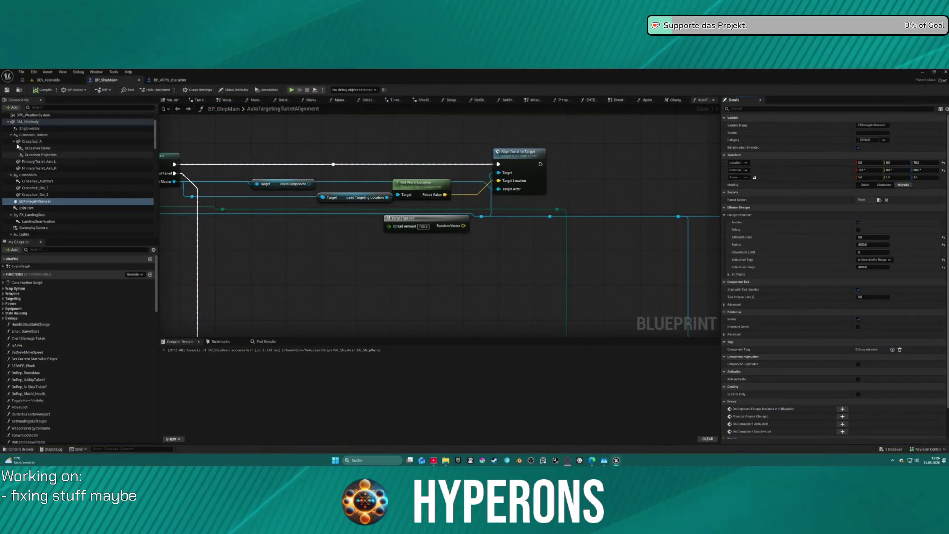
click(31, 80)
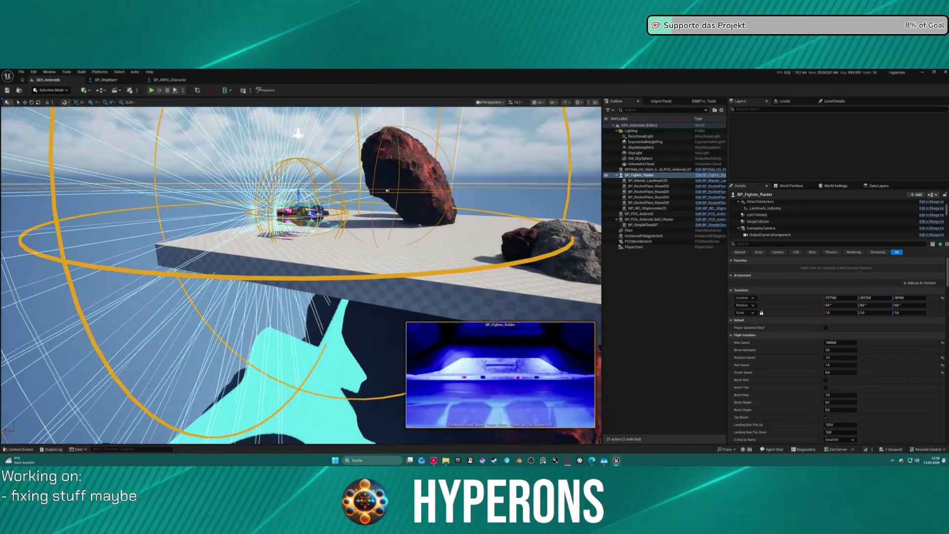
key(ctrl+space)
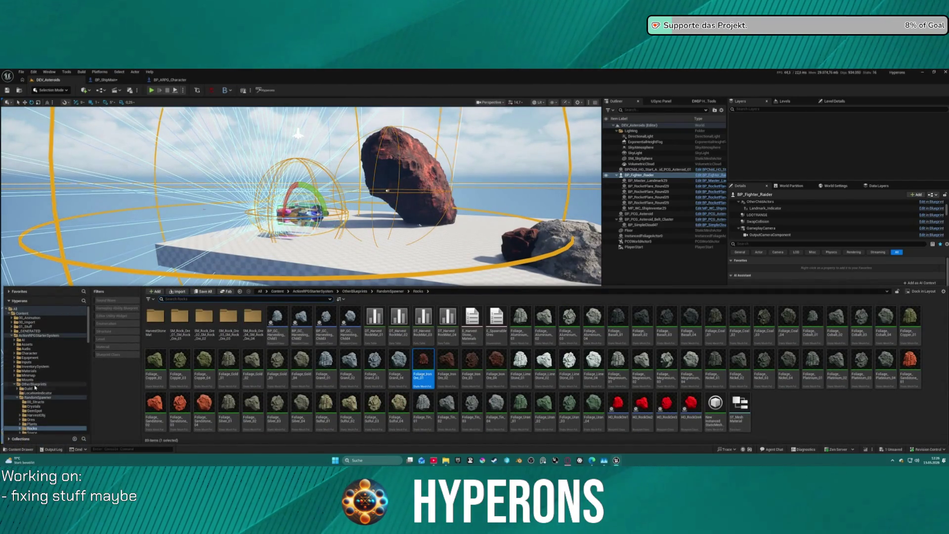
Browse Core > Actors > Foliage > BananaLeafBush > Meshes in the Content Browser.
scroll(41, 389, down, 10)
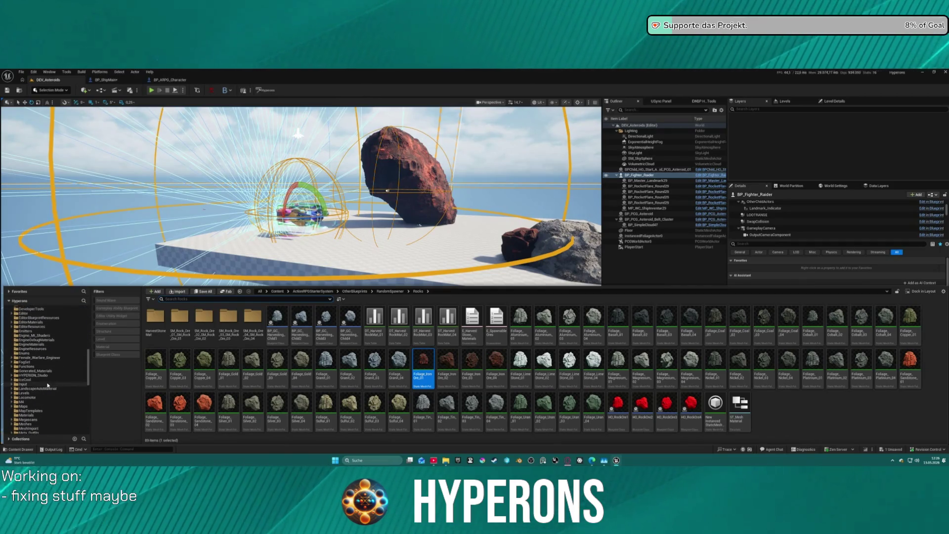
scroll(27, 339, up, 1)
click(27, 340)
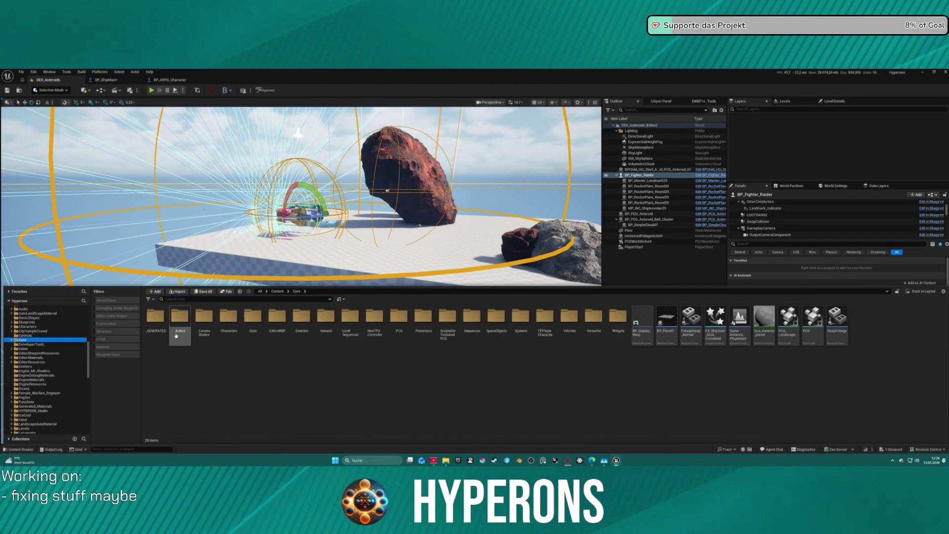
double_click(179, 316)
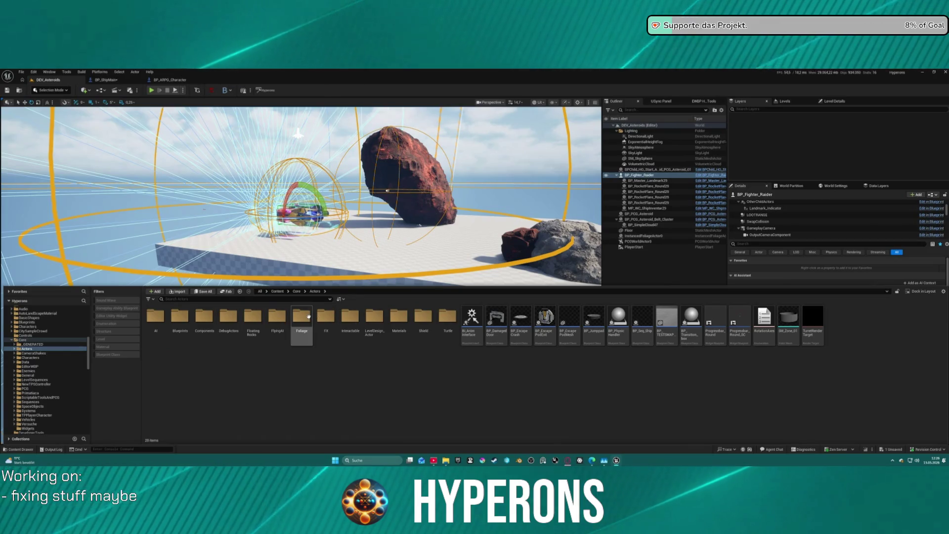
double_click(301, 317)
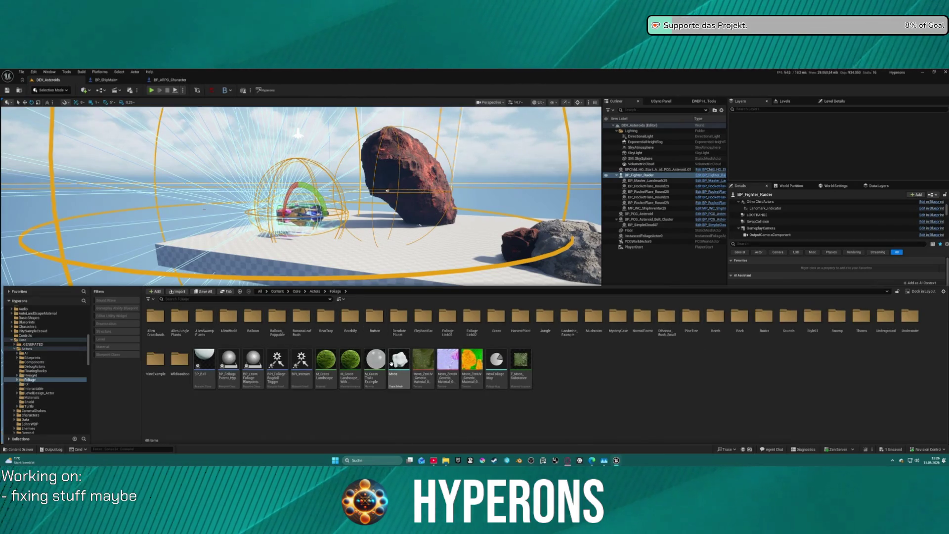
double_click(302, 316)
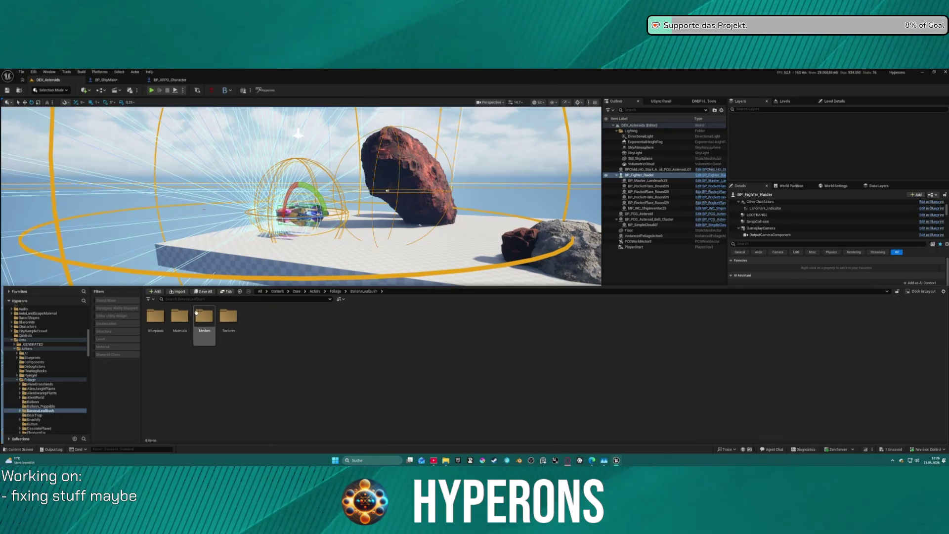
double_click(212, 317)
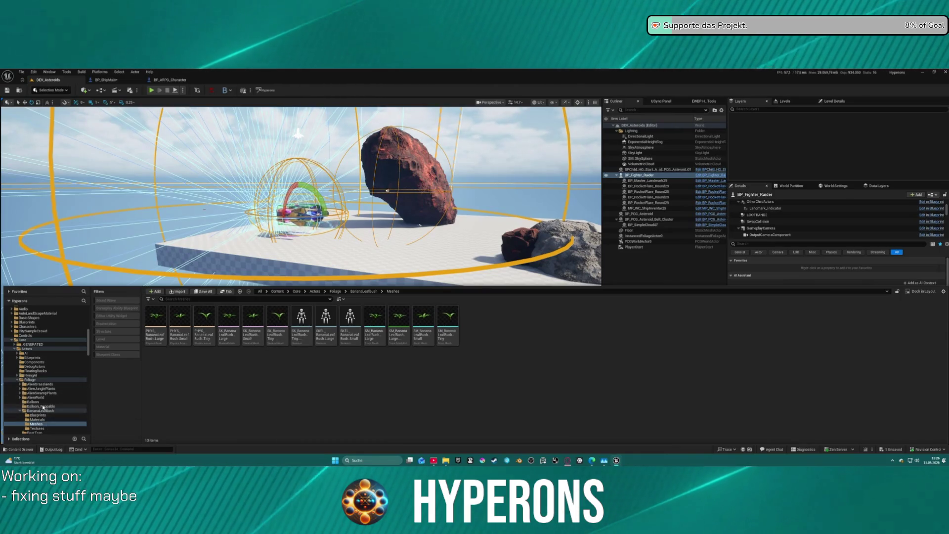
Move to the Jungle foliage folder and view BigLeaf_Bush1, then BigLeaf_Flower1.
click(41, 388)
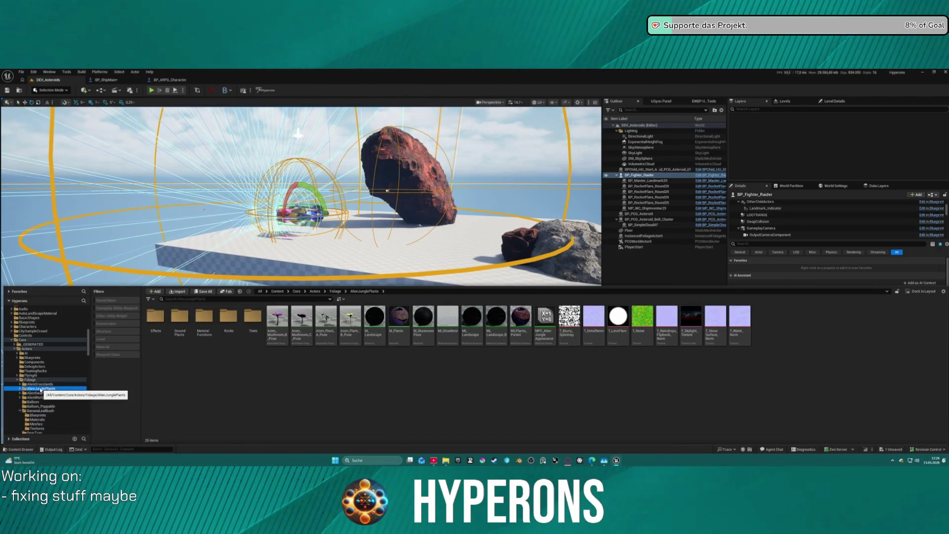
key(Up)
click(50, 390)
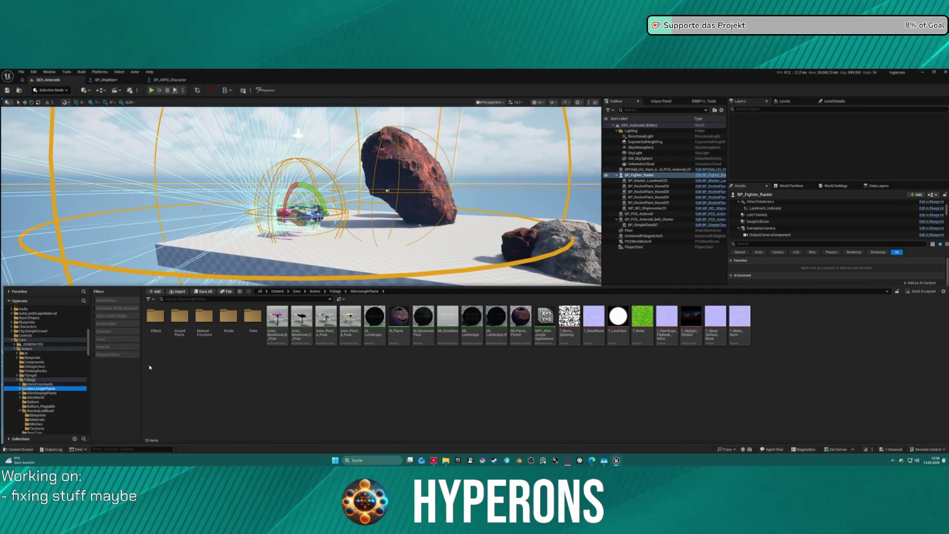
scroll(26, 424, down, 5)
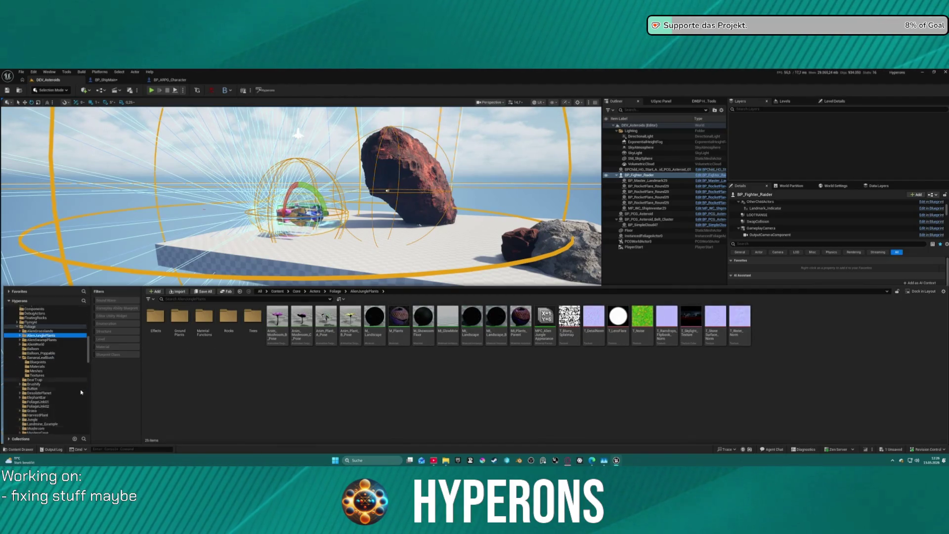
scroll(67, 365, down, 2)
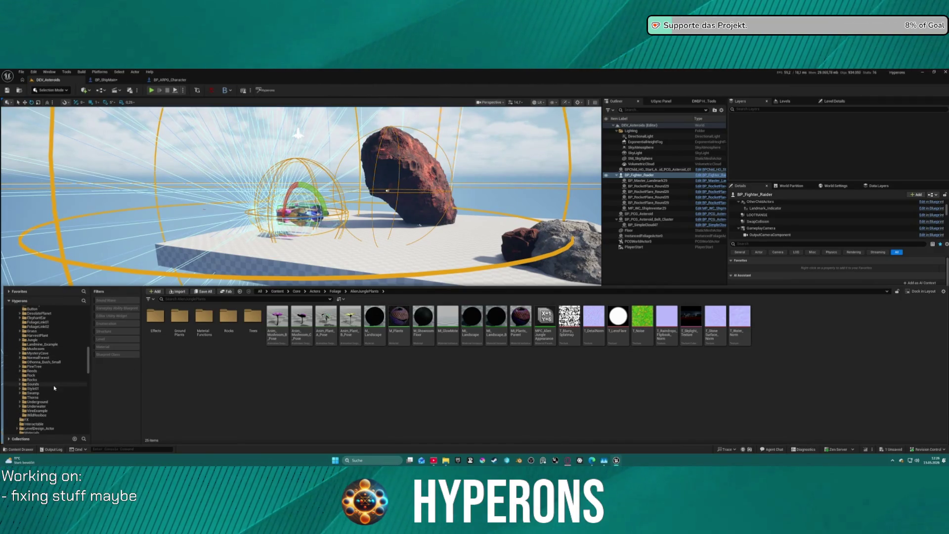
click(43, 340)
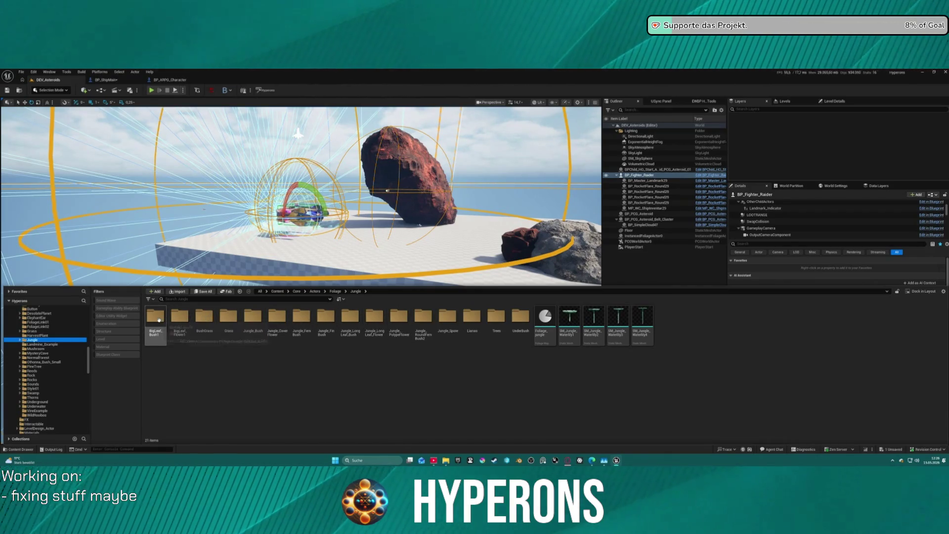
double_click(157, 317)
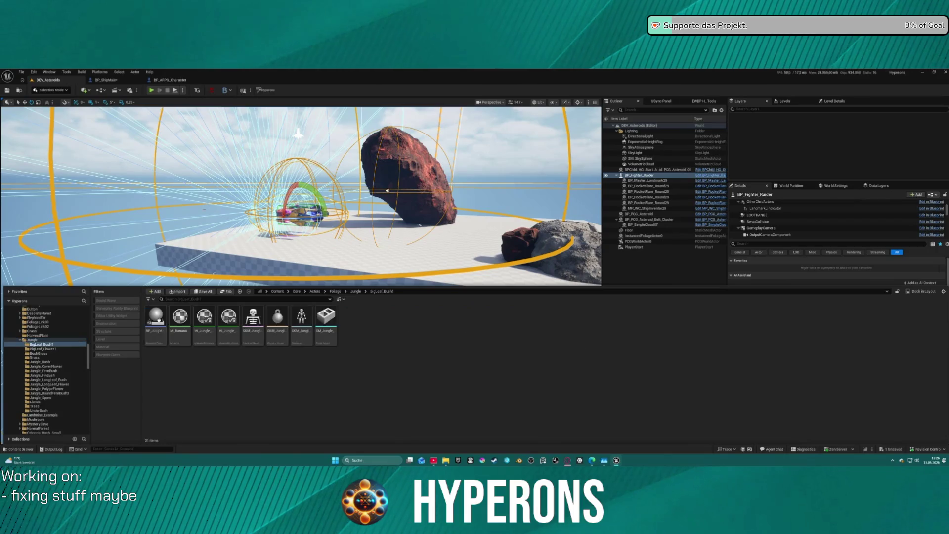
click(47, 349)
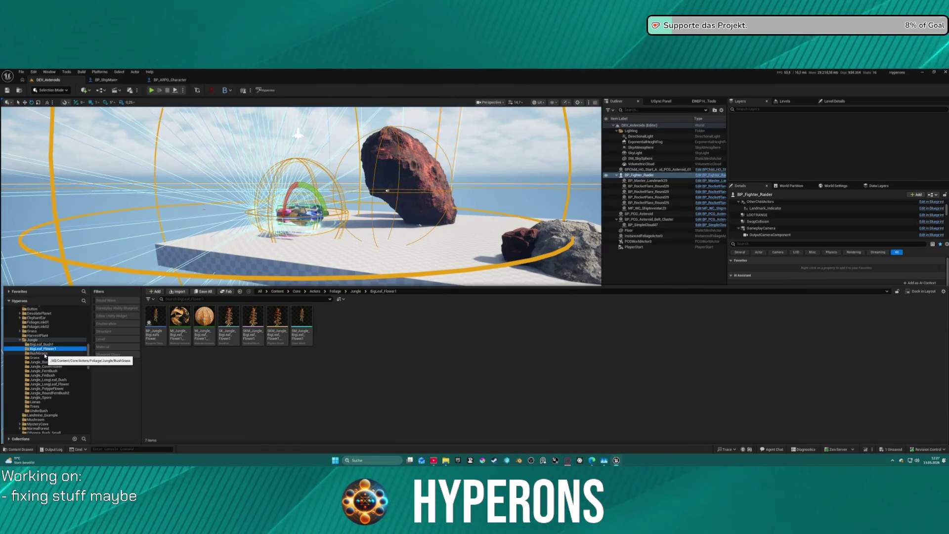
Filter the Jungle folder to show only Foliage Type assets.
click(32, 340)
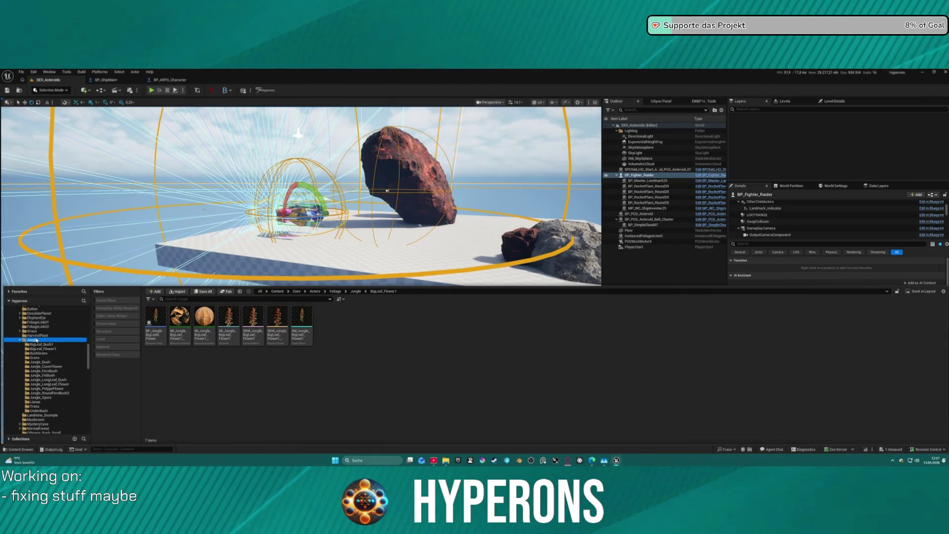
click(149, 299)
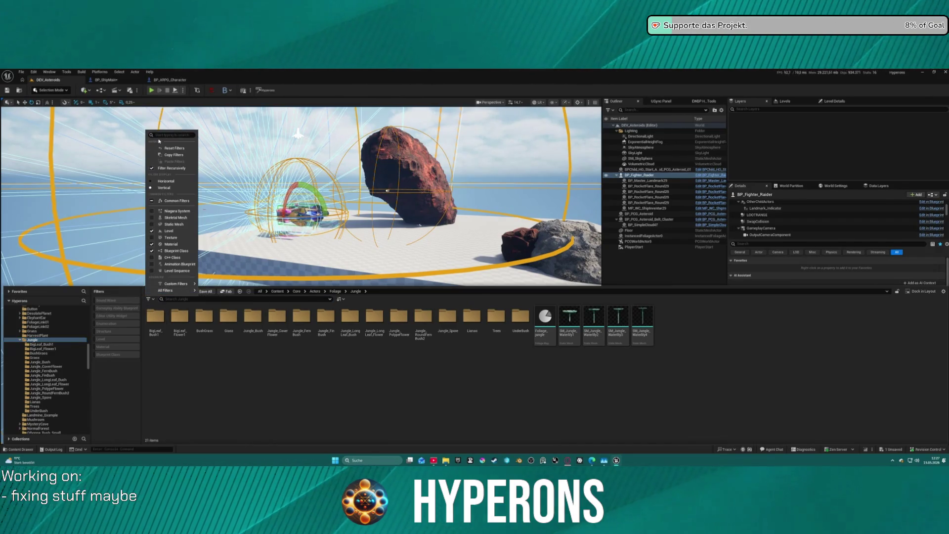
text(folia)
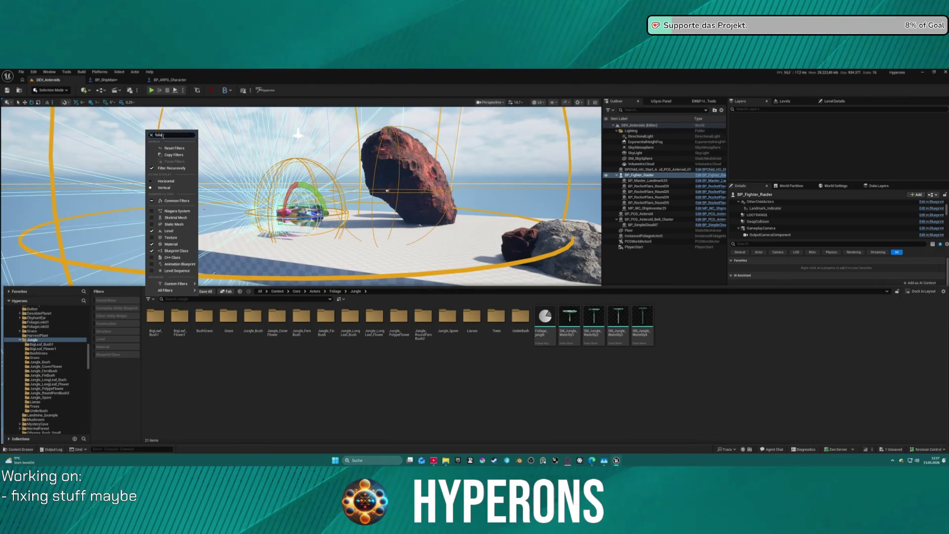
key(Return)
key(BackSpace)
text(g)
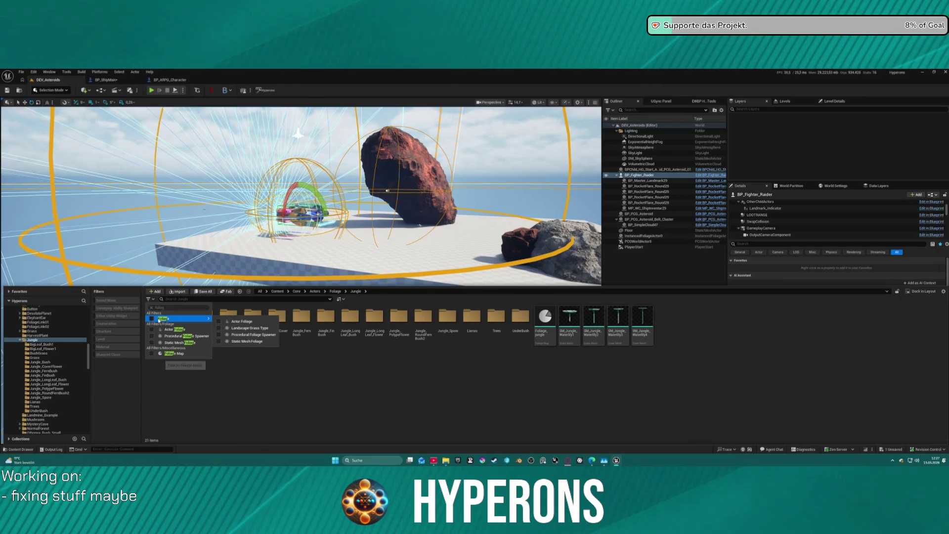
click(152, 319)
click(307, 339)
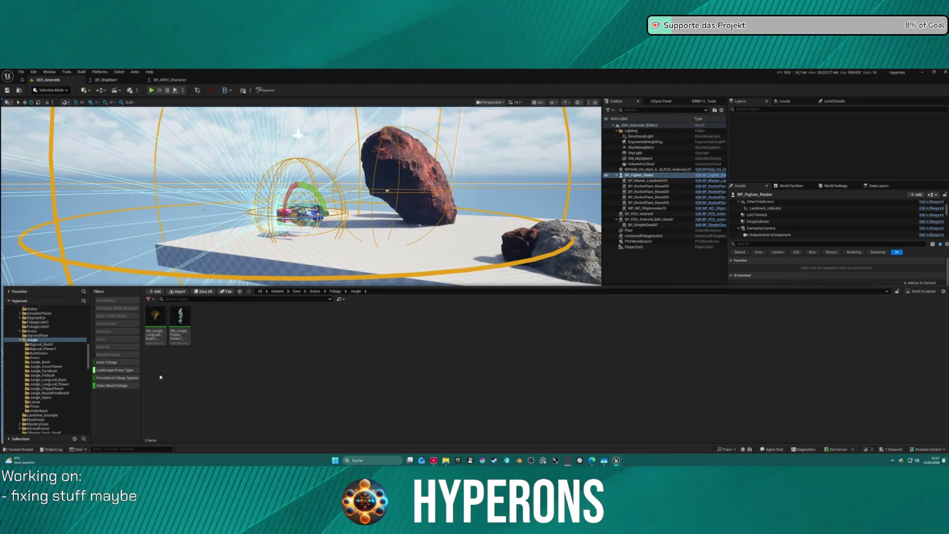
Switch to Foliage Mode and add SM_Jungle_PolypeFlower1 to the foliage palette.
mouse_move(177, 329)
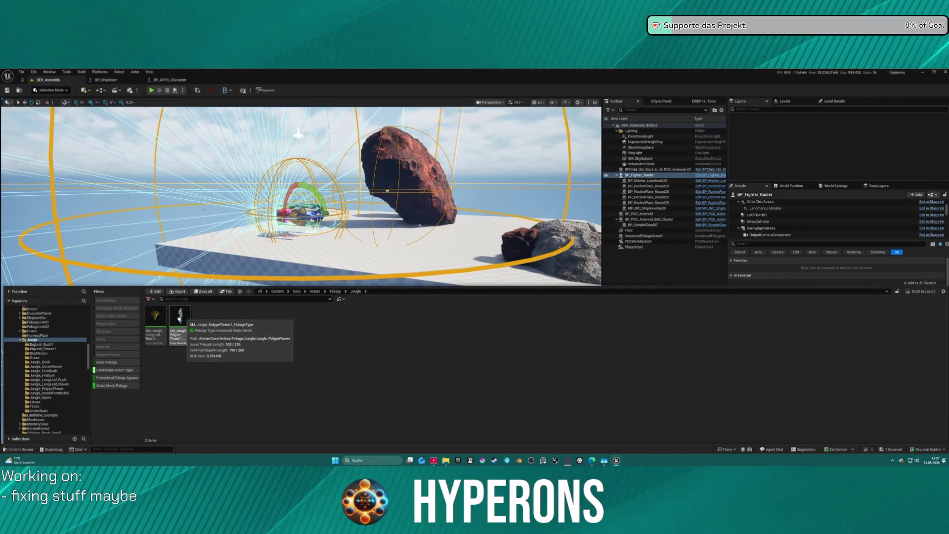
click(57, 91)
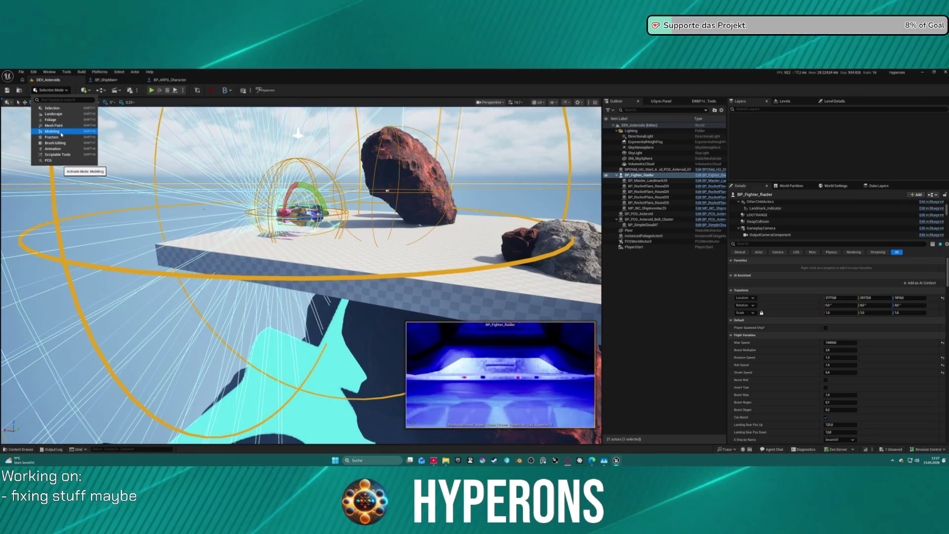
click(51, 120)
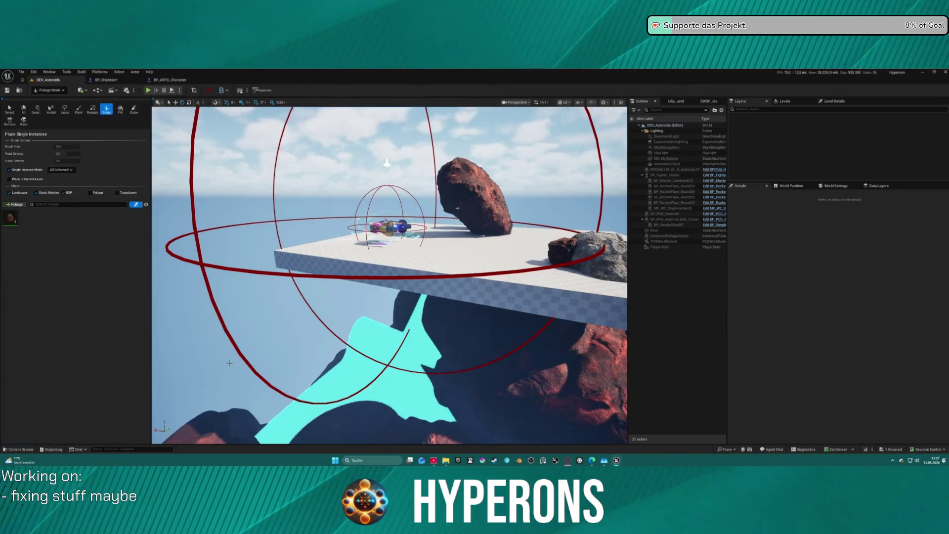
key(ctrl+space)
drag(180, 327, 50, 227)
Browse the main Foliage and Actors folders, then select the new jungle flower foliage type.
key(ctrl+space)
scroll(48, 332, up, 10)
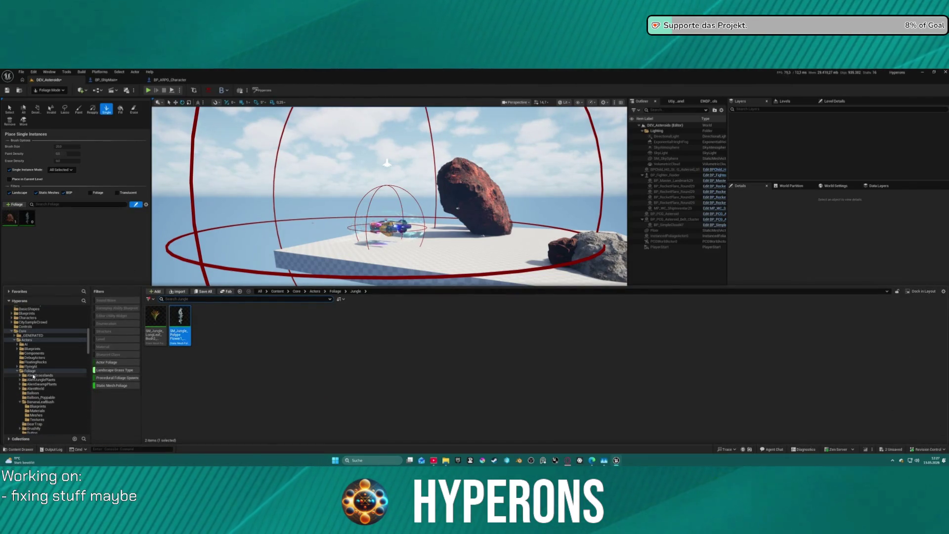
click(30, 371)
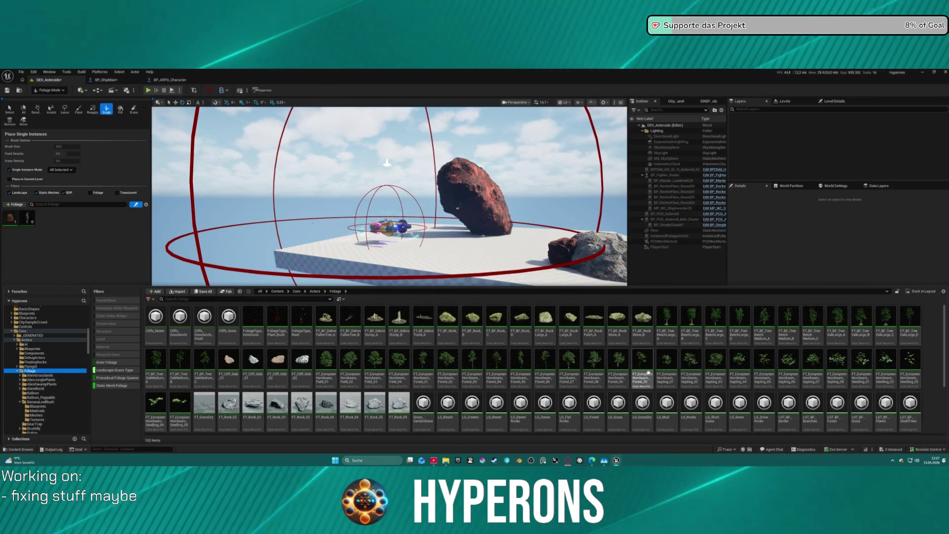
scroll(648, 372, down, 3)
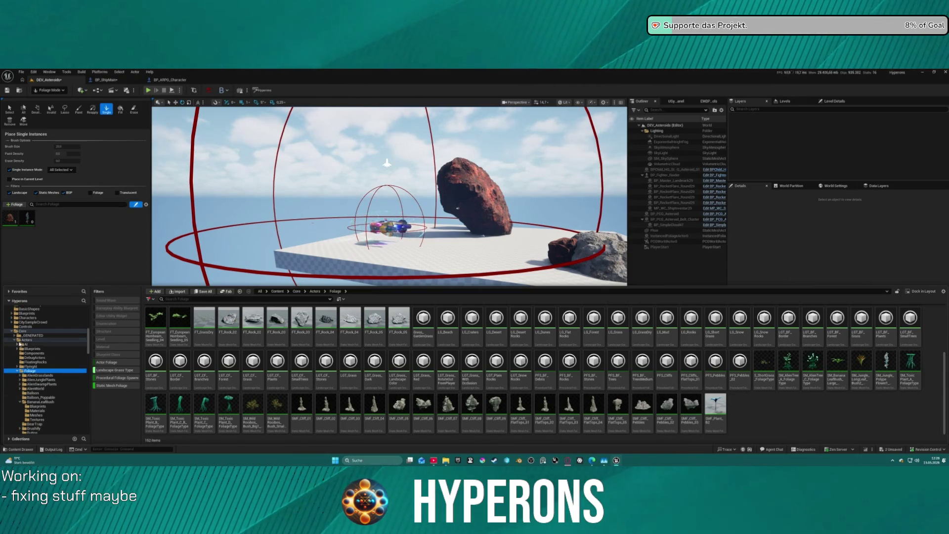
click(24, 341)
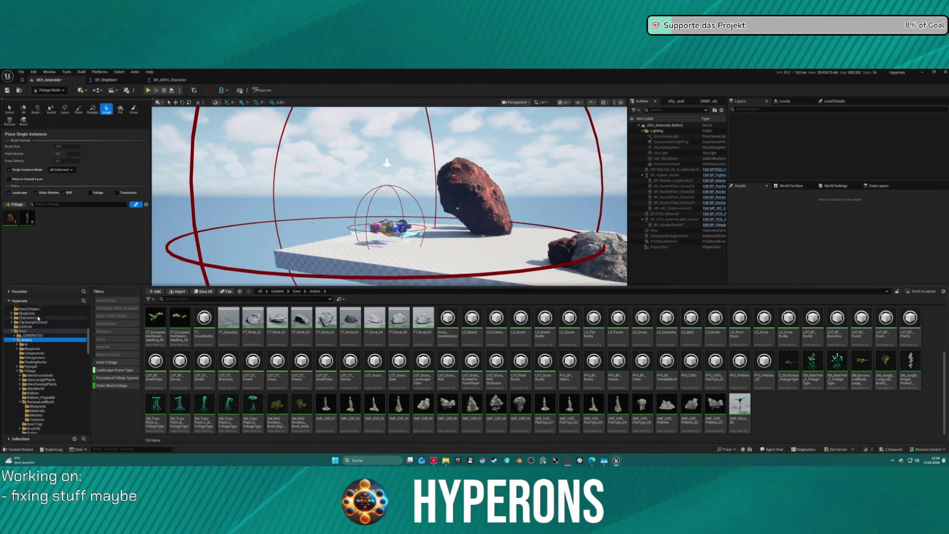
click(105, 203)
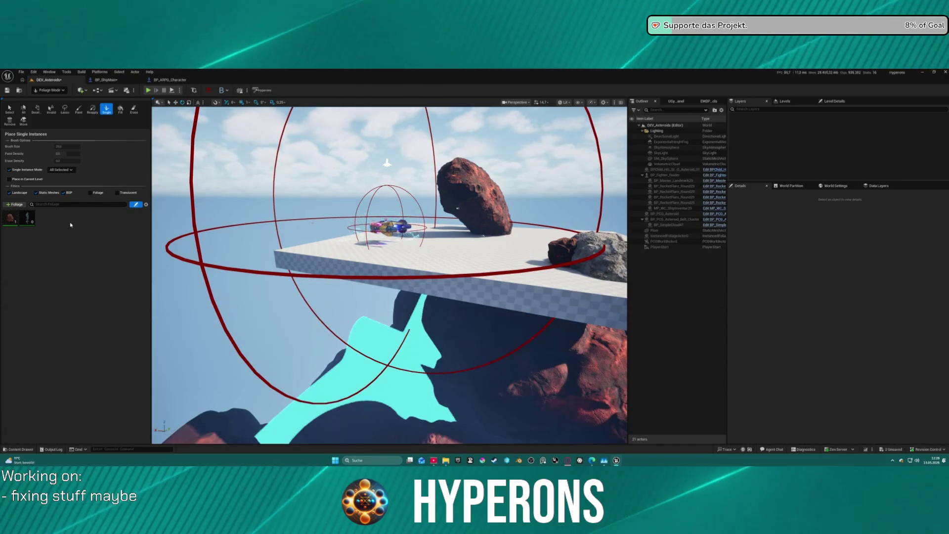
Select the jungle flower foliage type and switch to brush painting over the platform.
click(24, 218)
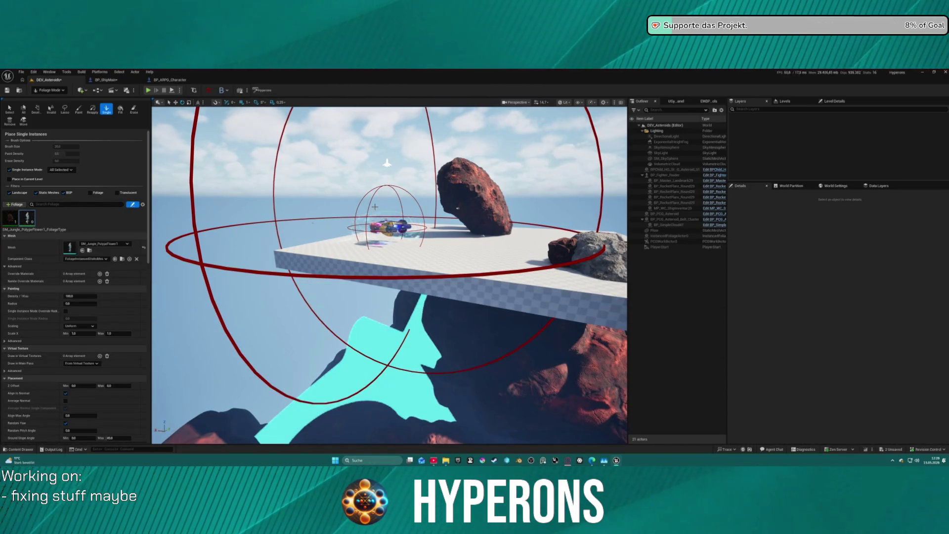
mouse_move(375, 207)
mouse_down()
mouse_move(405, 257)
mouse_move(405, 238)
mouse_up()
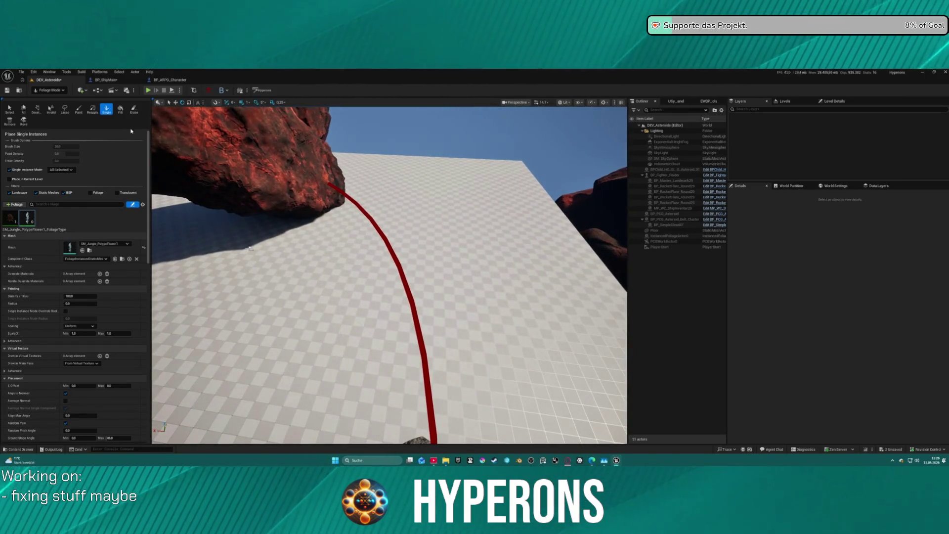
click(78, 109)
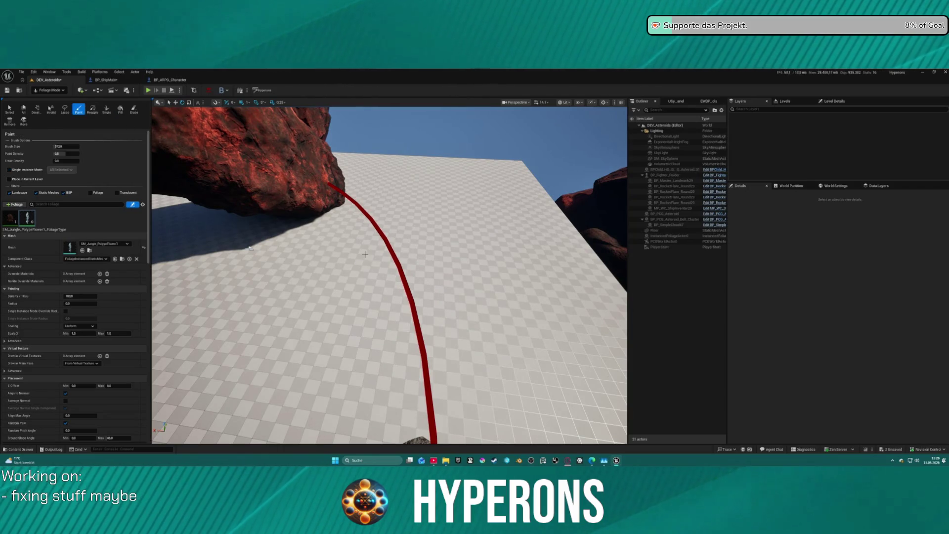
mouse_move(454, 301)
mouse_down()
mouse_move(336, 247)
mouse_move(373, 179)
mouse_move(319, 188)
mouse_move(399, 238)
mouse_move(399, 185)
mouse_move(380, 176)
mouse_up()
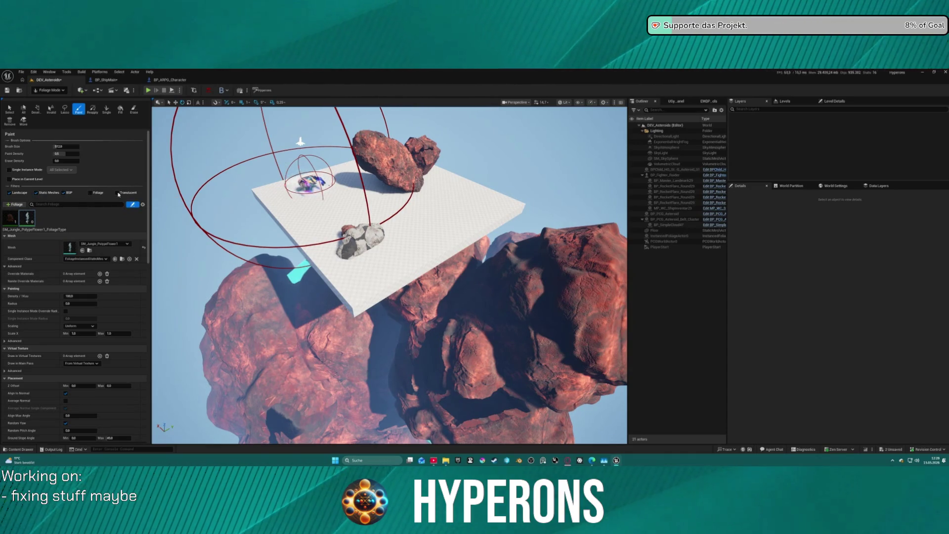
scroll(74, 247, down, 15)
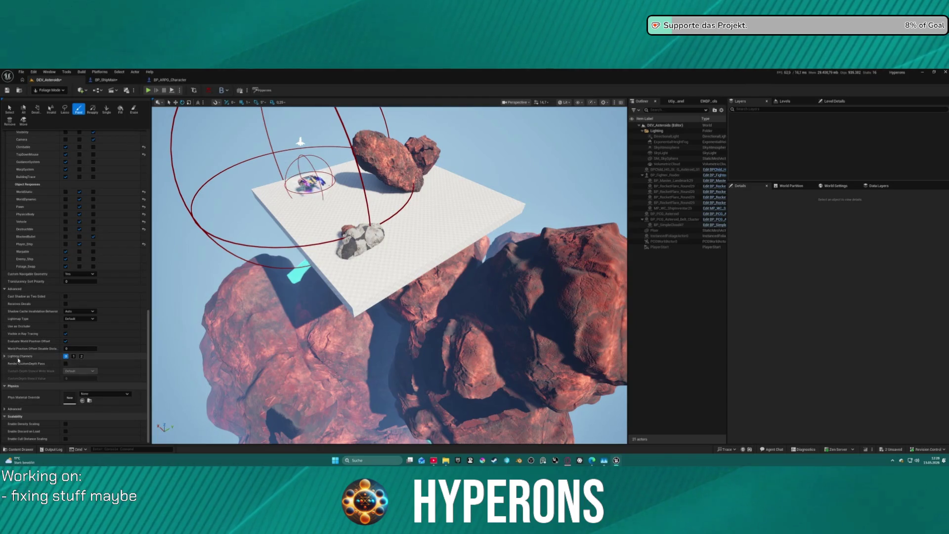
scroll(40, 329, up, 10)
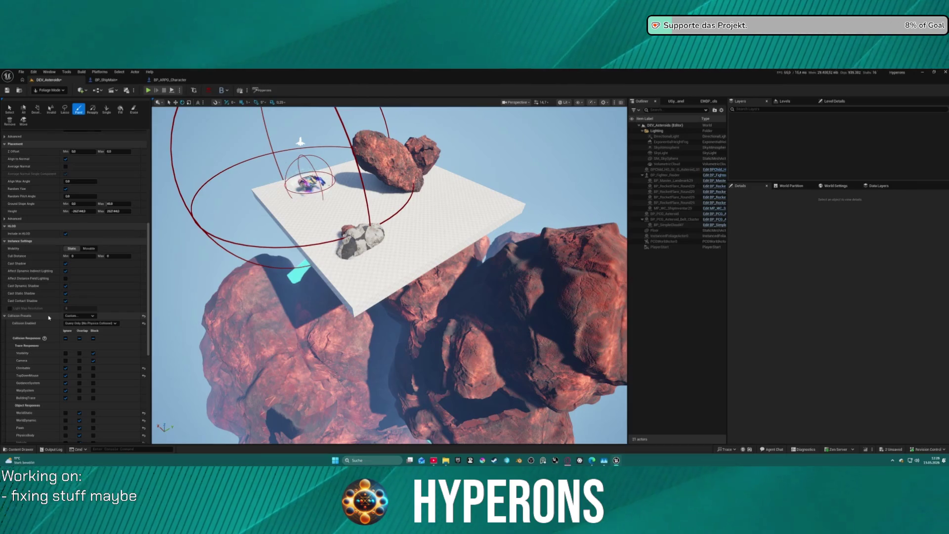
scroll(49, 318, up, 10)
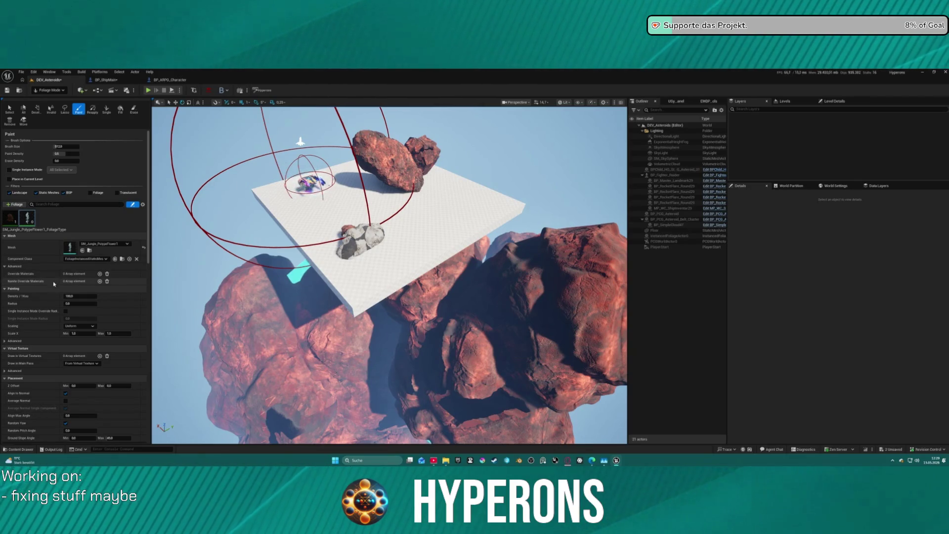
Collapse Vertex Color Mask by Channel and enable the Static Meshes placement filter.
click(16, 340)
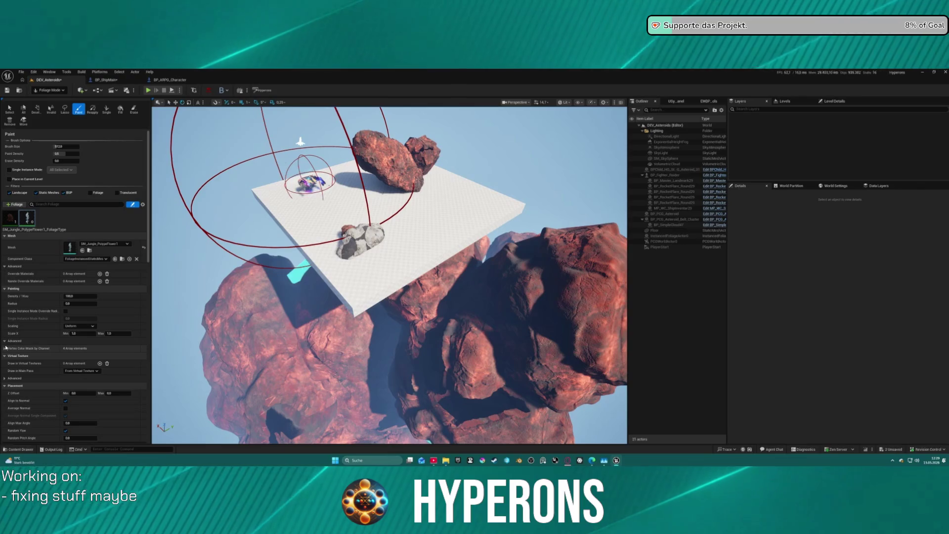
click(20, 348)
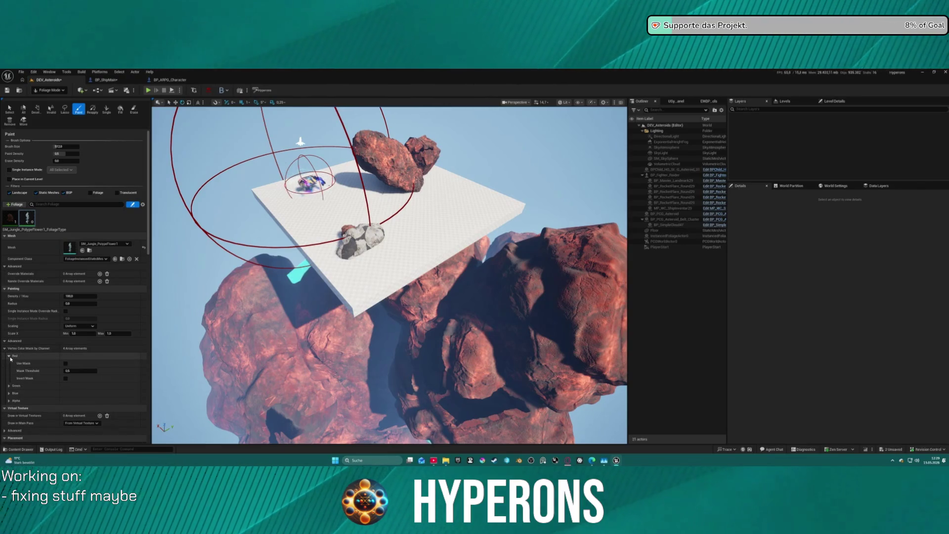
click(10, 349)
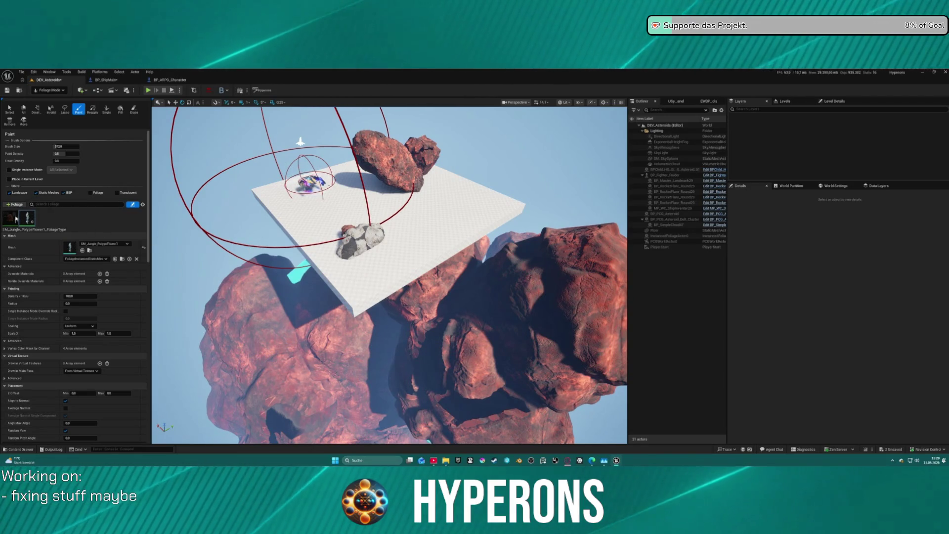
click(39, 193)
click(37, 193)
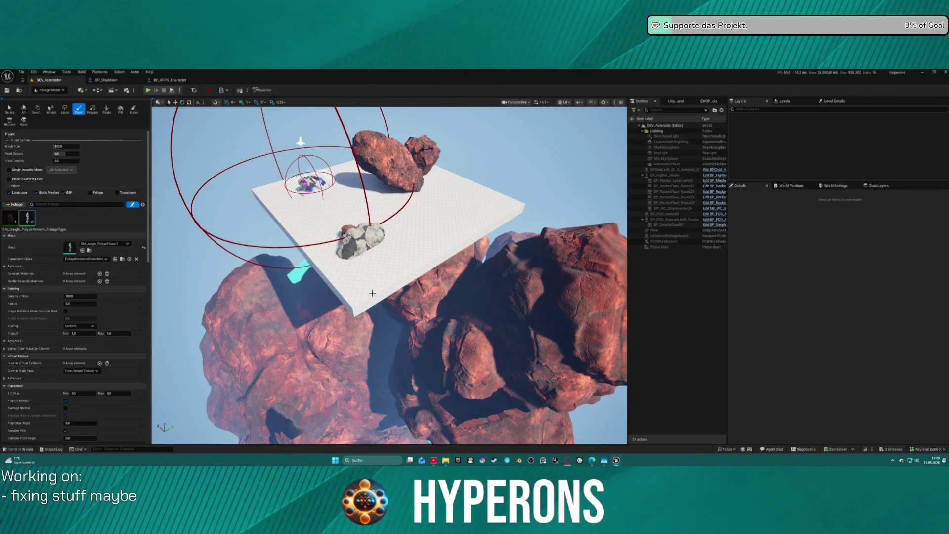
Return to Selection Mode and set the Floor plane's Collision Presets to BlockAll.
click(49, 90)
click(54, 107)
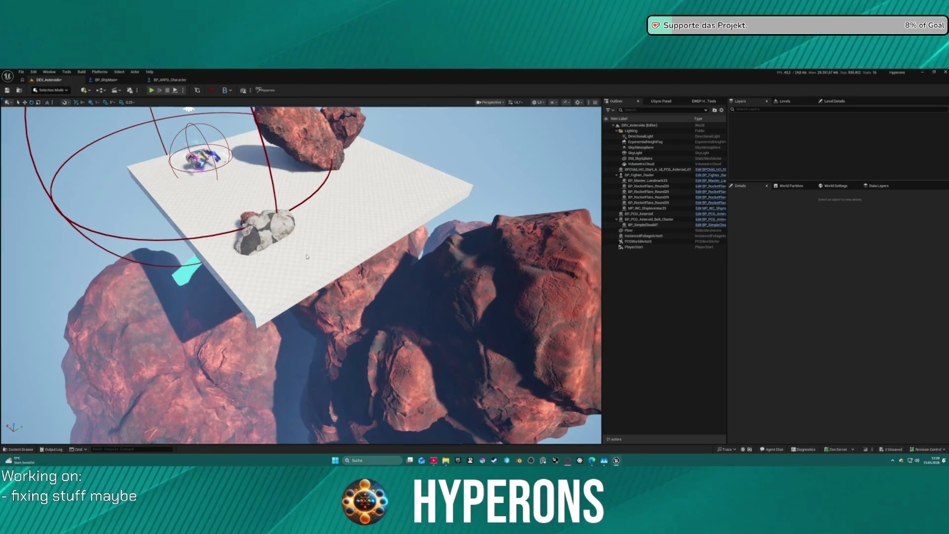
click(416, 218)
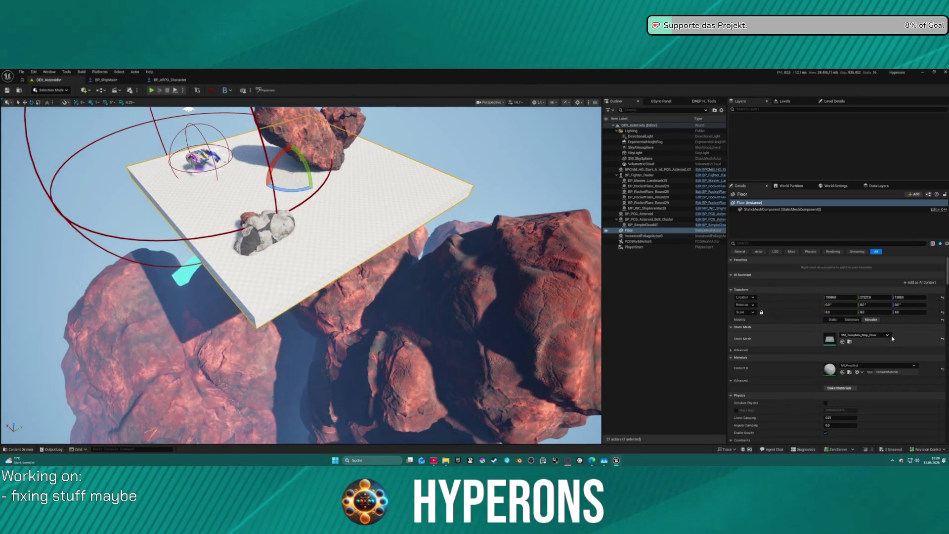
scroll(840, 332, down, 6)
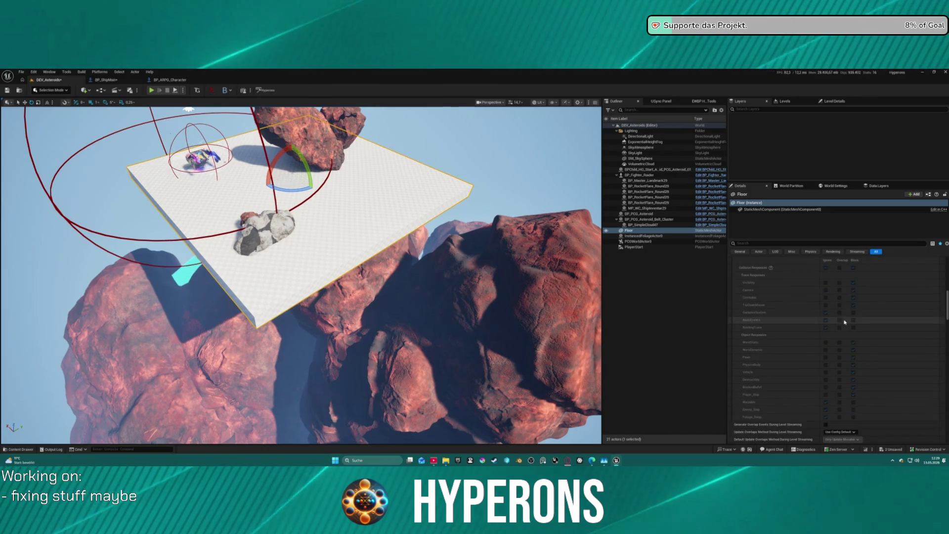
click(844, 294)
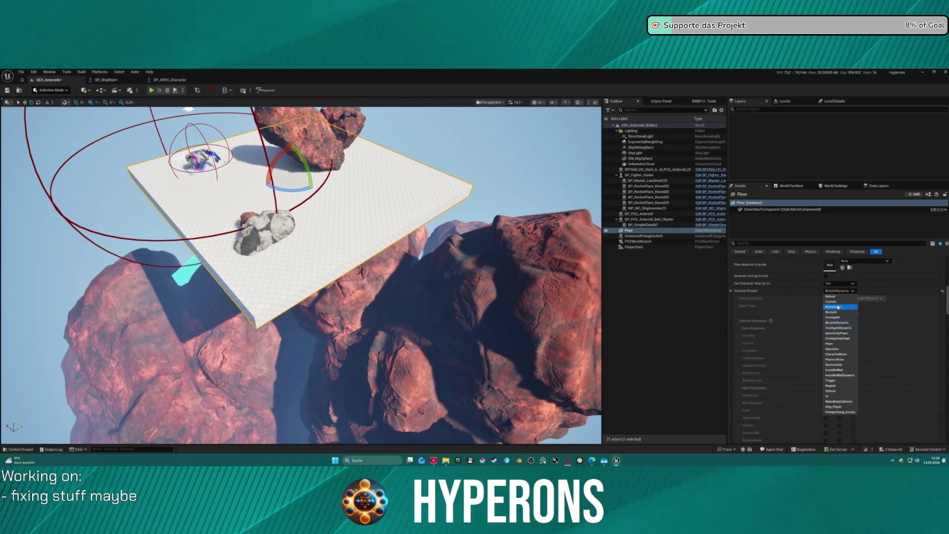
click(843, 318)
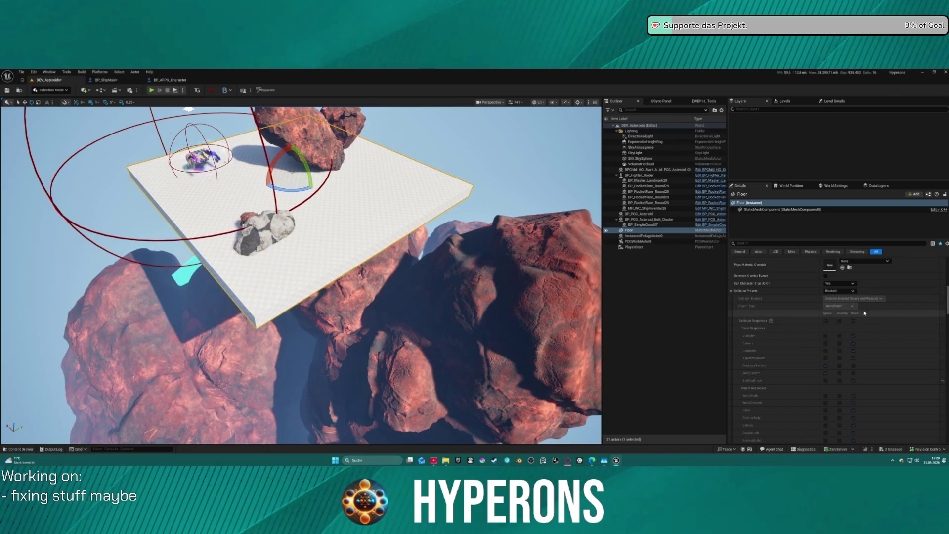
scroll(855, 311, down, 5)
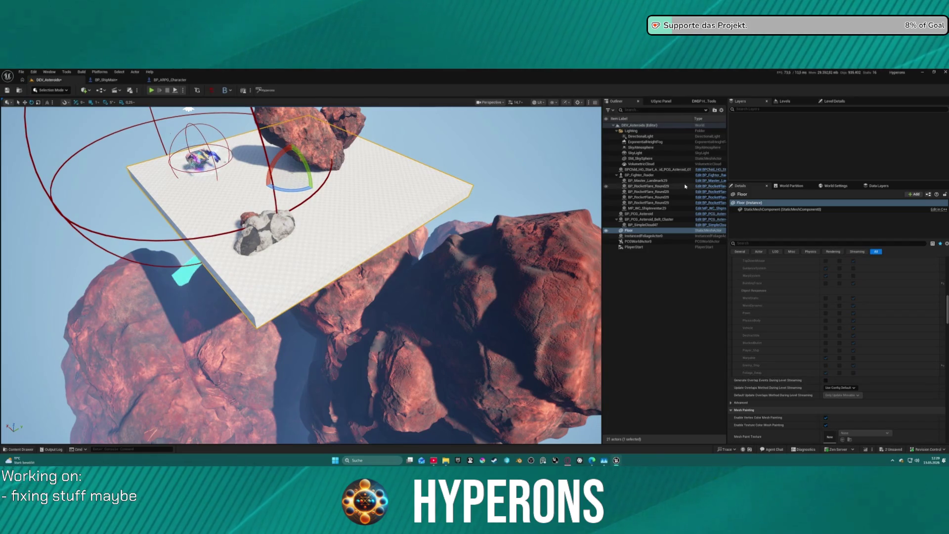
click(50, 90)
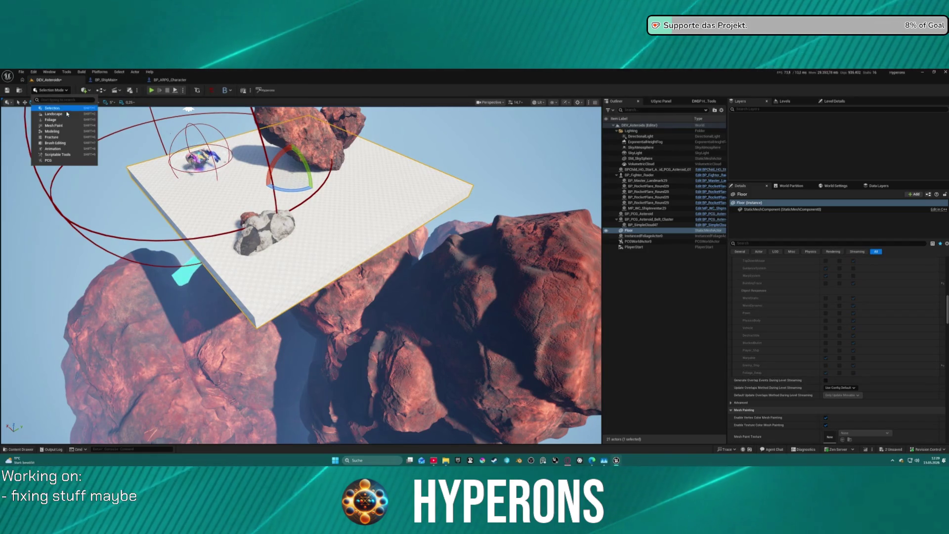
Paint polype flowers onto the Floor plane, erase stray clumps, then return to Selection Mode.
click(49, 120)
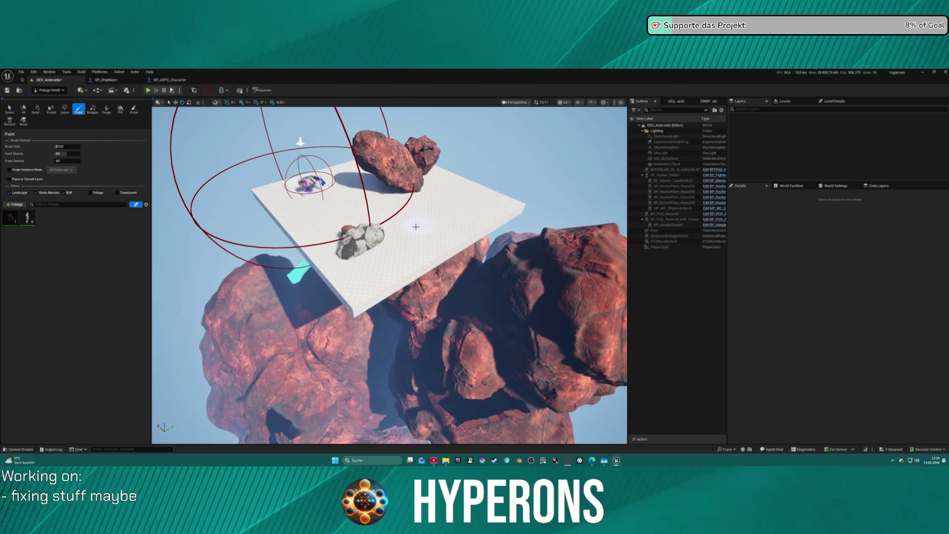
click(416, 227)
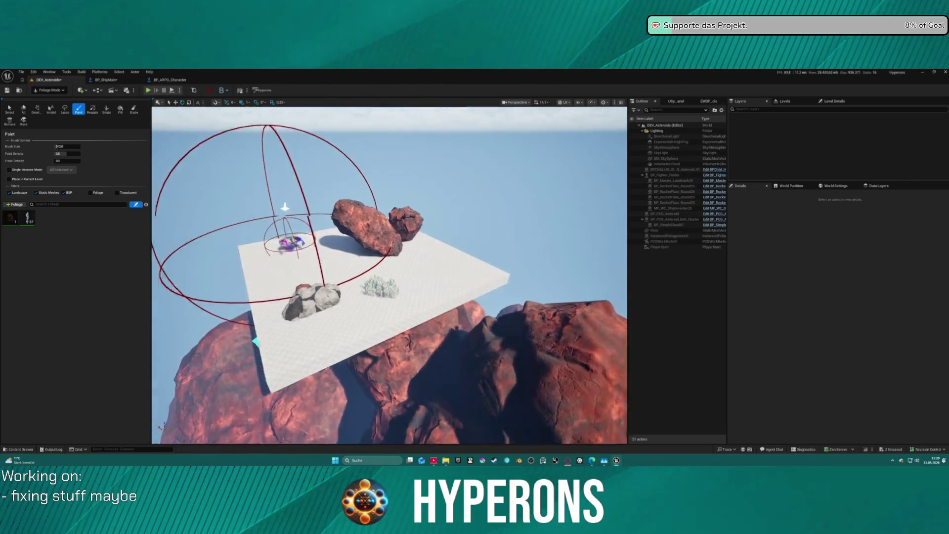
click(133, 109)
click(403, 265)
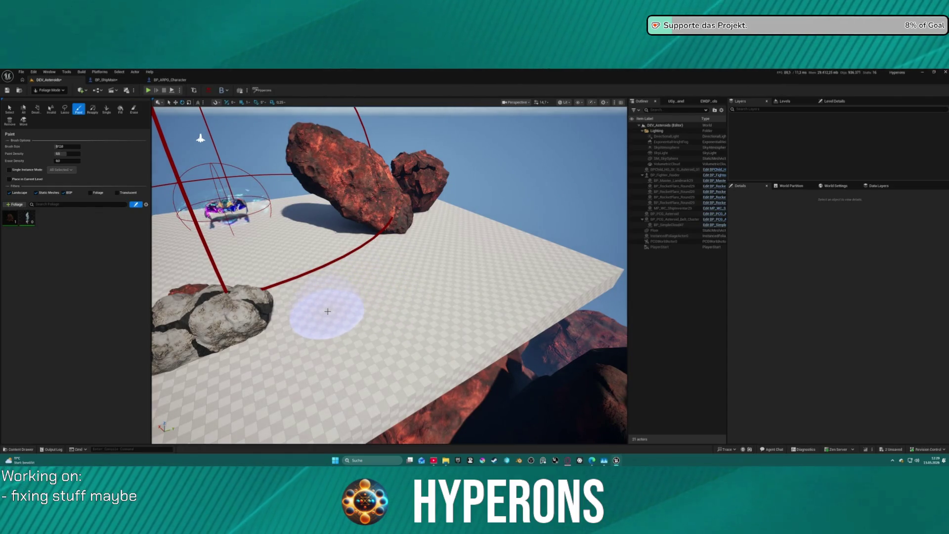
mouse_move(308, 340)
mouse_down()
mouse_move(456, 272)
mouse_move(435, 286)
mouse_up()
key(Escape)
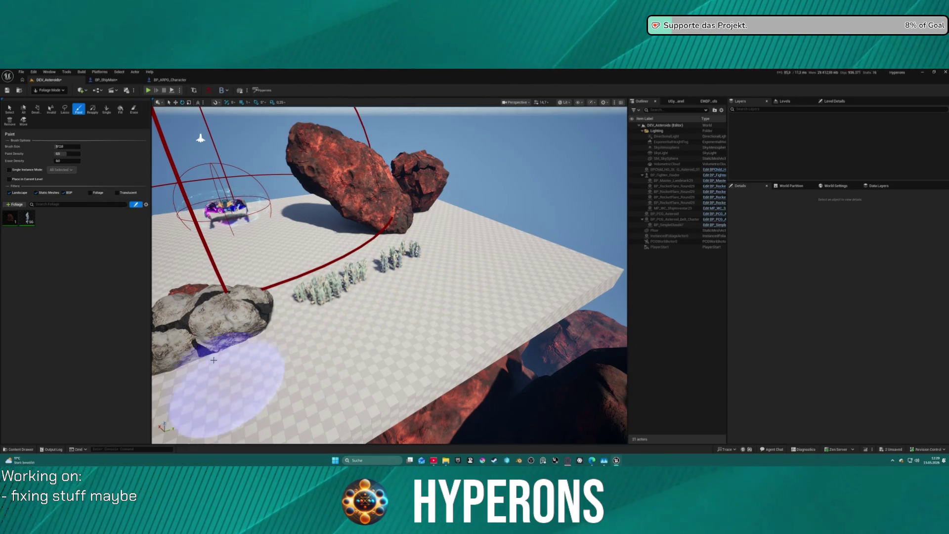
click(50, 90)
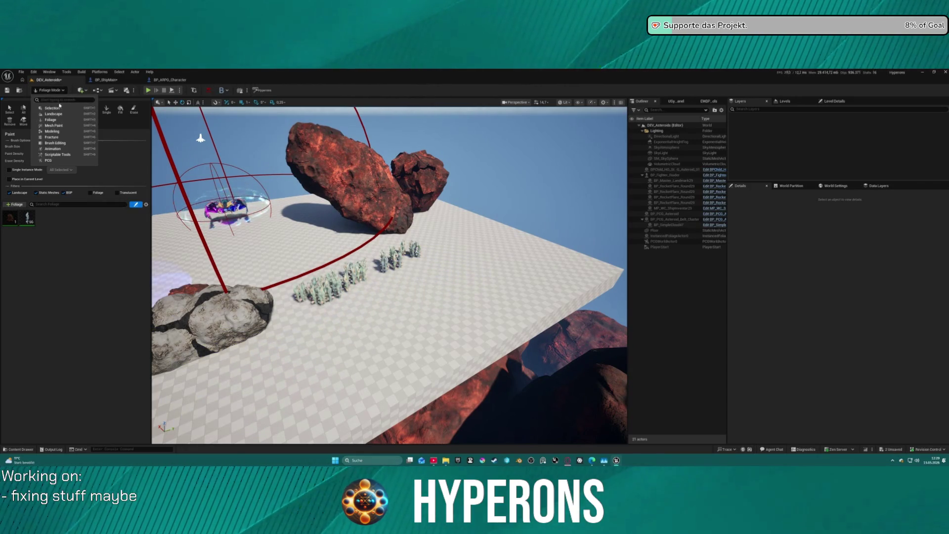
click(50, 104)
Start Play-In-Editor, run the character past the foliage and board the fighter ship.
key(alt+p)
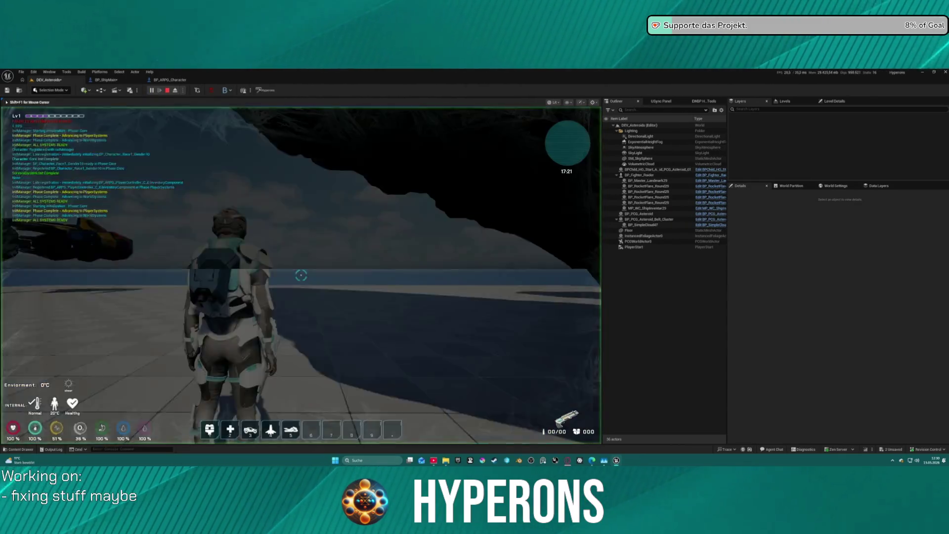
key(w)
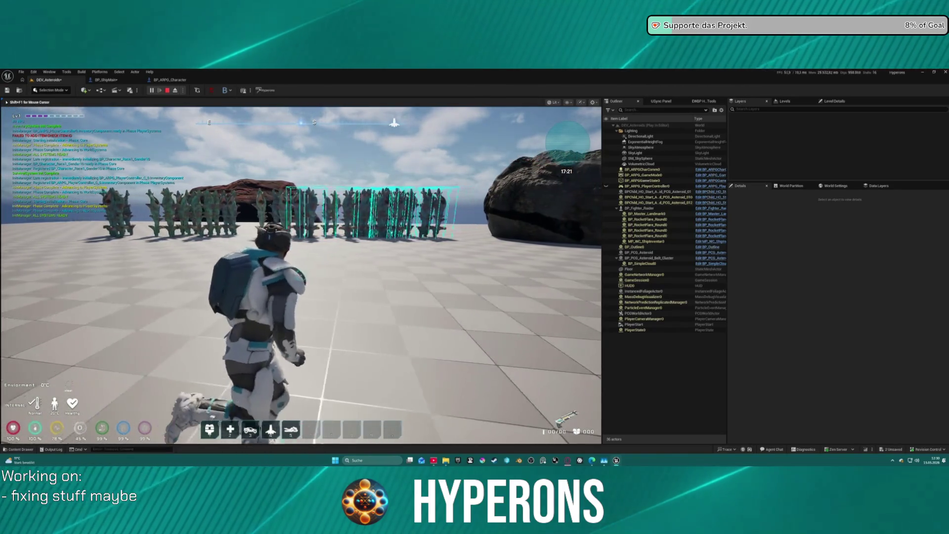
key(w)
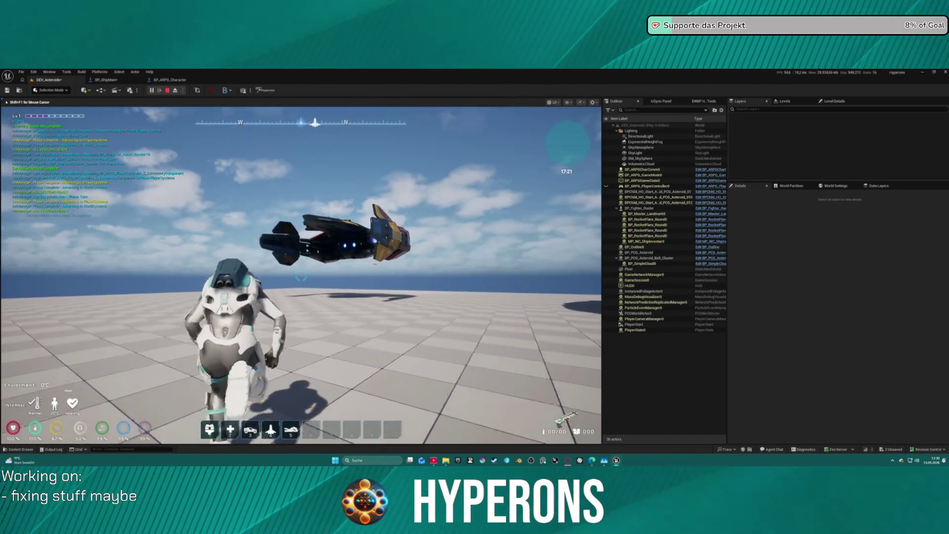
key(w)
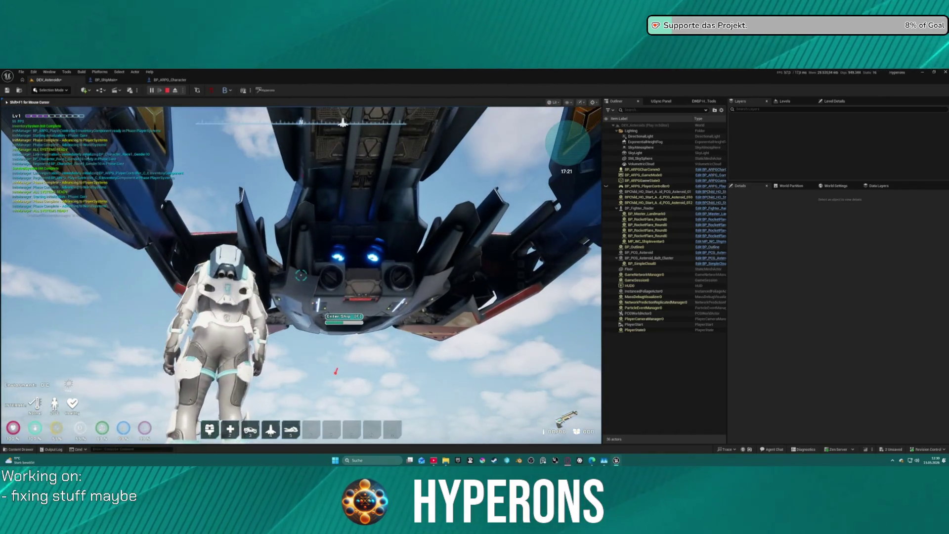
key(f)
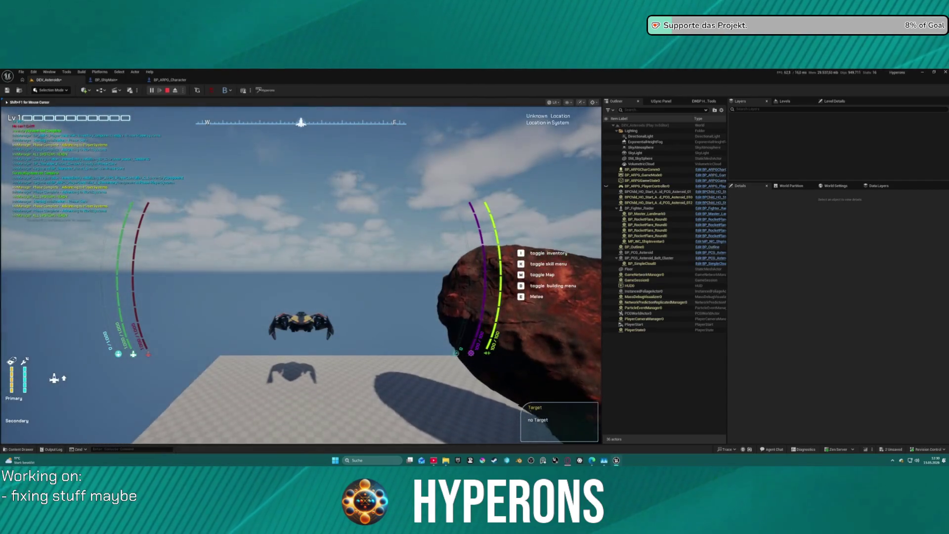
Fly the ship around the platform and asteroids, then stop the play session.
key(w)
key(a)
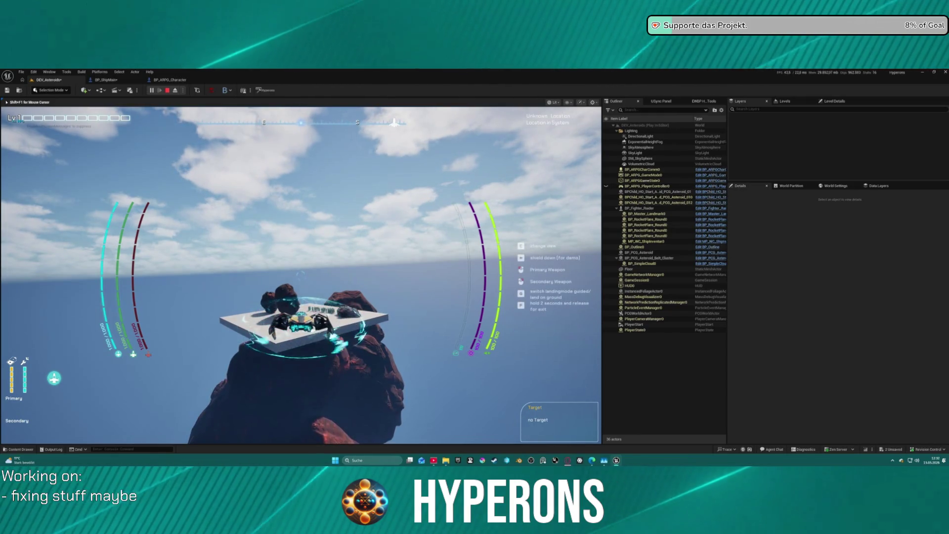
key(space)
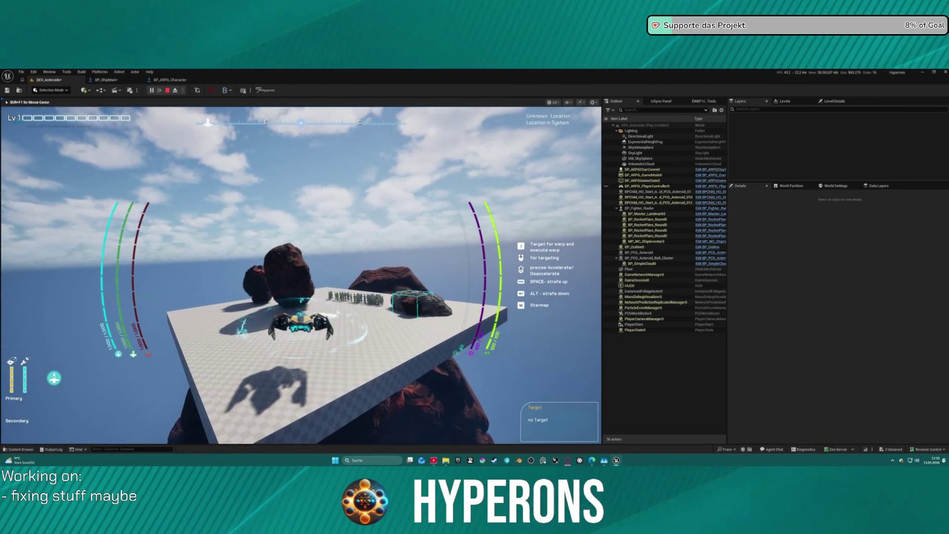
key(Escape)
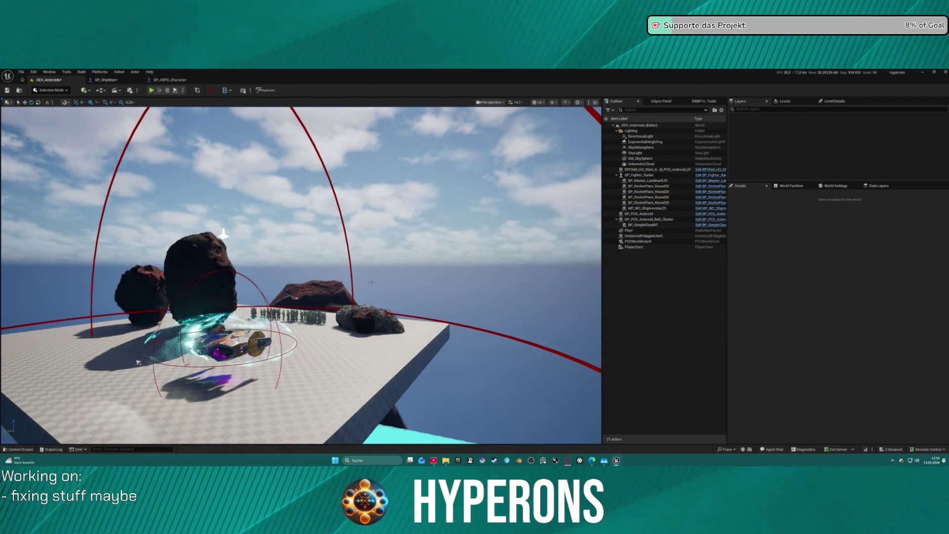
Bring up the Content Drawer on Core > Actors and select the sky sphere in the level.
key(ctrl+space)
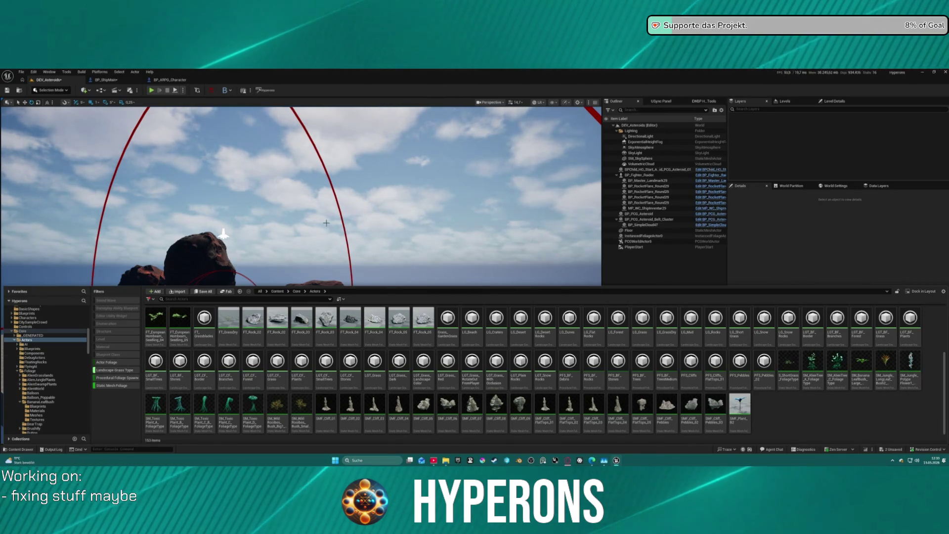
click(311, 268)
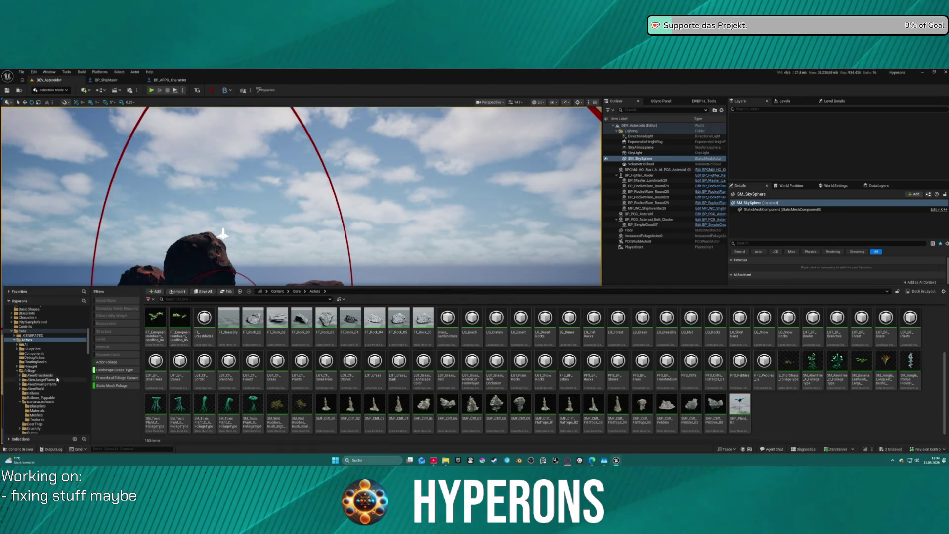
Switch to the BP_ShipMain Blueprint and bring up the Content Drawer over it.
click(106, 80)
click(19, 449)
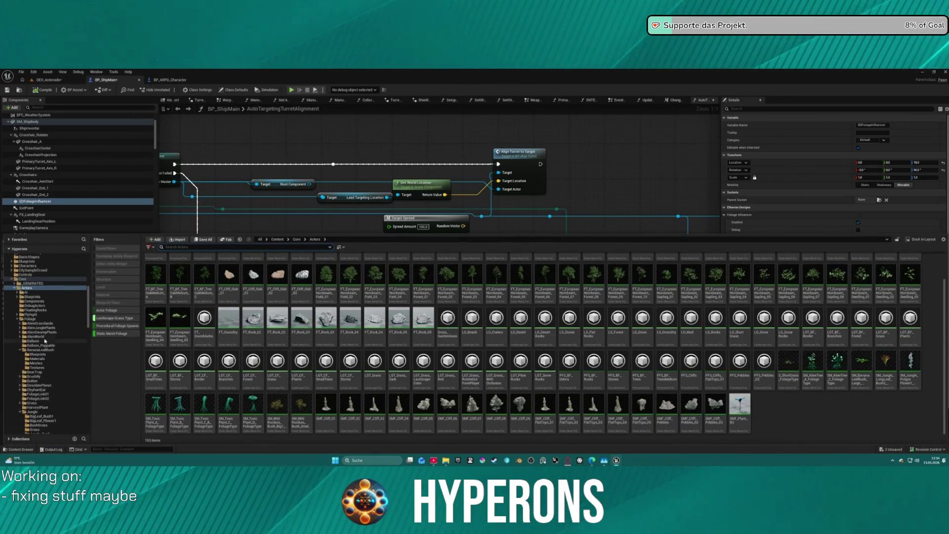
scroll(45, 340, down, 10)
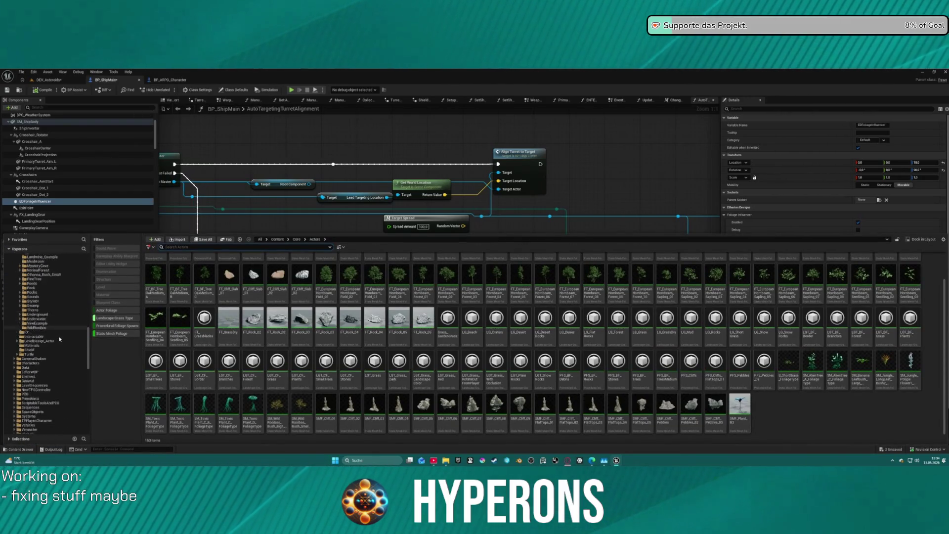
scroll(44, 361, up, 10)
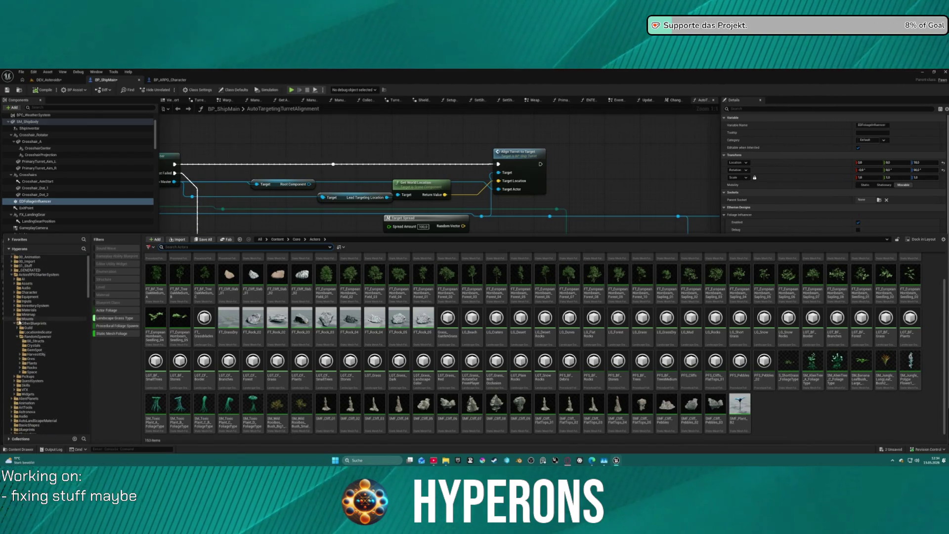
Open the Skills folder, clear the asset filters, and enter its Blueprint folder.
click(31, 385)
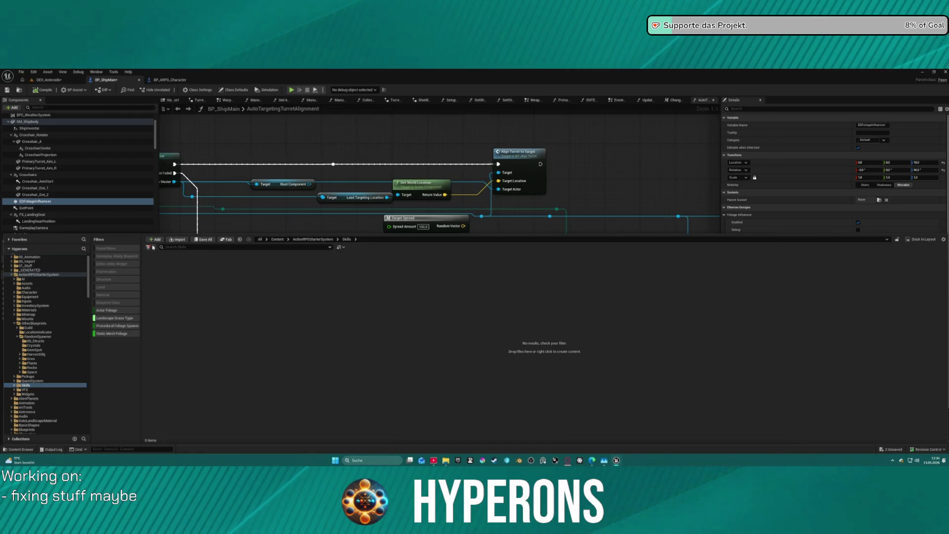
click(153, 247)
click(166, 266)
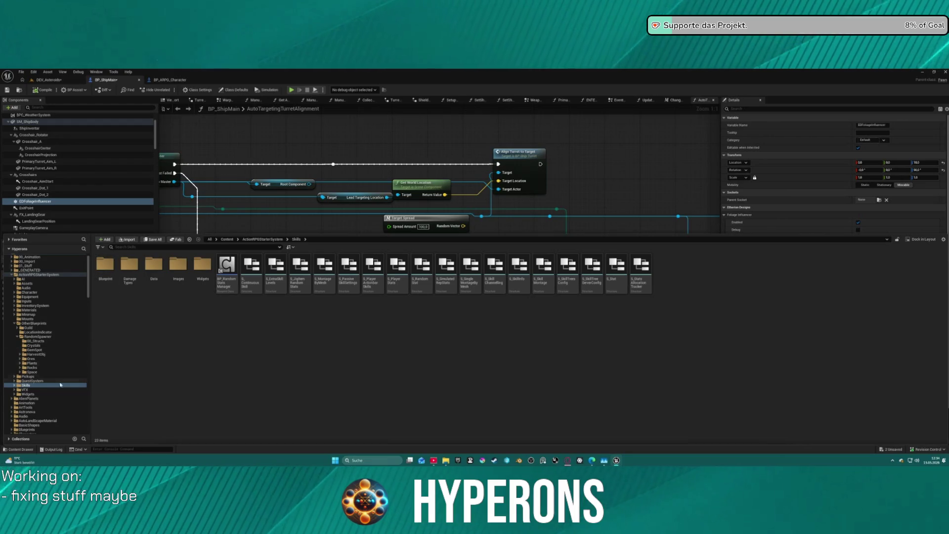
double_click(102, 270)
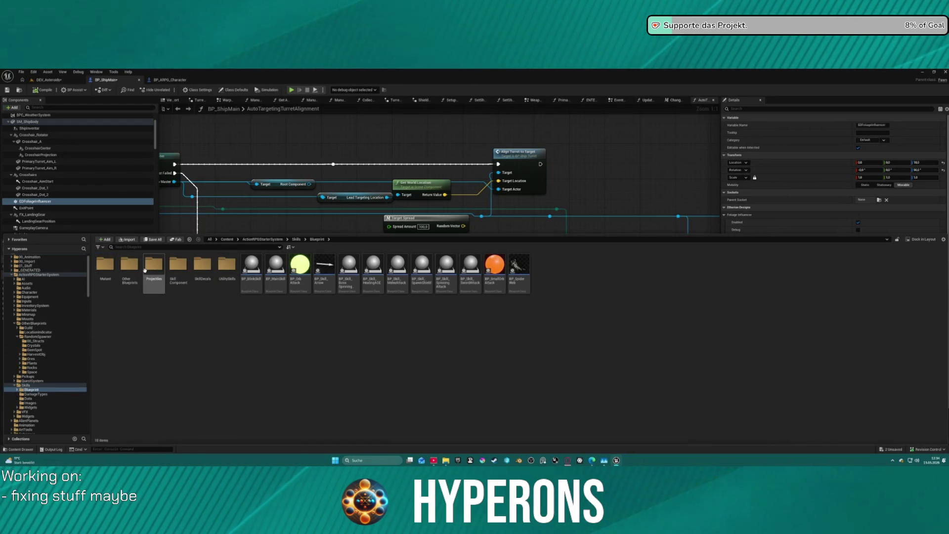
Open BP_Proj_Ships_Master from the Projectiles folder for editing.
double_click(148, 270)
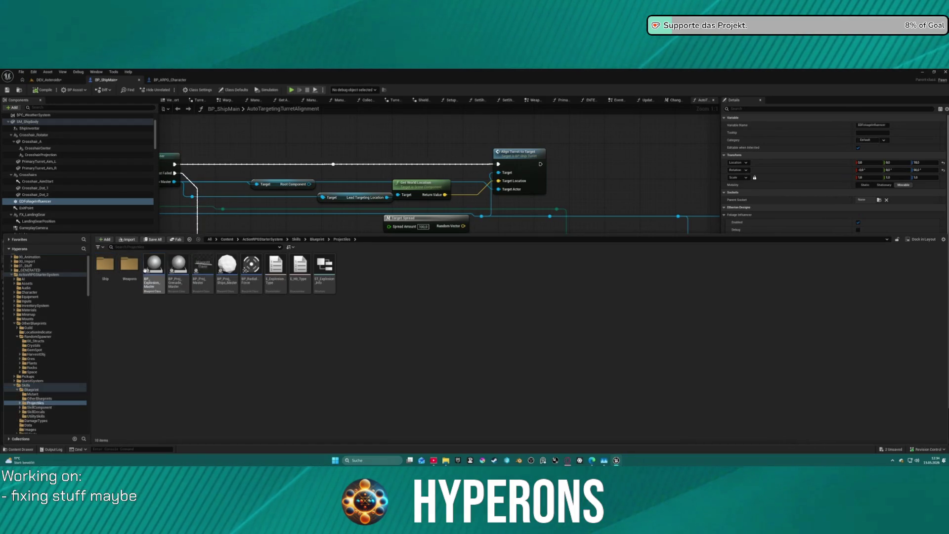
click(233, 285)
double_click(233, 285)
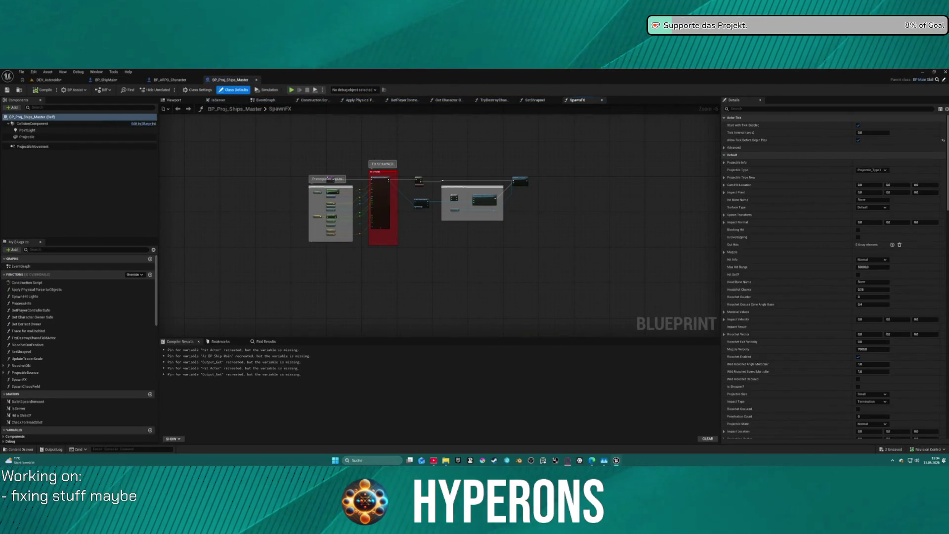
Look through the SetShrapnel and EventGraph graphs, then select BP_Proj_Master in the Content Drawer.
click(536, 101)
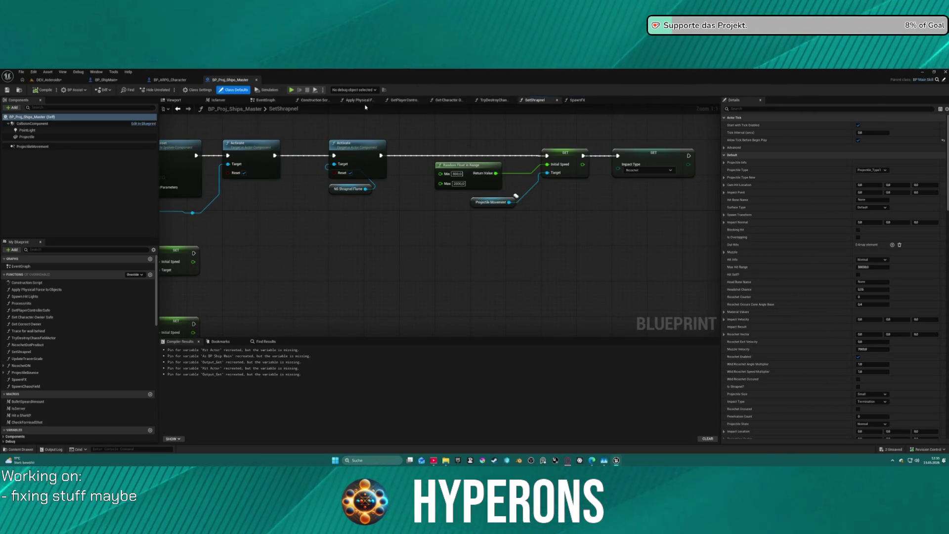
click(267, 101)
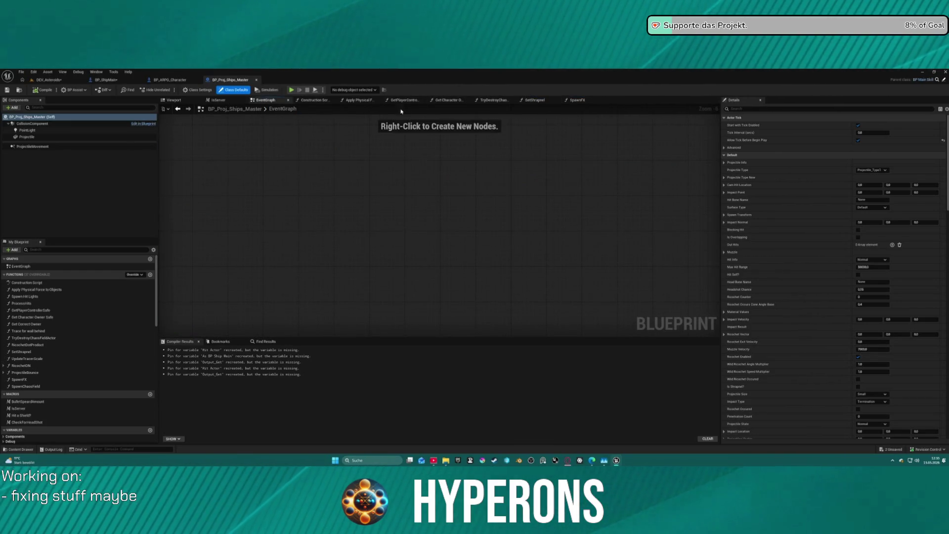
scroll(351, 197, down, 6)
key(ctrl+space)
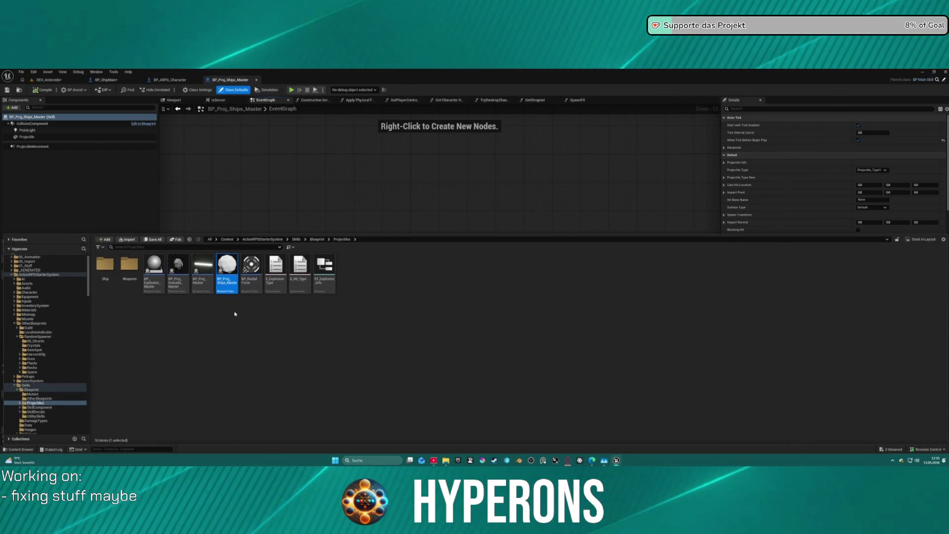
click(202, 288)
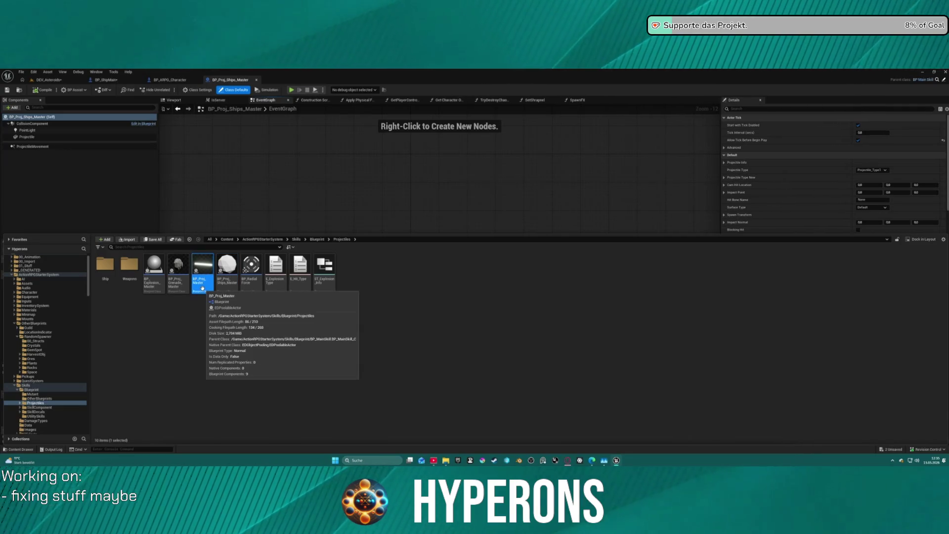
Open BP_Proj_Master, inspect its EventGraph around the Bullet Stop Event, then return to DEV_Asteroids.
double_click(203, 287)
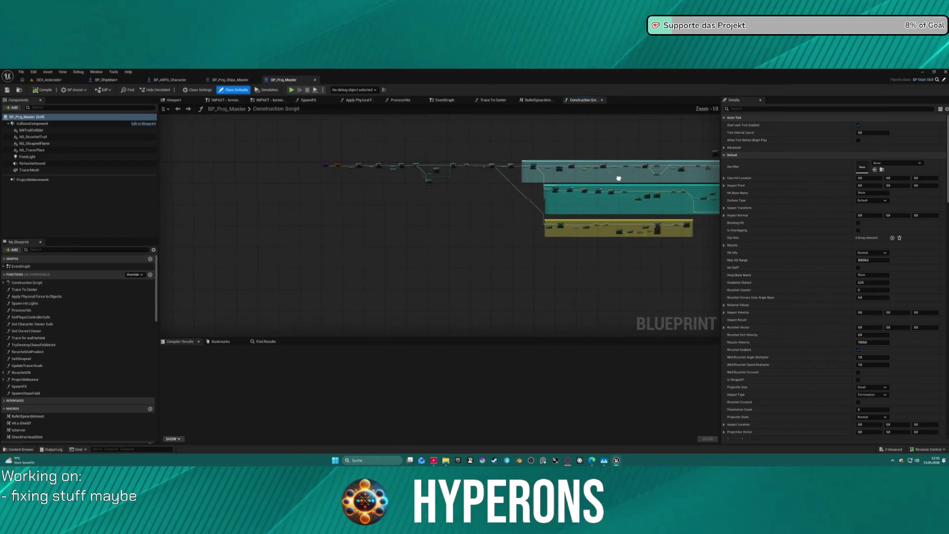
click(445, 100)
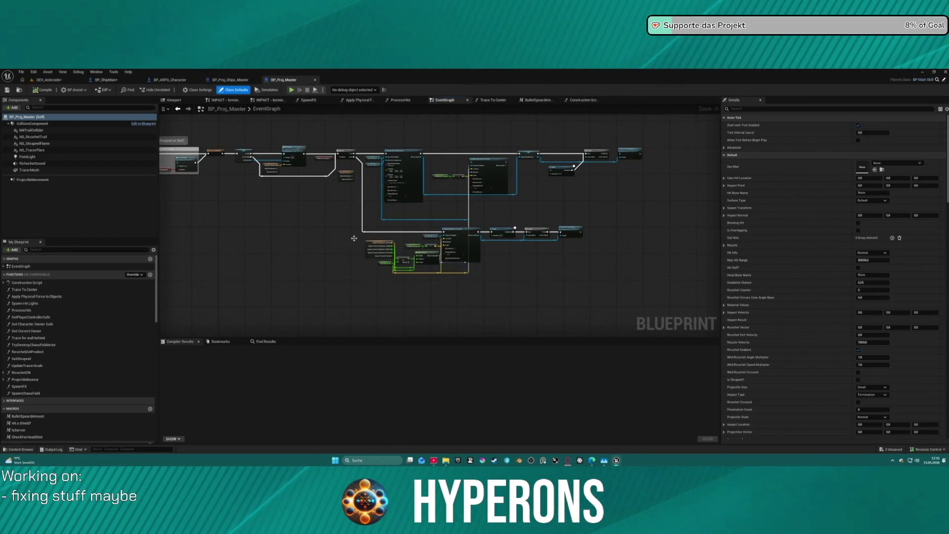
scroll(310, 203, up, 9)
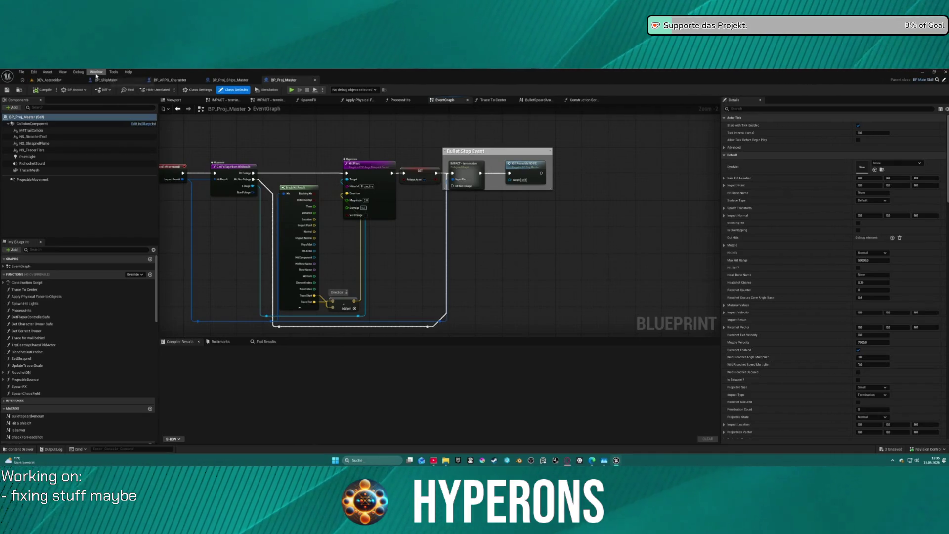
click(48, 79)
Open Star_System_NewEden from Recent Levels, saving DEV_Asteroids when prompted.
click(21, 72)
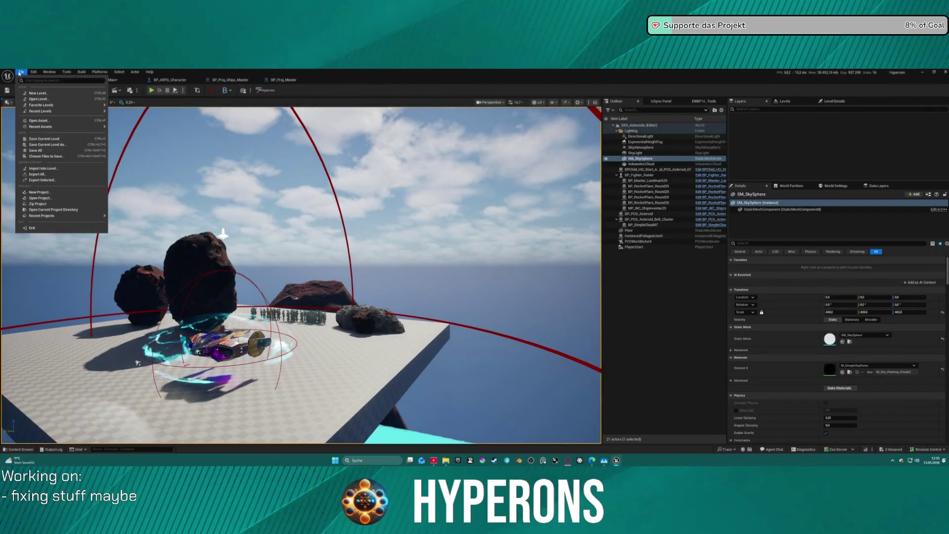
mouse_move(74, 110)
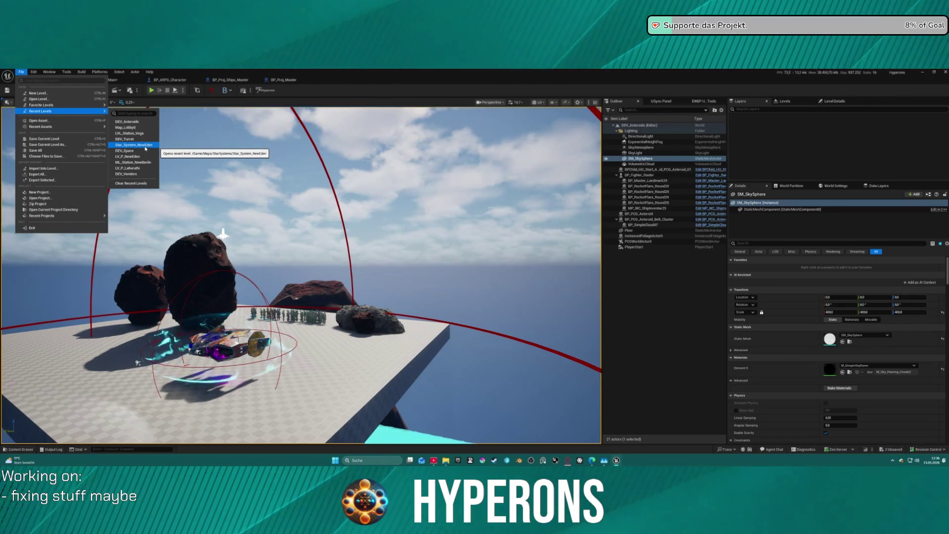
click(145, 147)
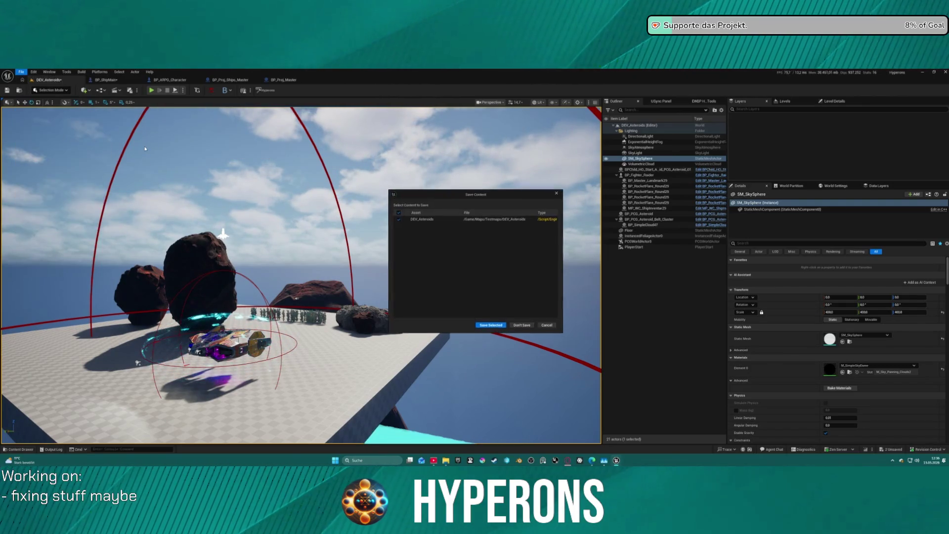
click(497, 327)
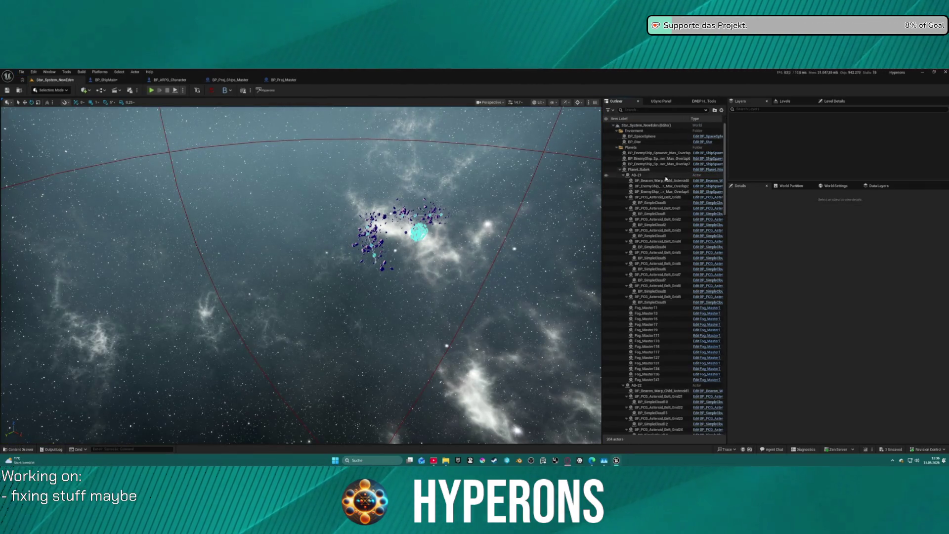
Frame BP_CollisionTester1 in the viewport, then fly the view to Jumpgate_Pollux.
scroll(660, 169, down, 20)
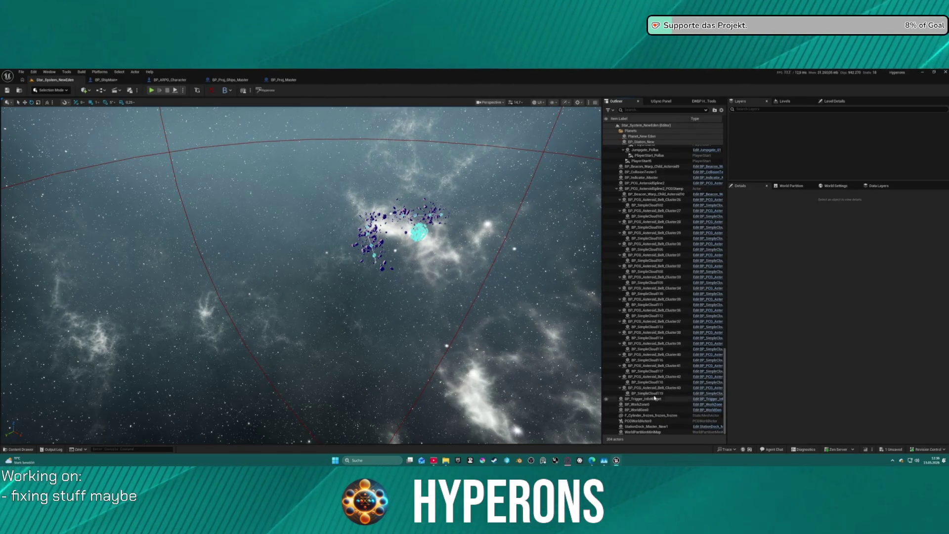
scroll(648, 193, up, 5)
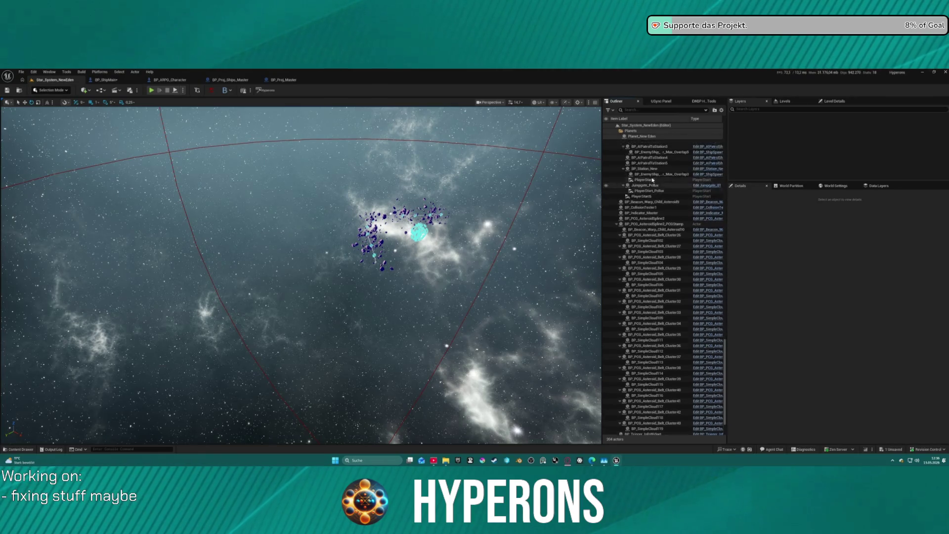
scroll(667, 210, up, 2)
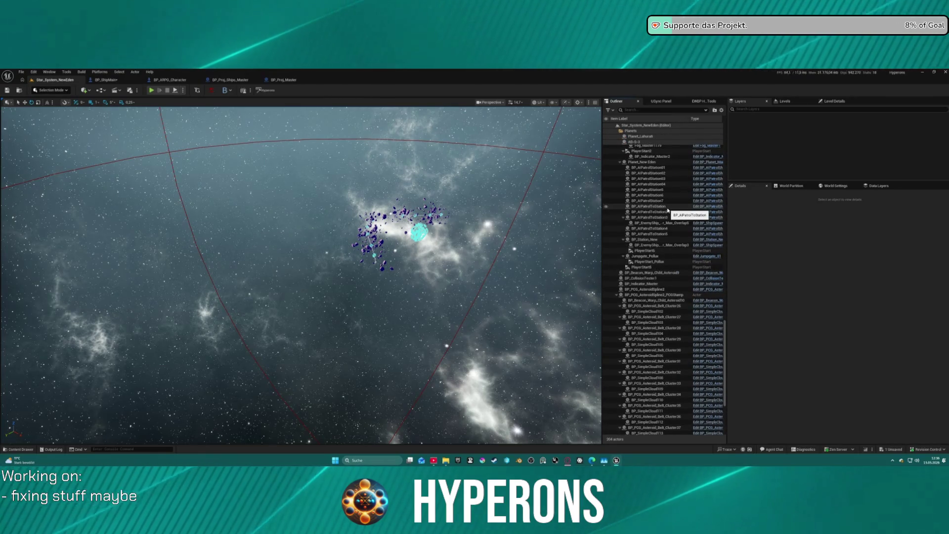
double_click(653, 279)
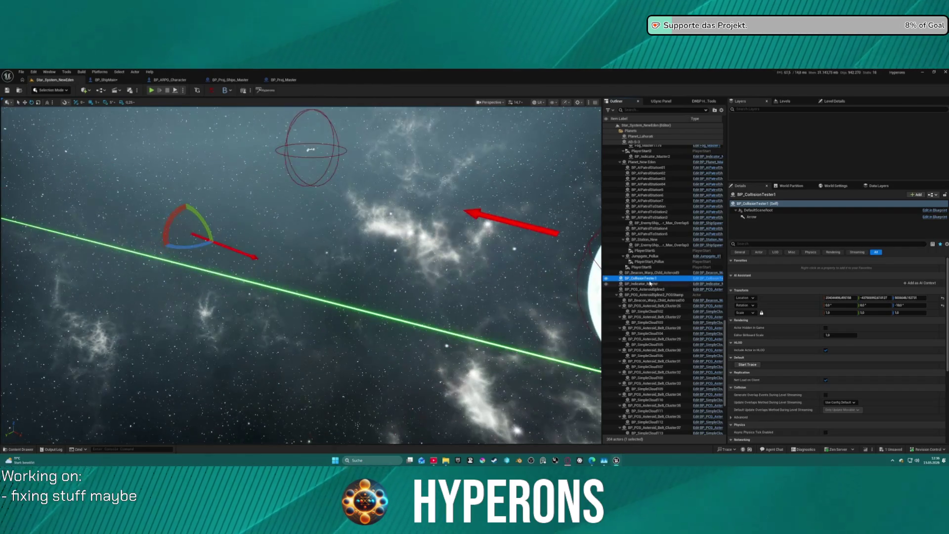
drag(518, 271, 568, 253)
drag(425, 255, 421, 252)
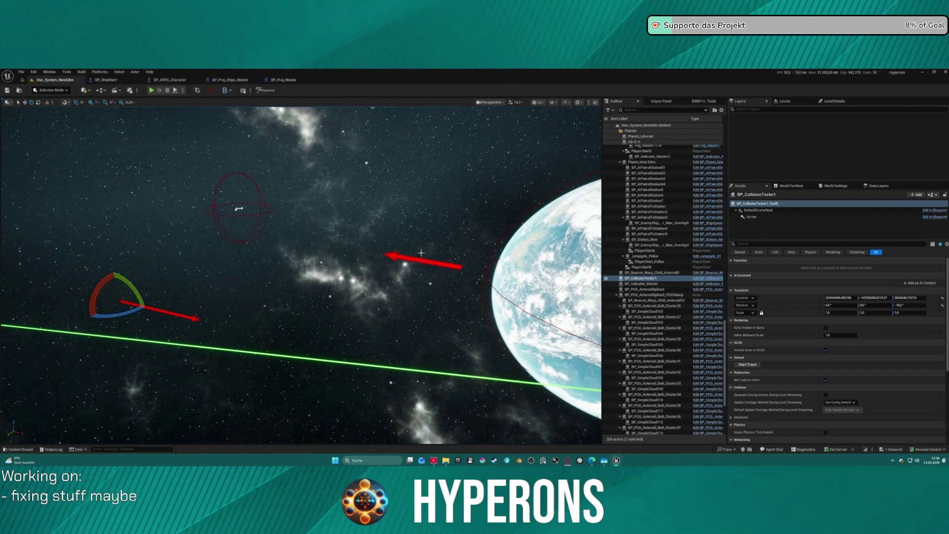
double_click(646, 257)
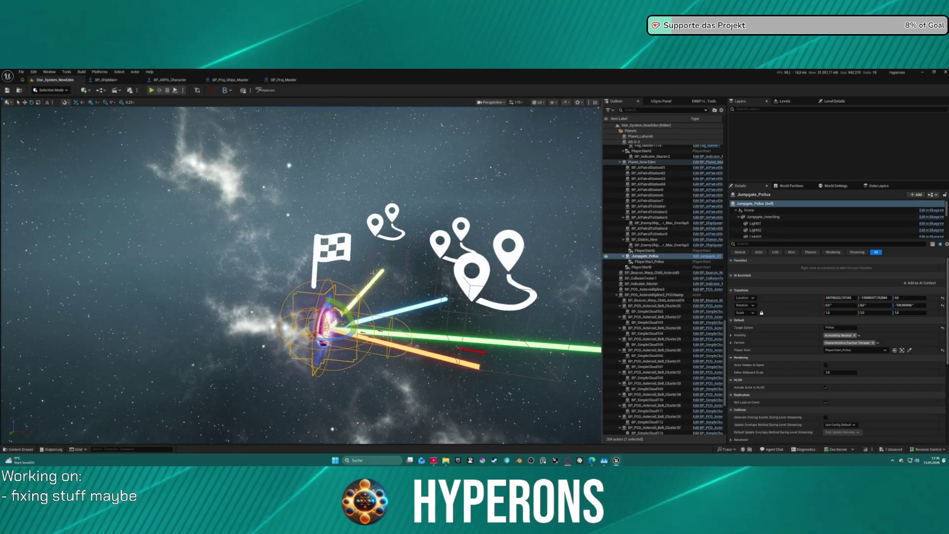
Switch the level editor to Foliage mode with the Content Drawer showing.
key(ctrl+space)
key(ctrl+space)
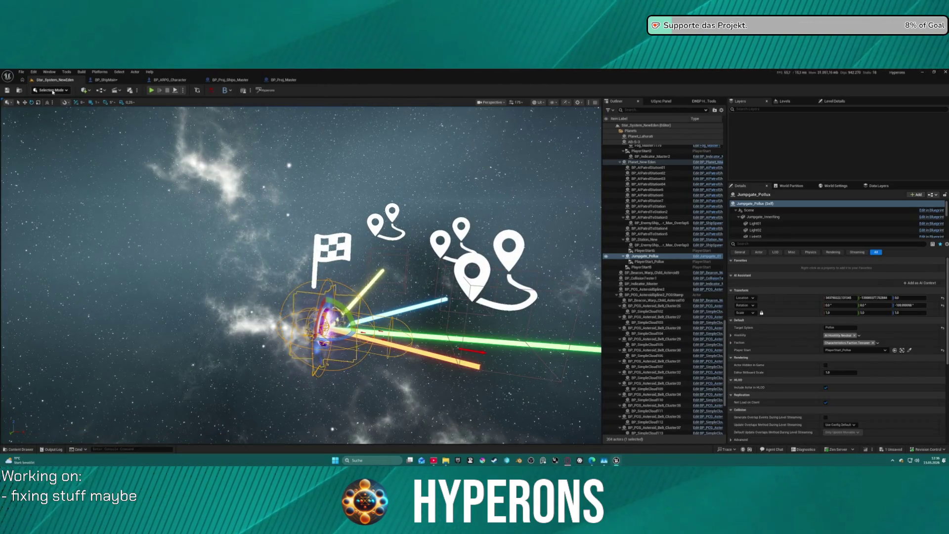
click(51, 90)
click(55, 119)
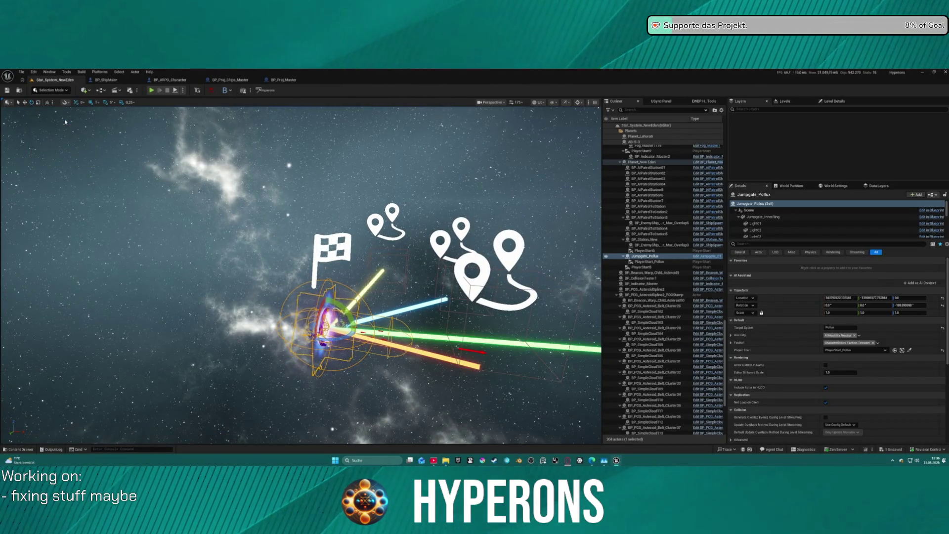
key(ctrl+space)
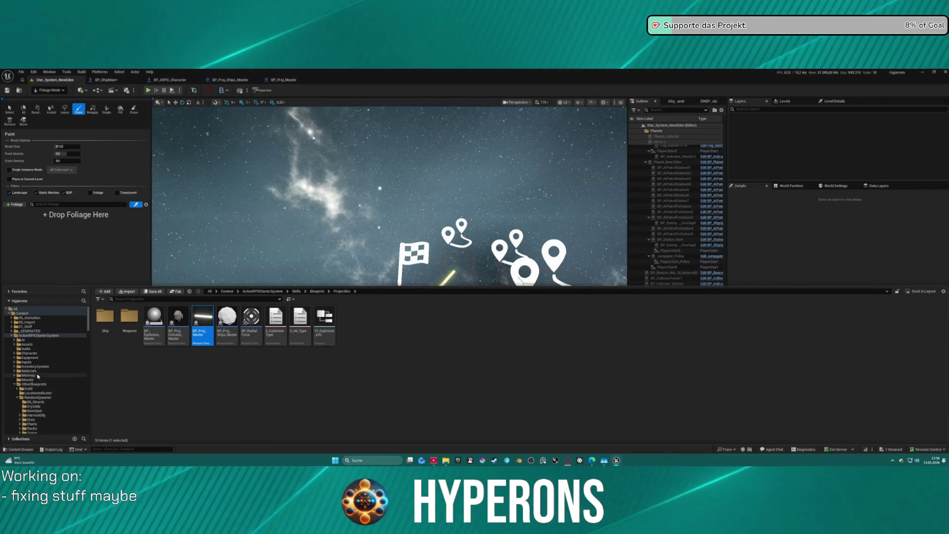
Add the iron ore rock from RandomSpawner > Ores > Rocks to the foliage palette and open its settings.
scroll(47, 379, down, 10)
scroll(48, 379, up, 5)
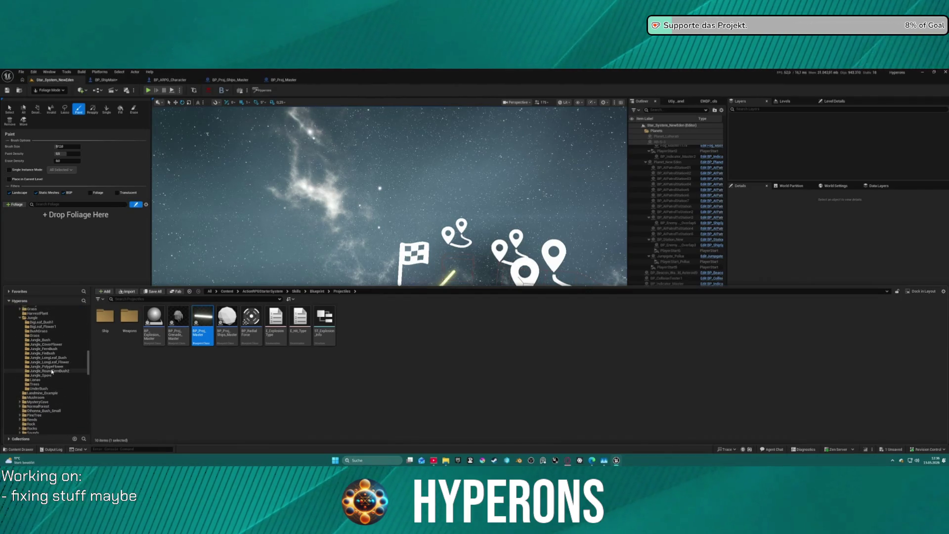
scroll(52, 371, up, 5)
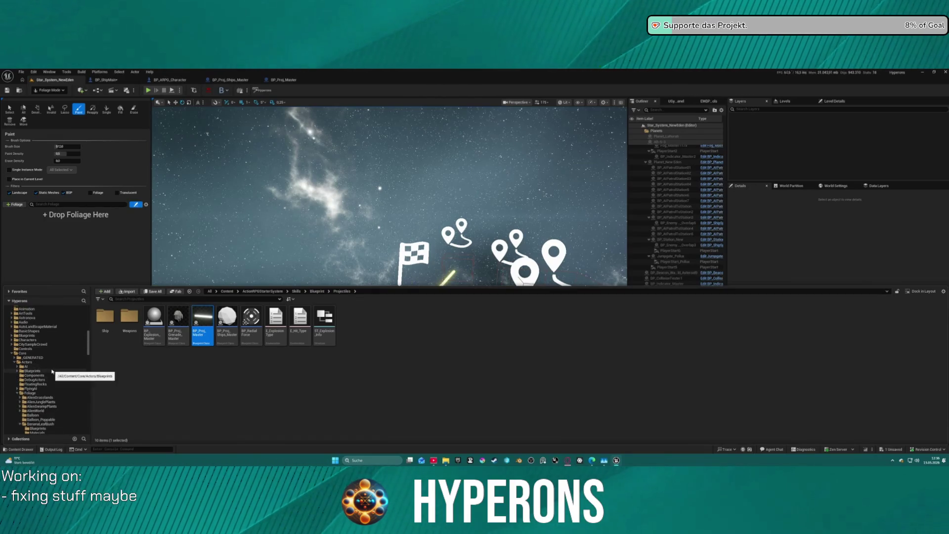
click(14, 353)
scroll(34, 346, up, 8)
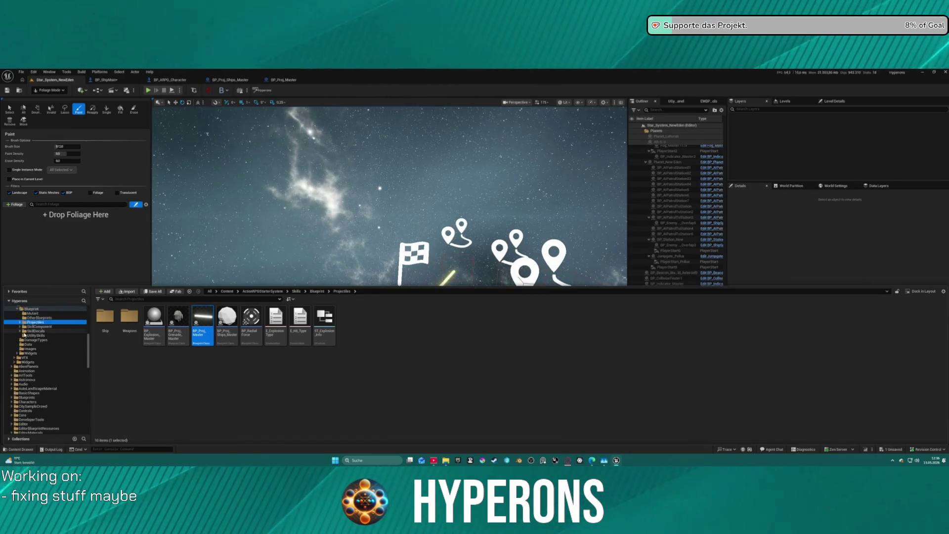
scroll(40, 338, up, 3)
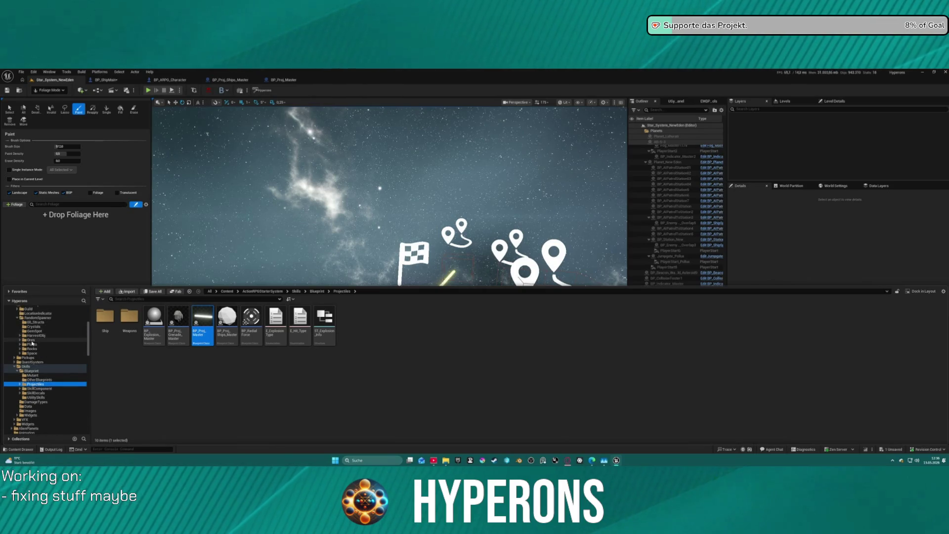
click(37, 341)
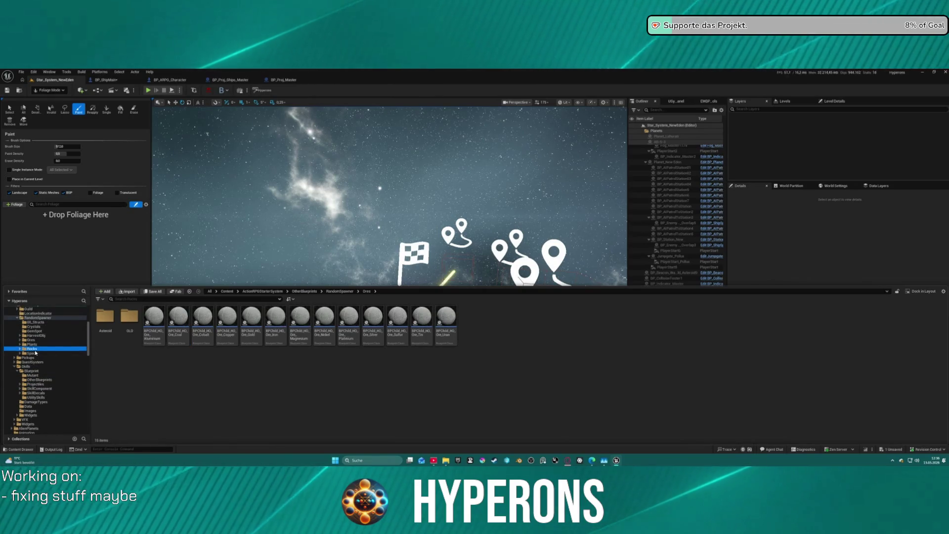
click(31, 349)
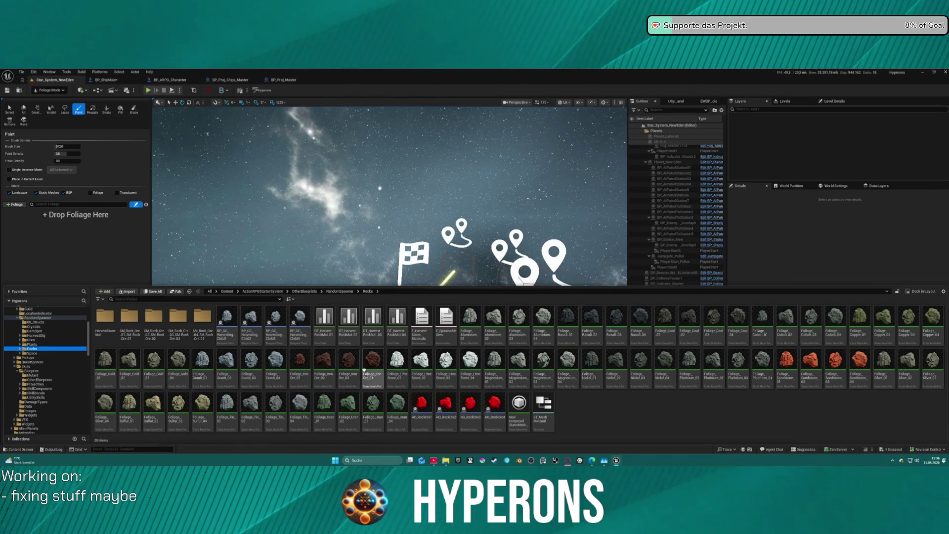
mouse_move(364, 369)
mouse_down()
mouse_move(321, 371)
mouse_move(59, 217)
mouse_move(56, 236)
mouse_up()
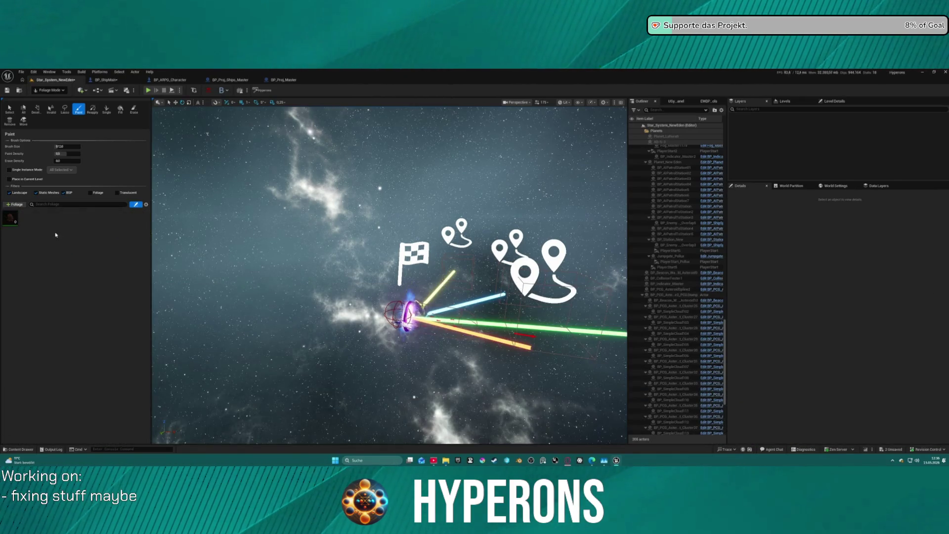
click(11, 219)
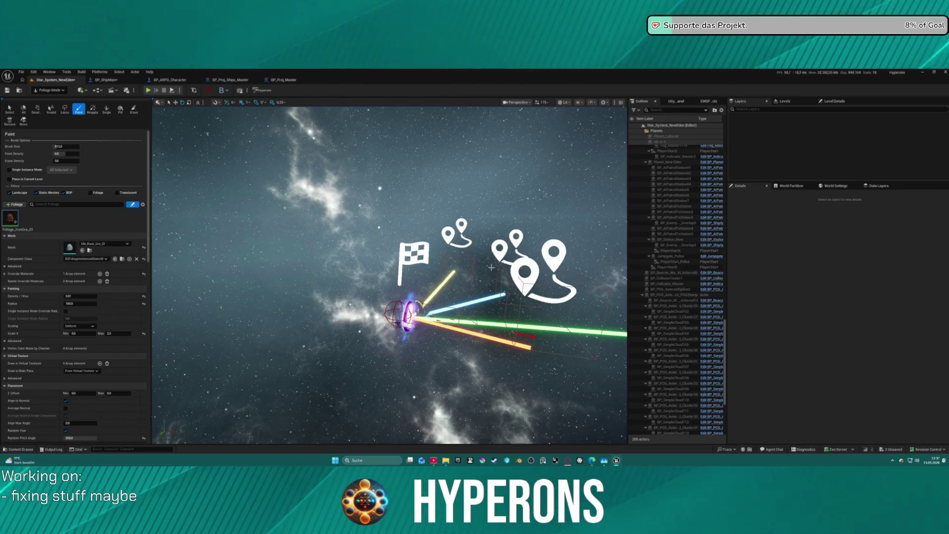
Focus the view on the portal and switch foliage painting to the Single tool.
key(f)
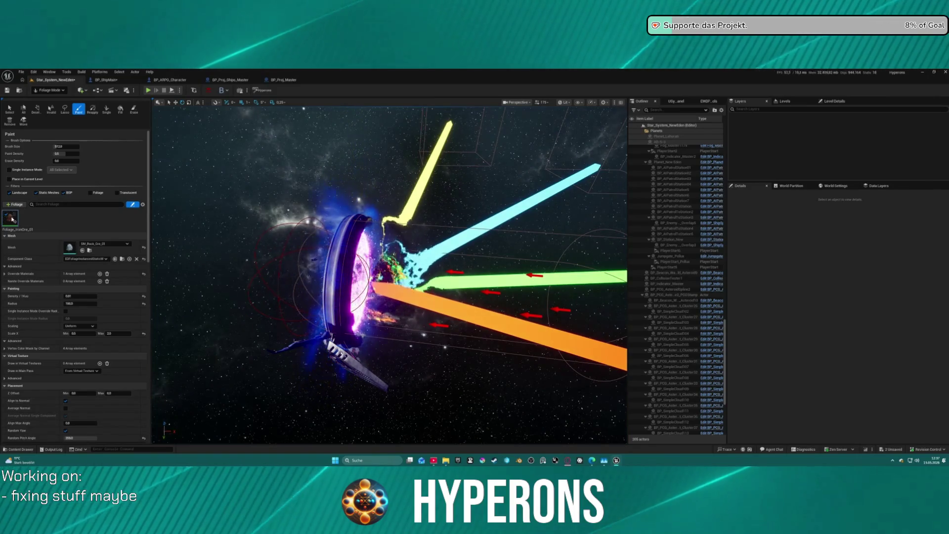
click(93, 109)
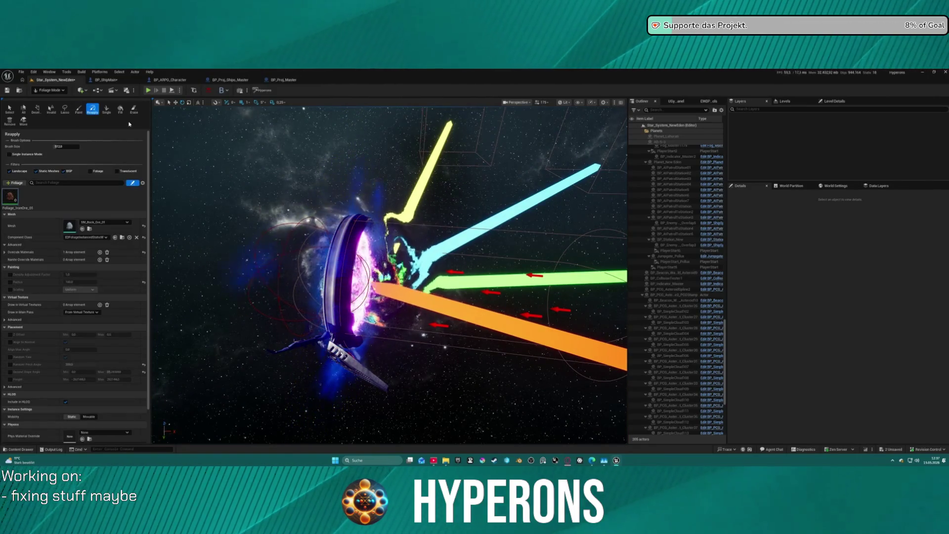
click(107, 108)
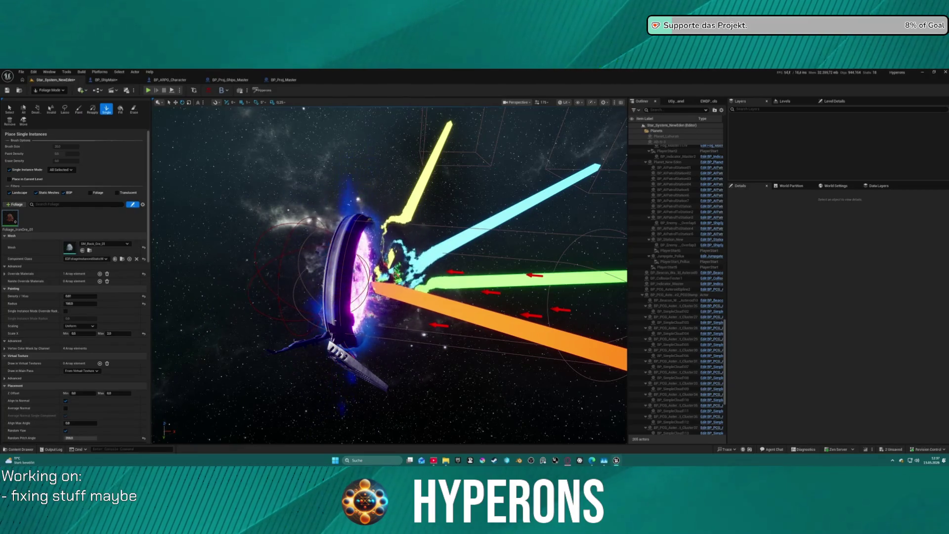
scroll(366, 243, down, 3)
scroll(389, 274, down, 2)
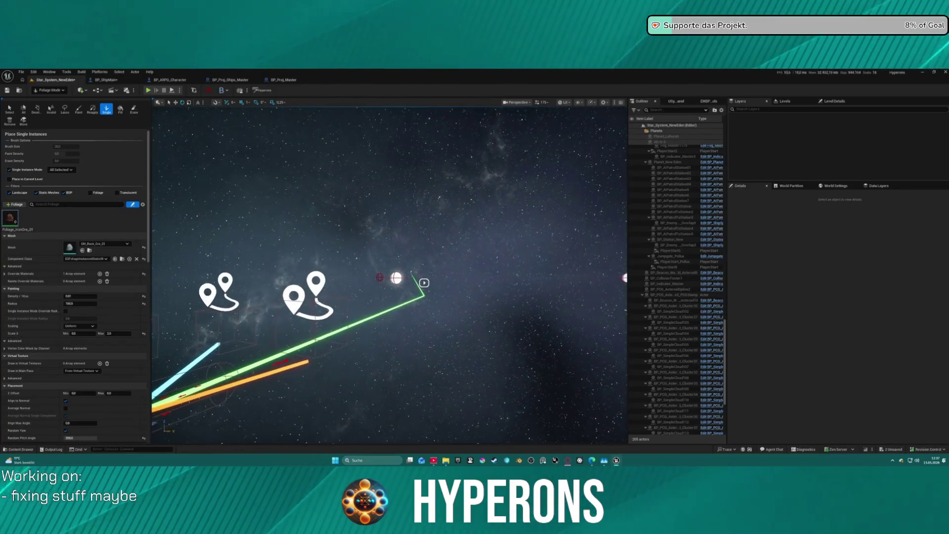
scroll(328, 336, down, 5)
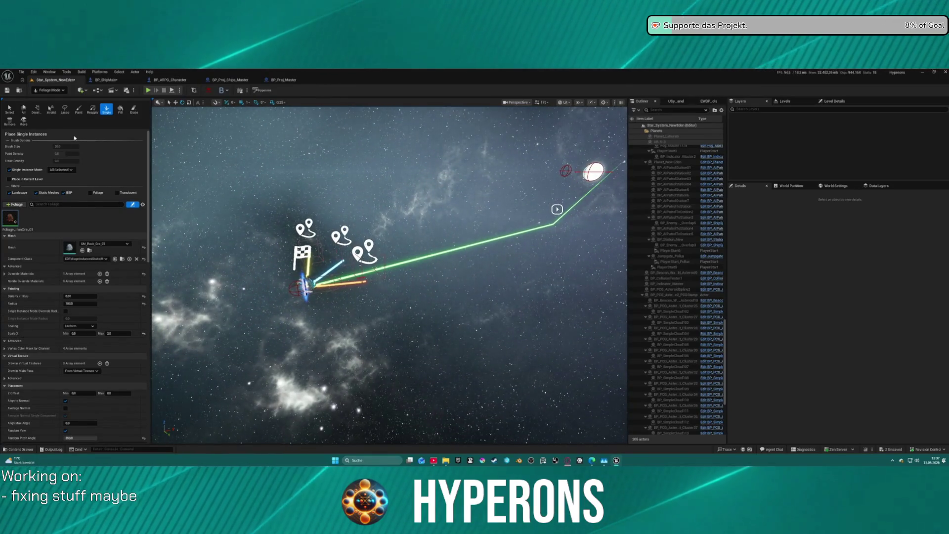
Place a test Cube shape in the level, then undo it.
click(84, 91)
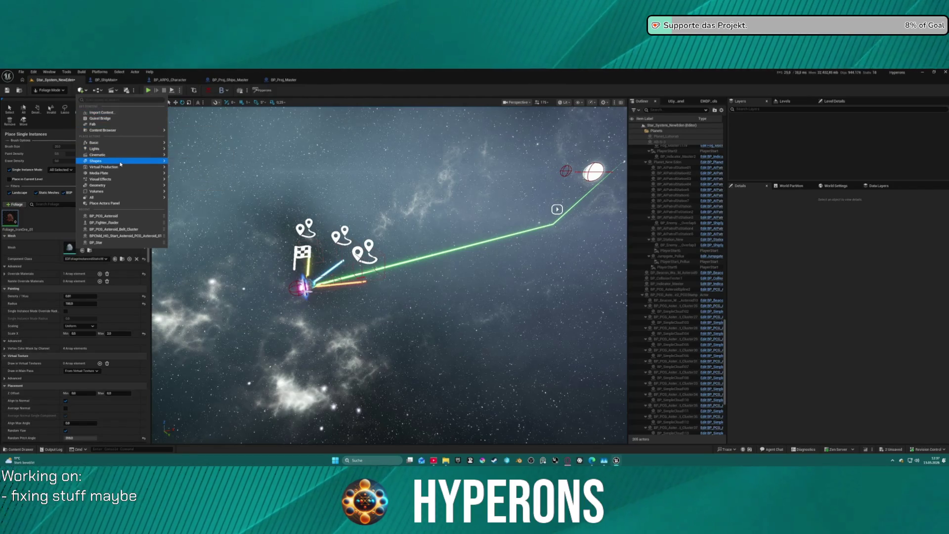
mouse_move(124, 163)
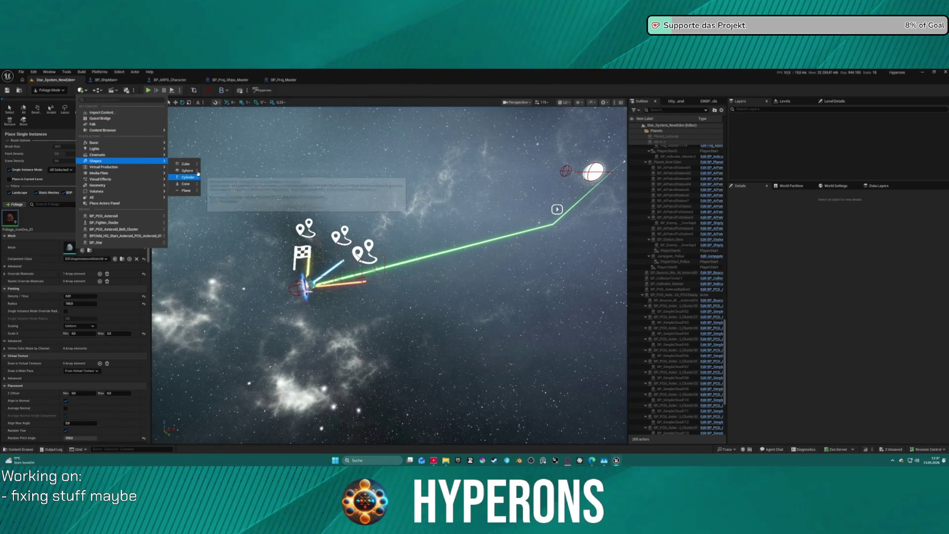
click(186, 164)
key(ctrl+z)
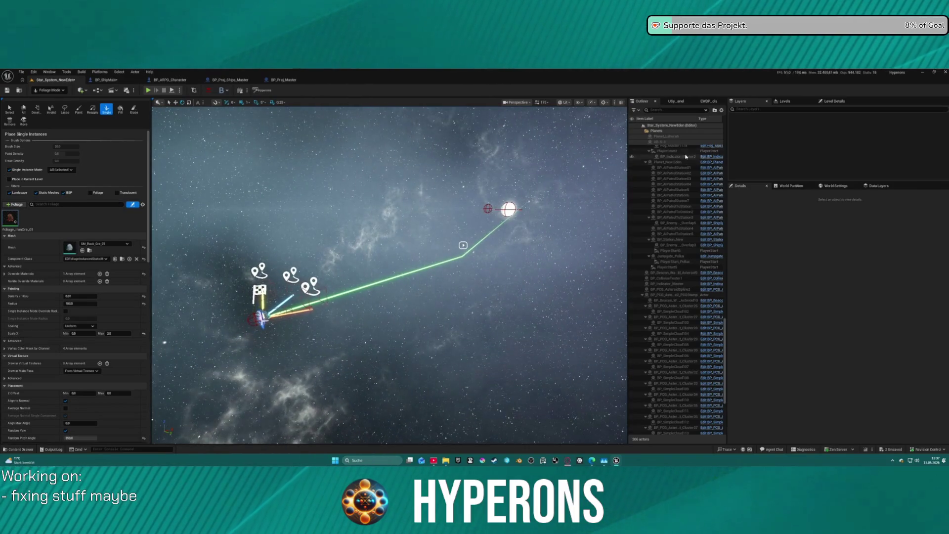
scroll(686, 157, down, 7)
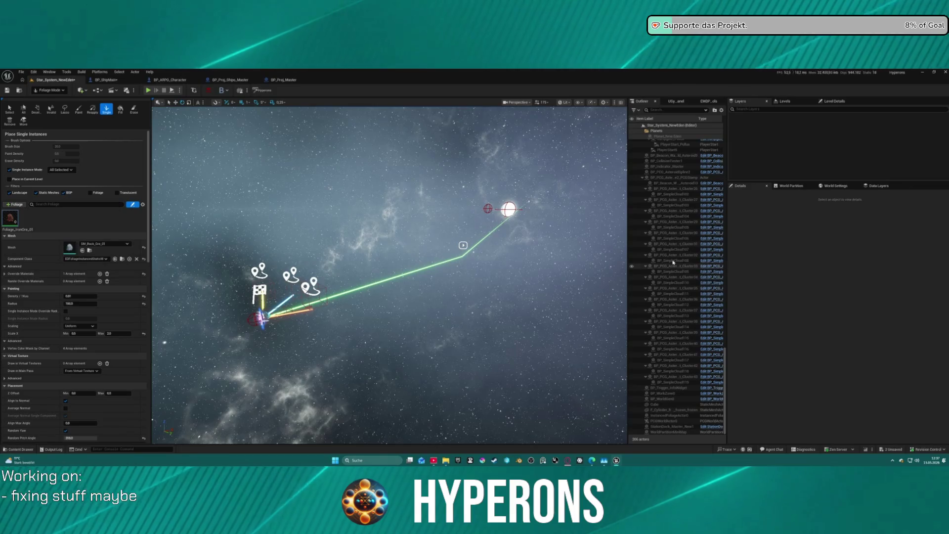
scroll(673, 262, up, 10)
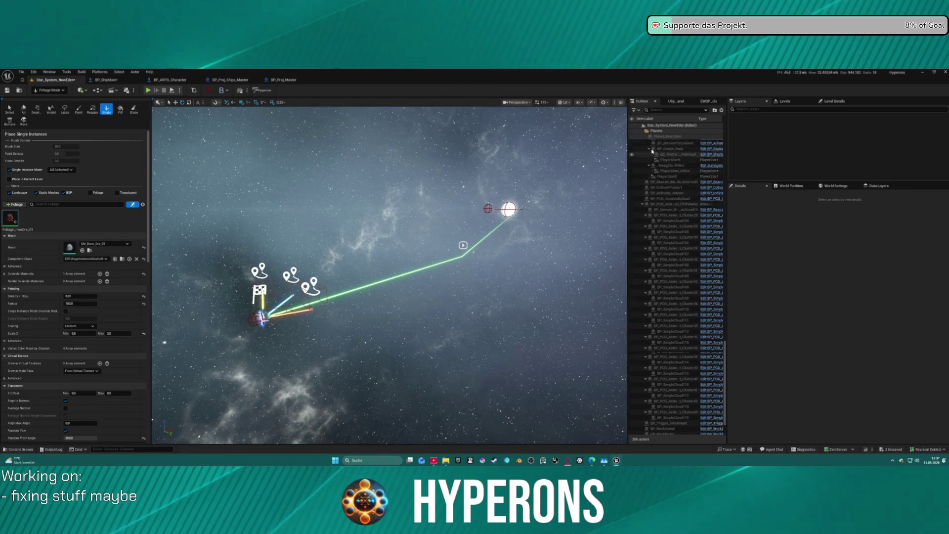
Switch the editor from Foliage back to Selection mode.
click(47, 91)
click(52, 110)
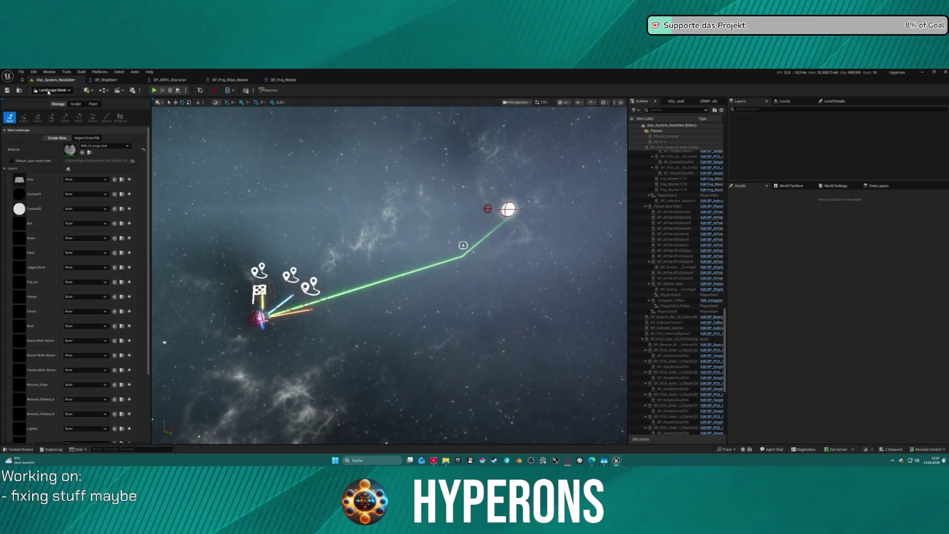
click(51, 90)
click(58, 109)
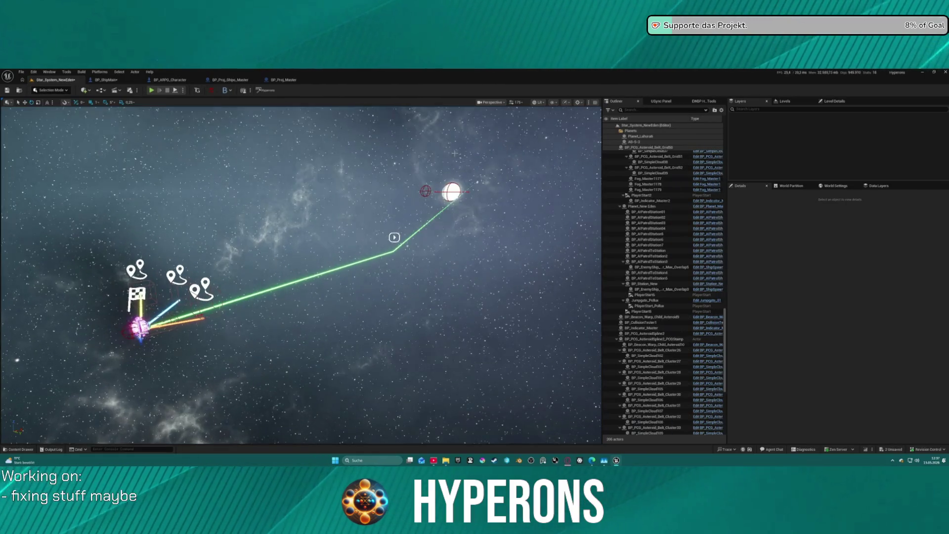
Find the Cube via an Outliner search for 'cube', rotate it, delete it, and clear the search.
click(640, 109)
text(cube)
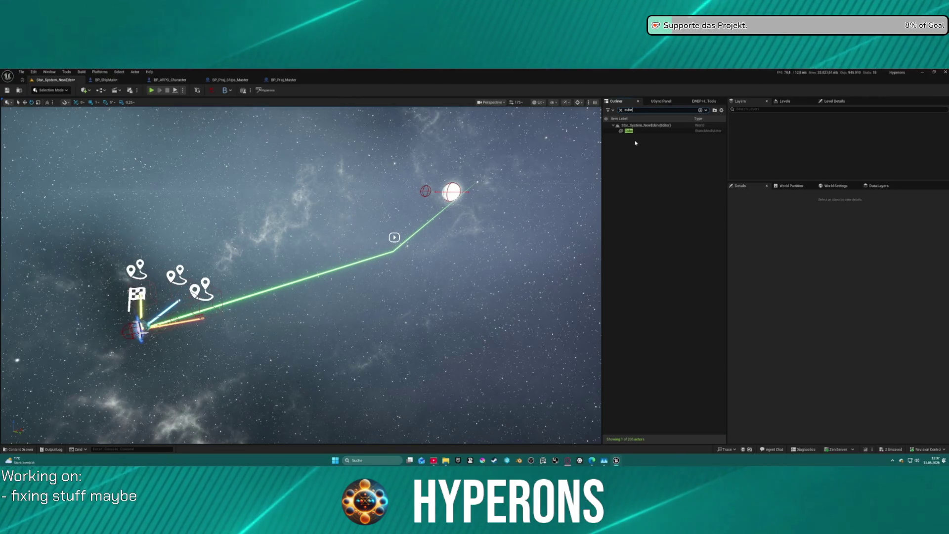
double_click(629, 130)
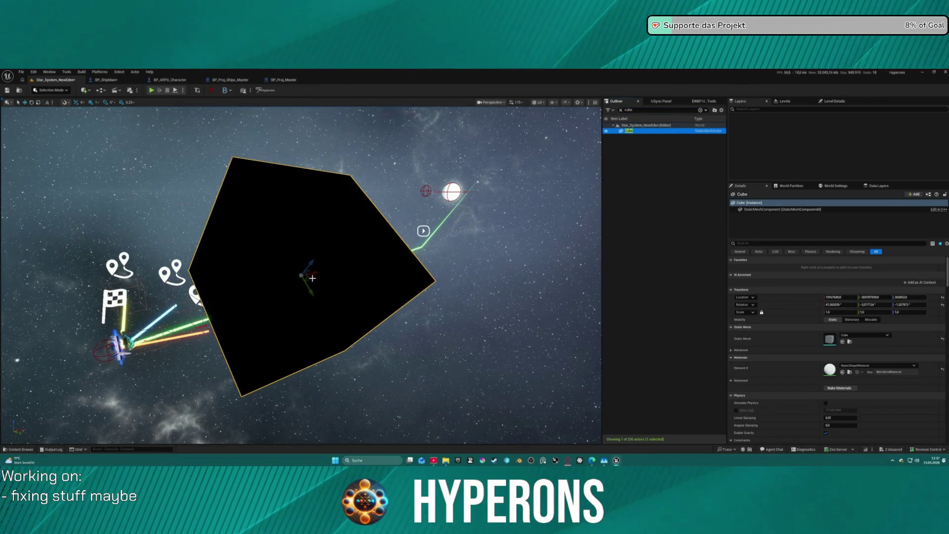
key(e)
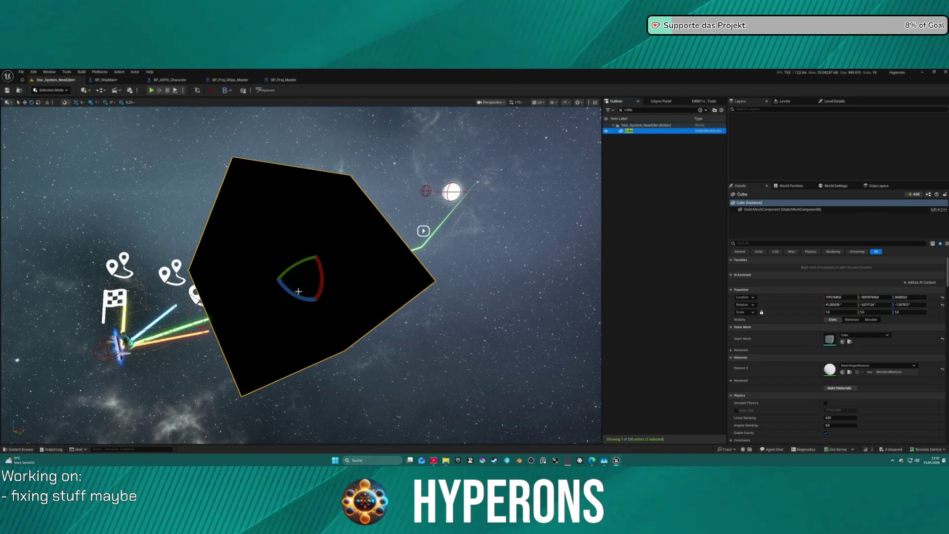
drag(298, 292, 322, 301)
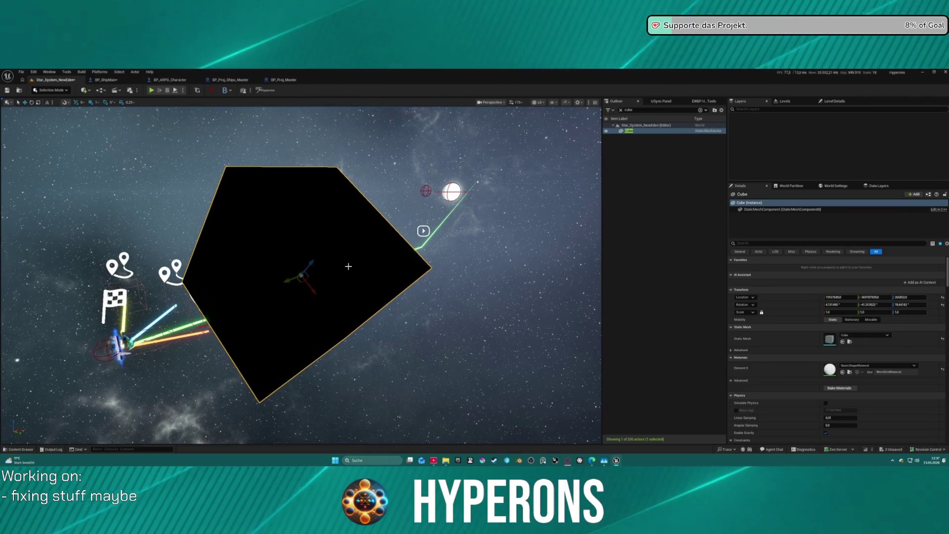
key(Delete)
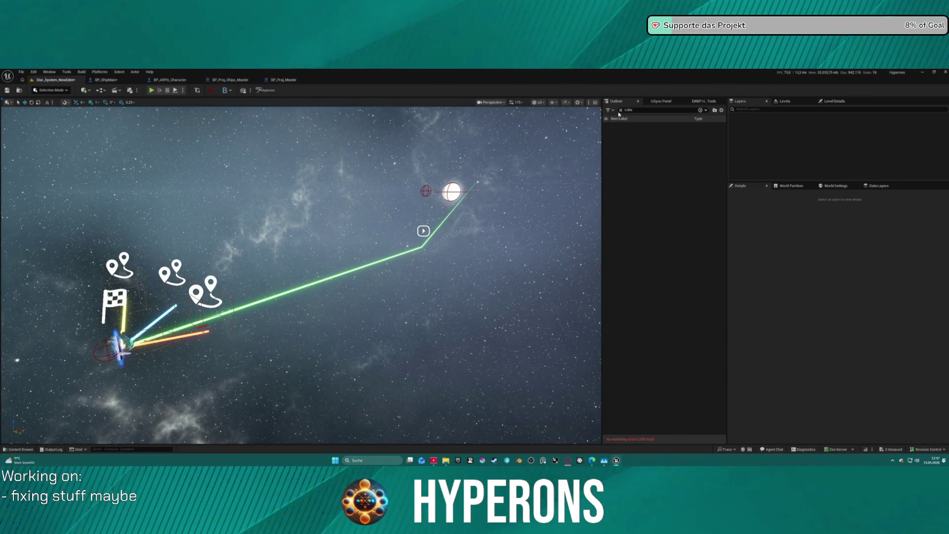
click(621, 111)
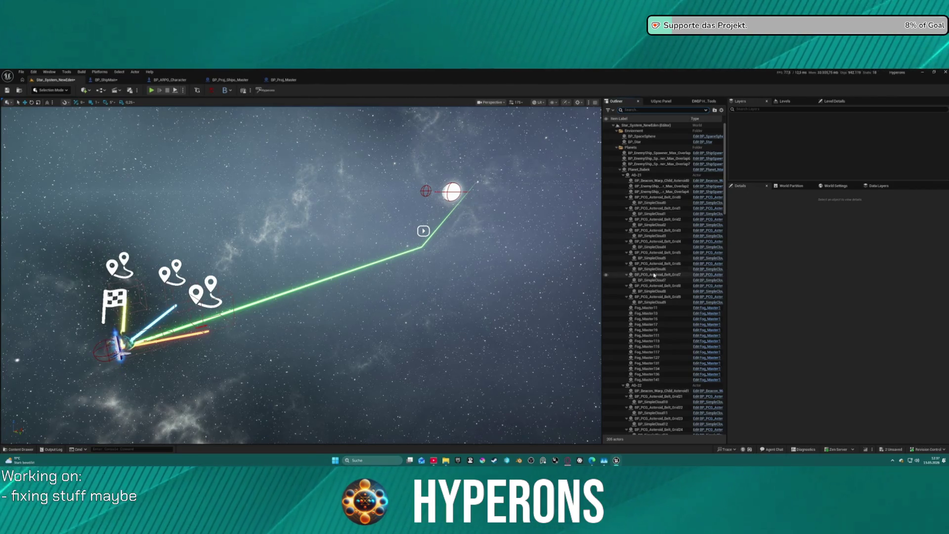
Focus BP_PCG_Asteroid_Belt_Grid5, collapse the planet groups, then frame BP_PCG_AsteroidSpline2_PCGStamp.
double_click(655, 252)
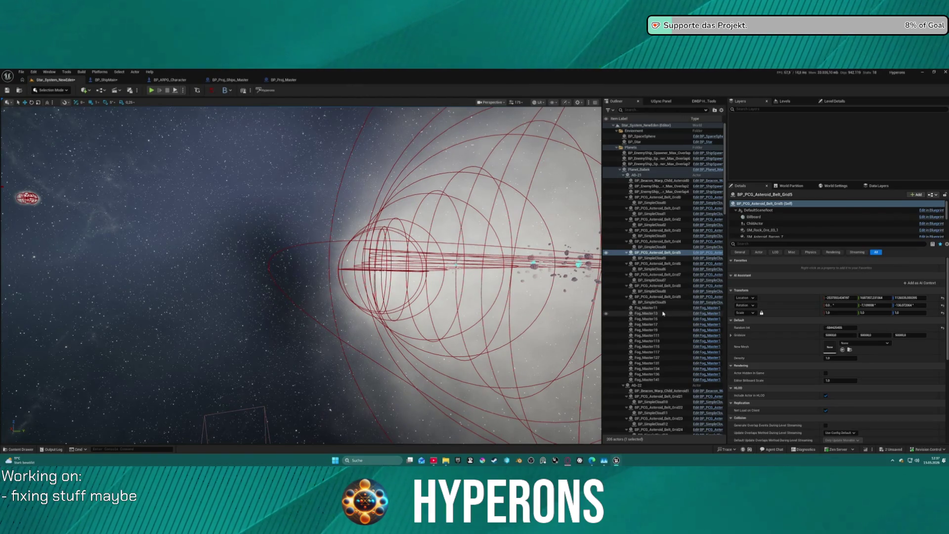
click(620, 170)
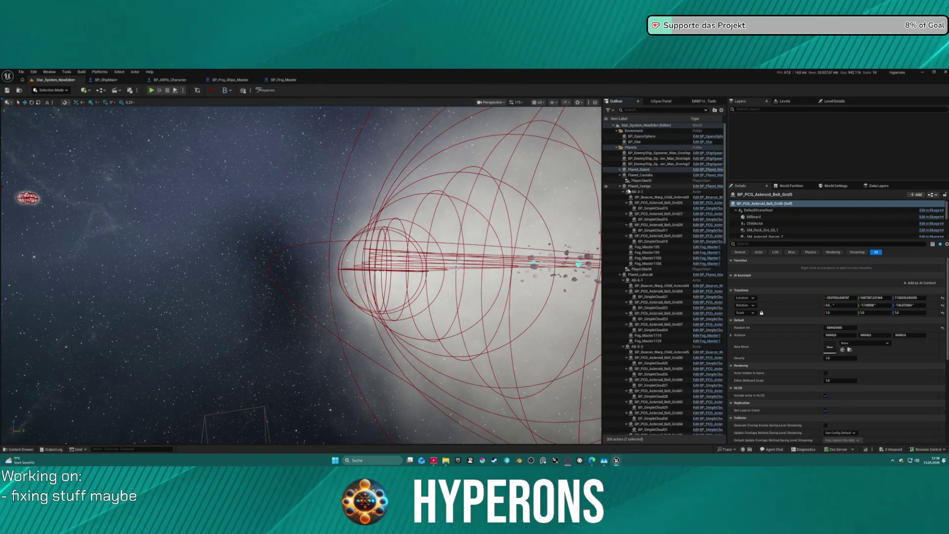
click(620, 175)
click(638, 181)
click(621, 180)
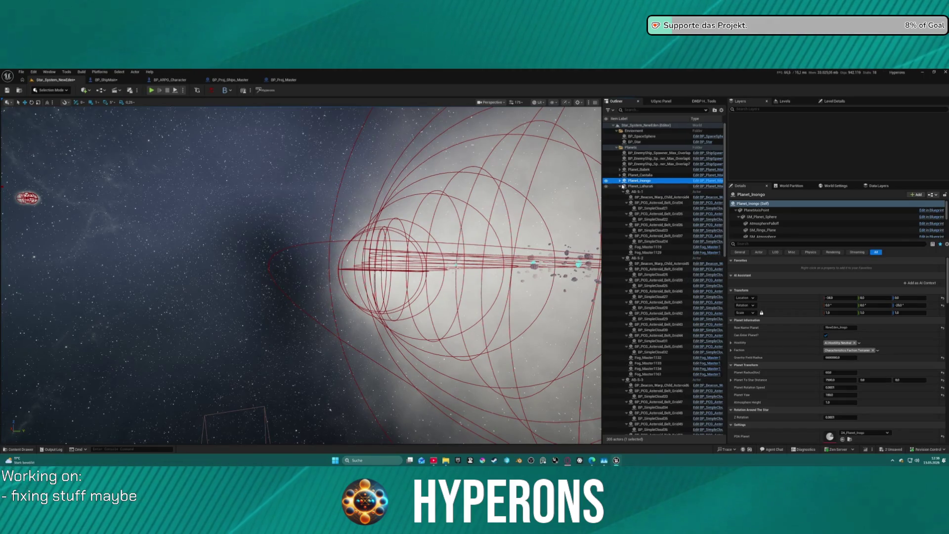
click(620, 186)
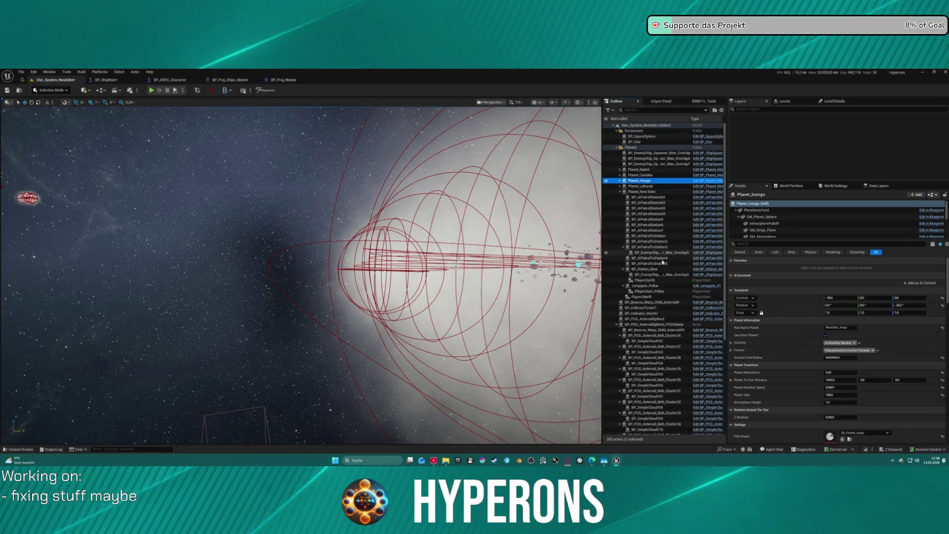
double_click(651, 325)
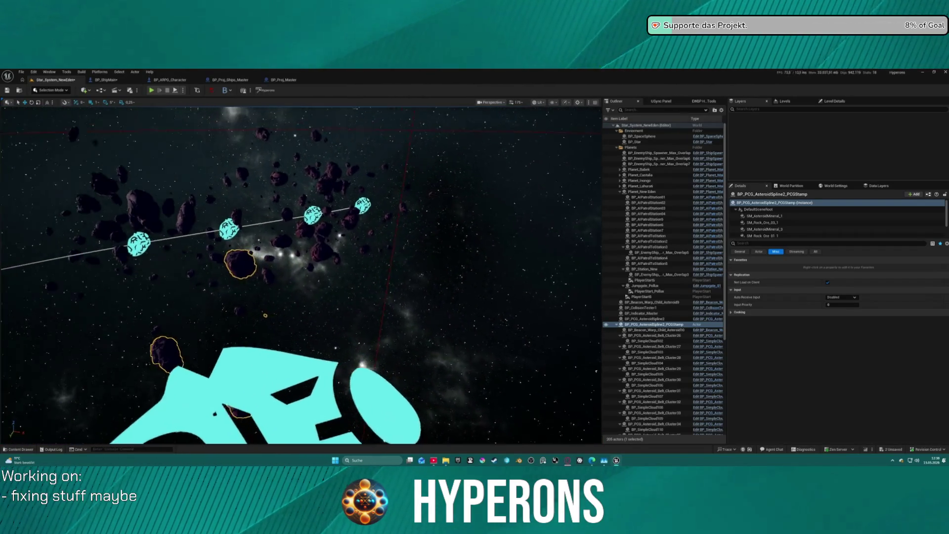
Switch to Foliage mode, fly to a lone asteroid, and show the Quickly Add Shapes list.
click(37, 91)
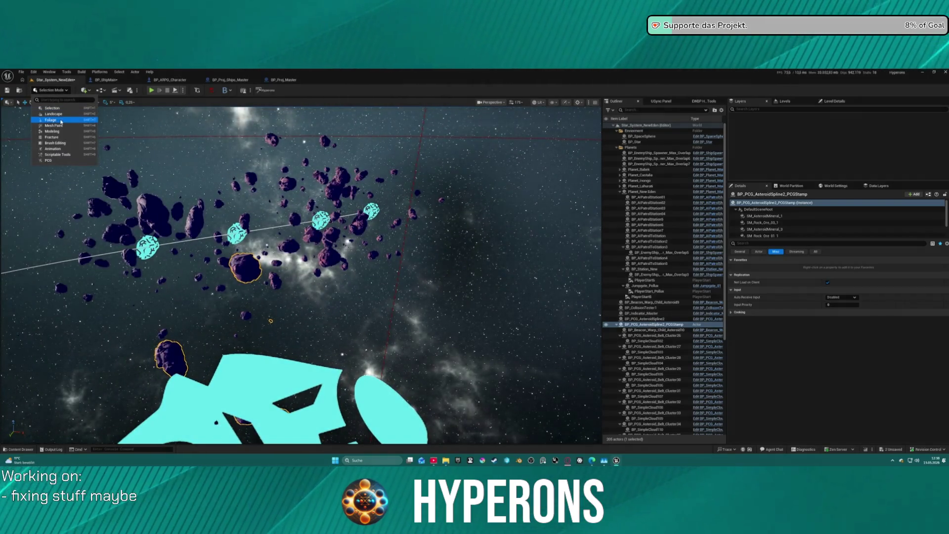
click(50, 121)
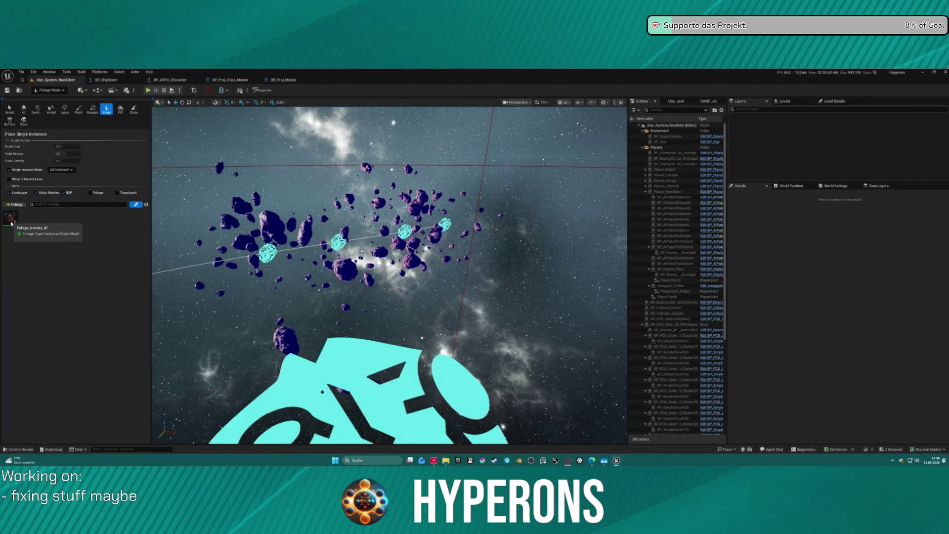
key(w)
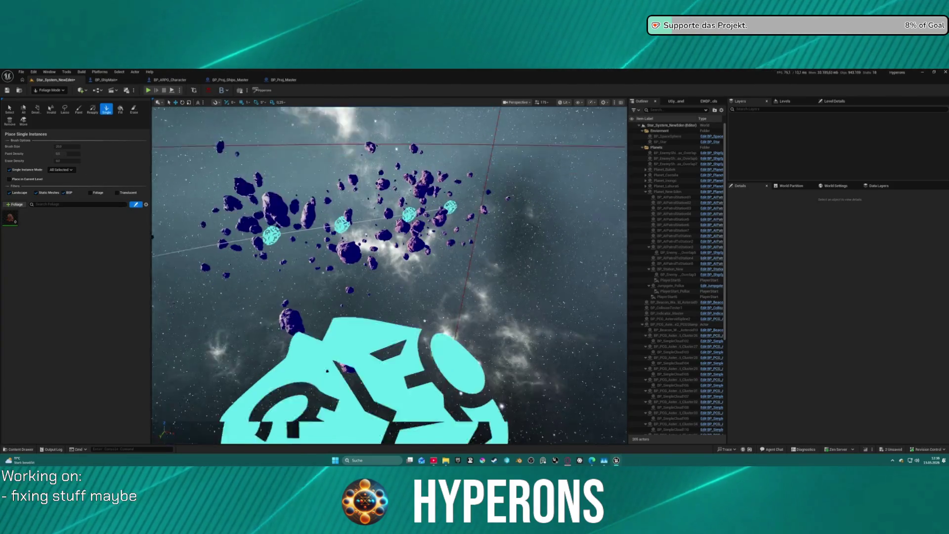
key(w)
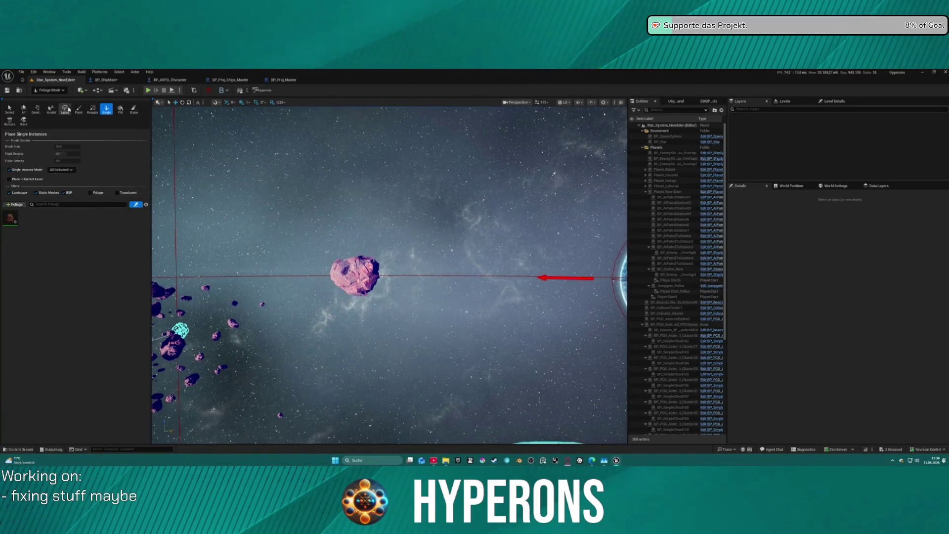
click(80, 91)
mouse_move(127, 155)
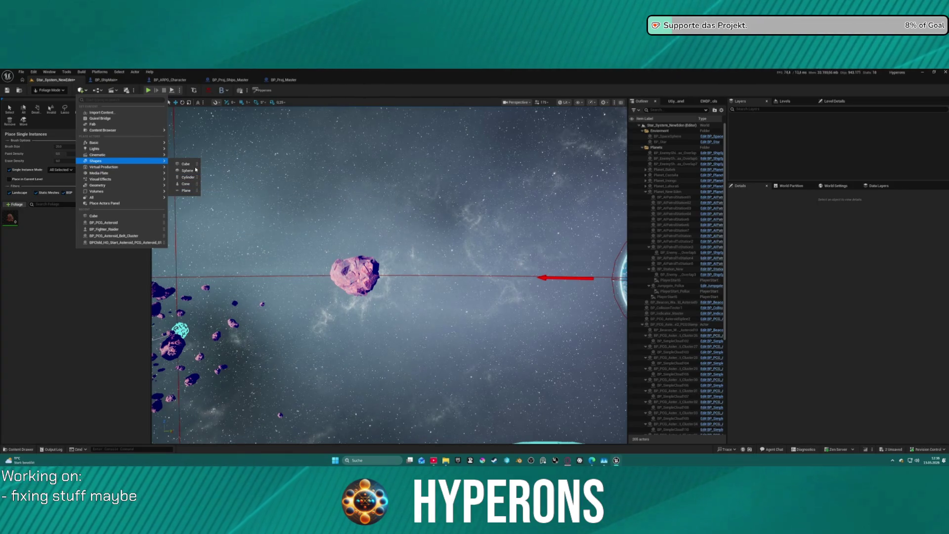
Add a Cube beside the asteroid and, in Selection Mode, scale it uniformly to 6.75.
click(193, 165)
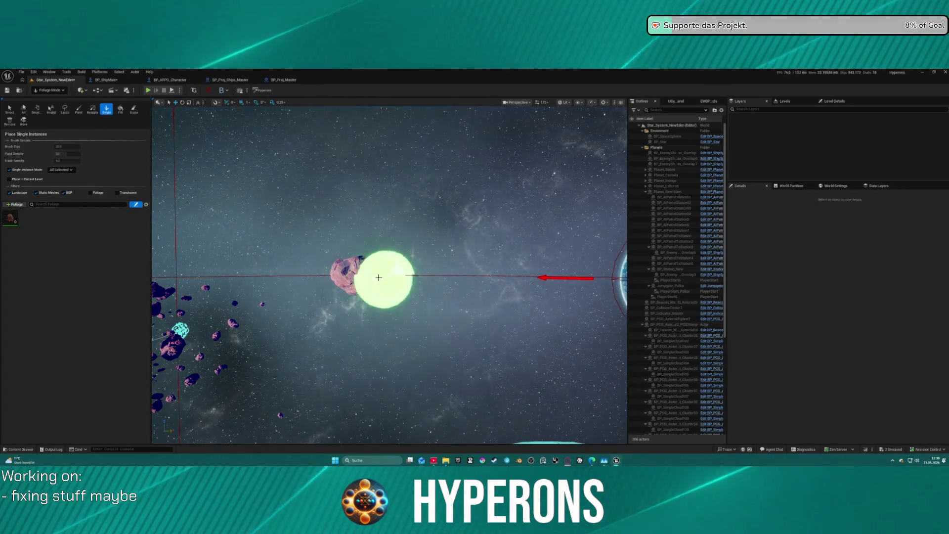
click(39, 91)
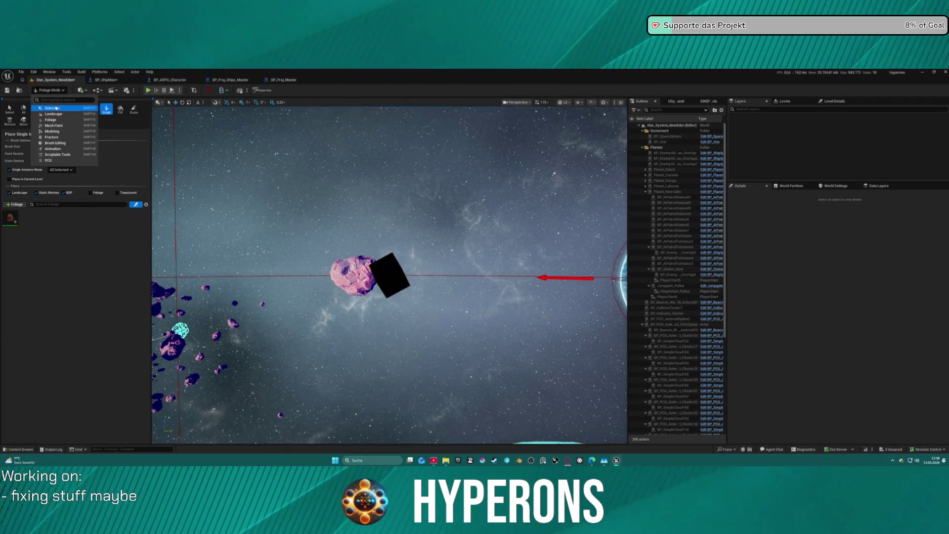
click(56, 107)
click(318, 272)
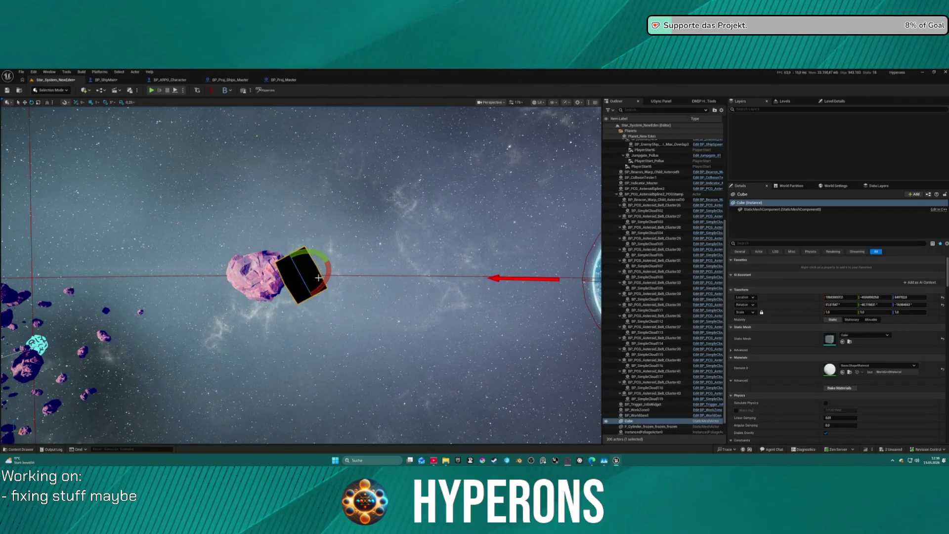
drag(305, 278, 336, 258)
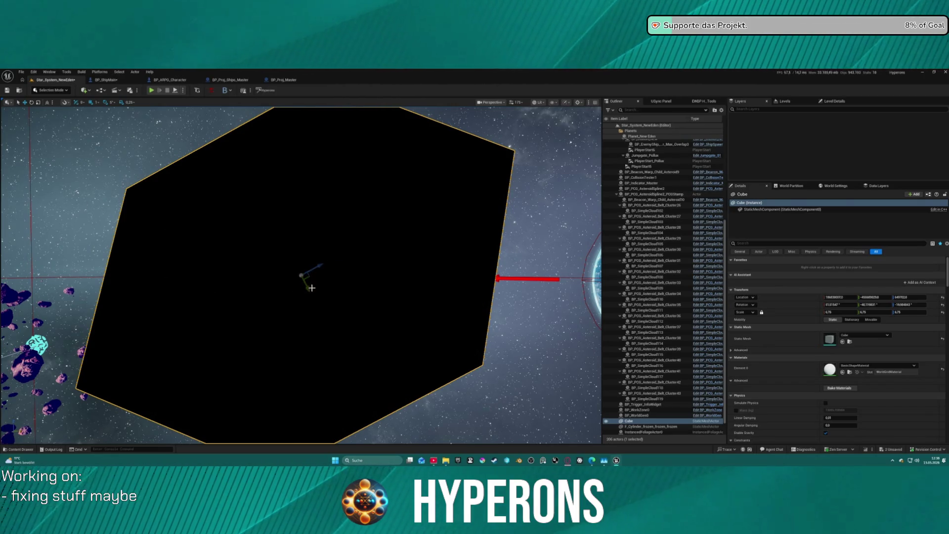
Move the cube up and to the right and flatten it with a Scale Z of 10.
scroll(309, 286, down, 10)
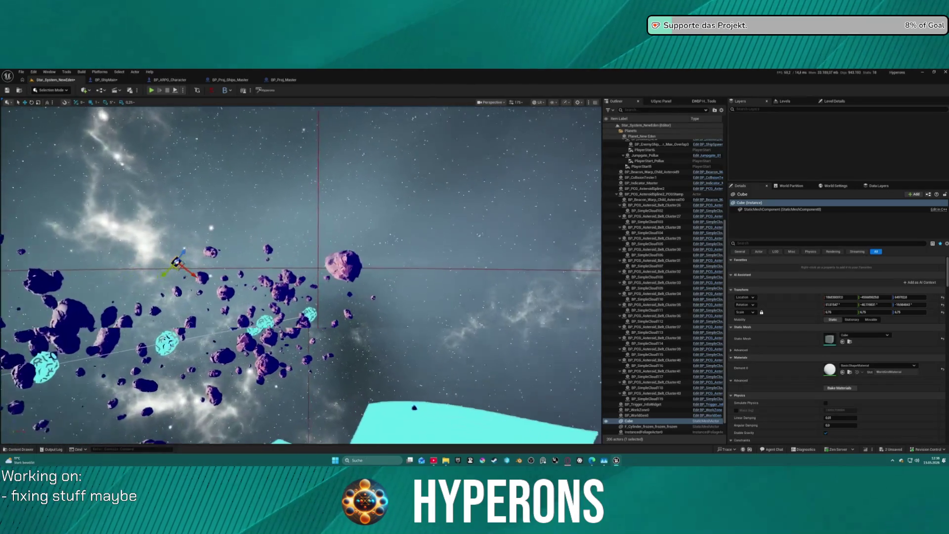
scroll(310, 287, down, 3)
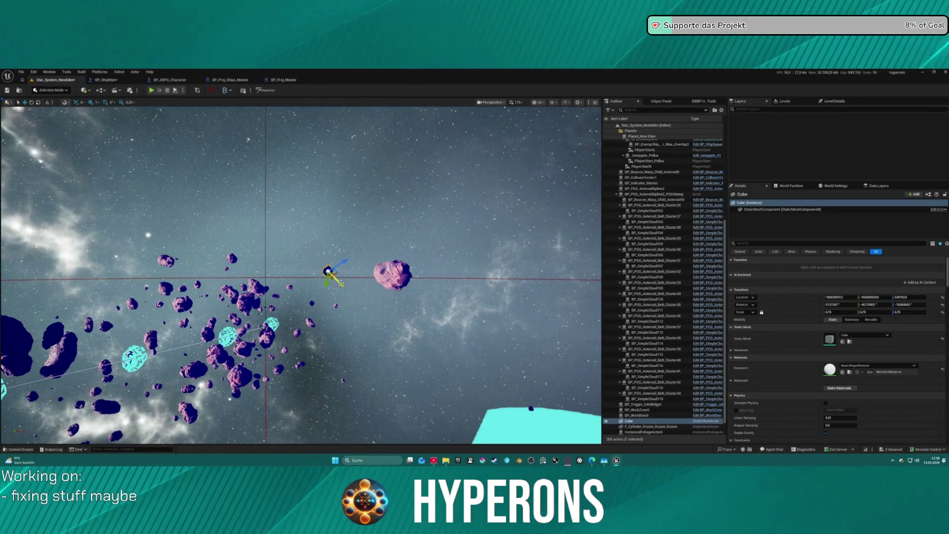
scroll(406, 307, up, 5)
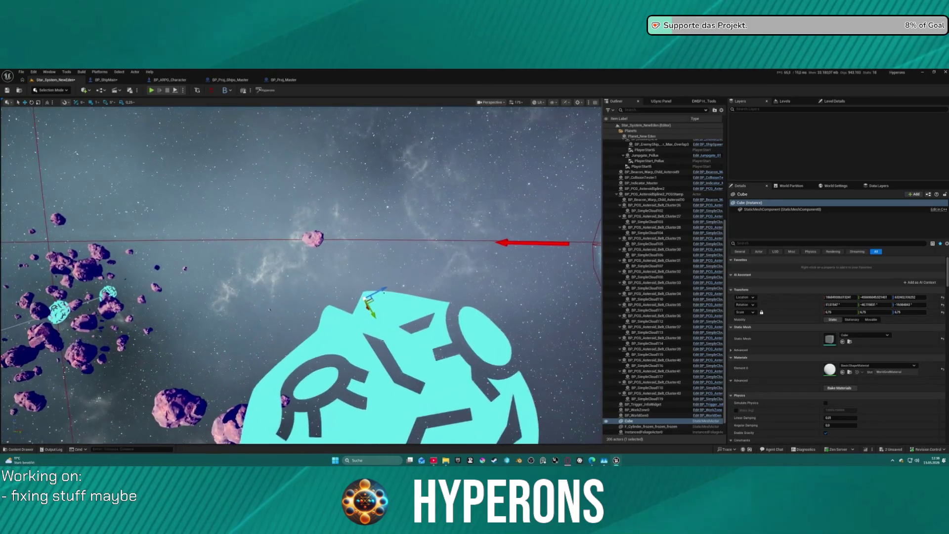
drag(396, 293, 446, 266)
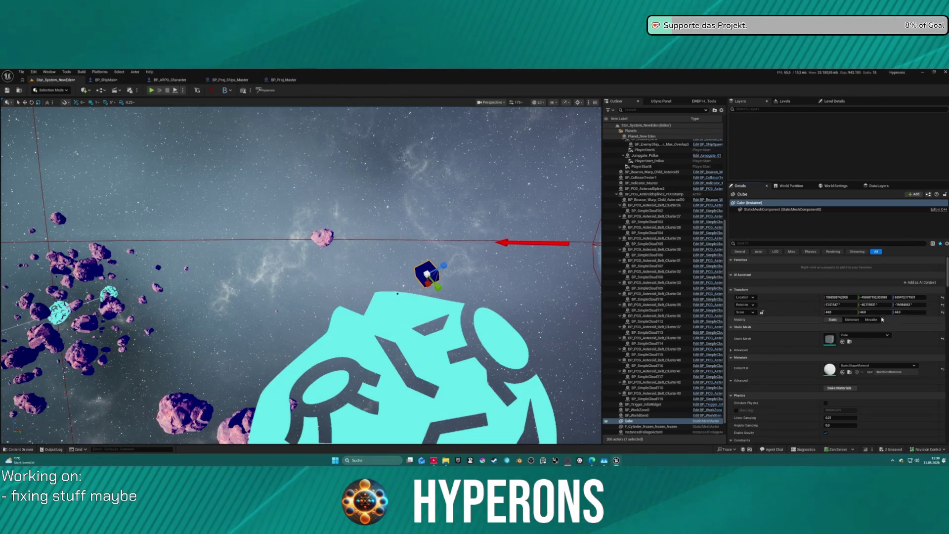
text(10)
key(Return)
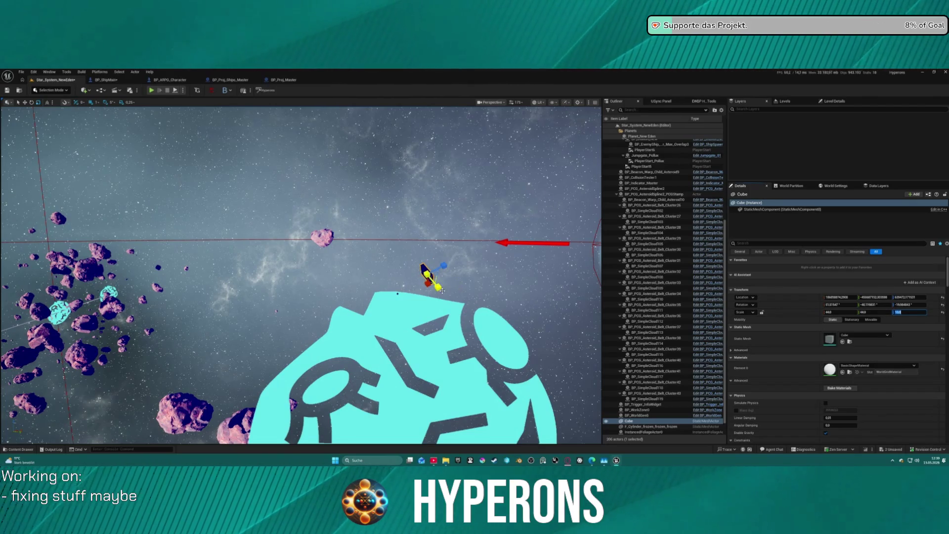
Set the cube's Collision Presets to BlockAll.
scroll(849, 331, down, 10)
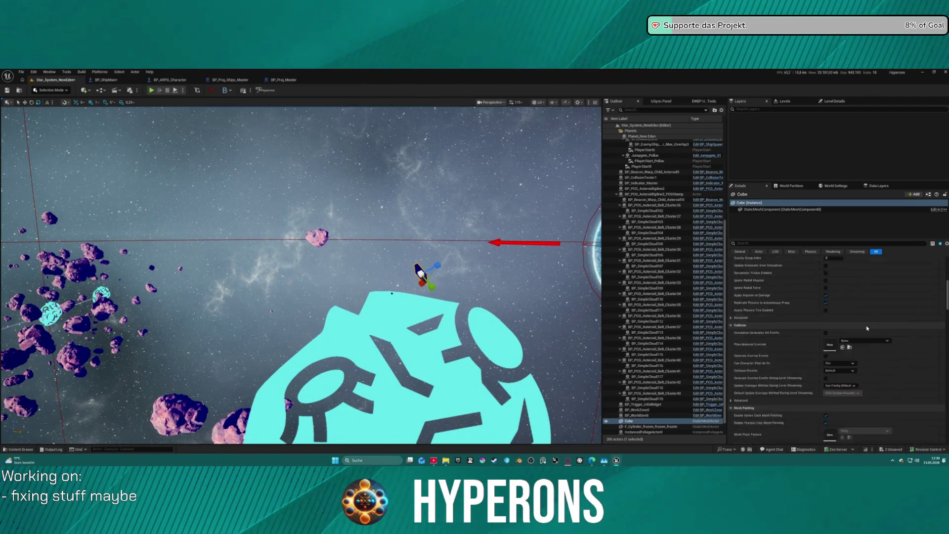
click(847, 327)
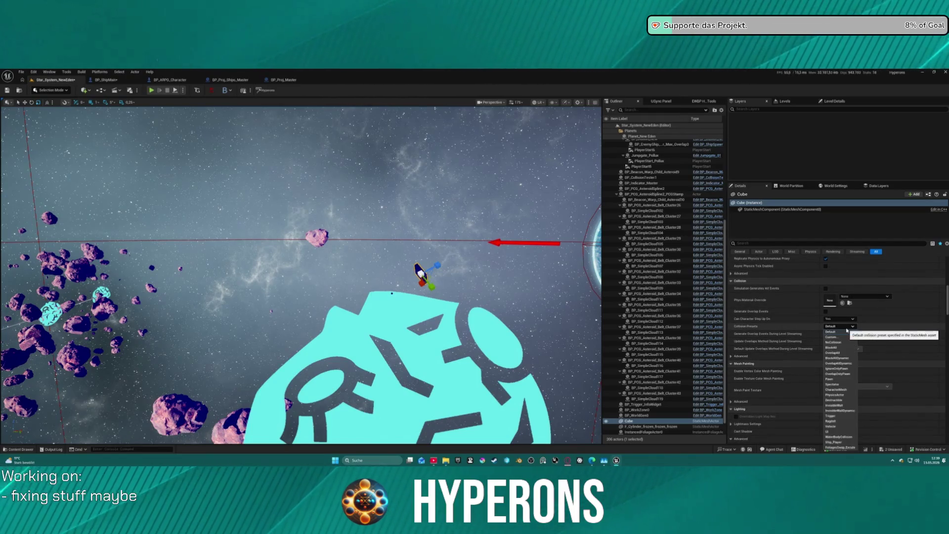
click(847, 348)
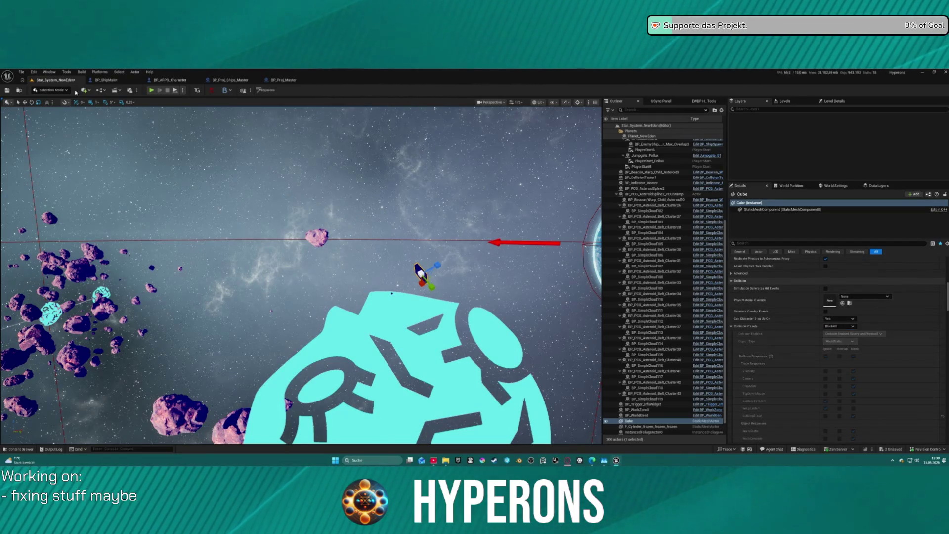
click(18, 89)
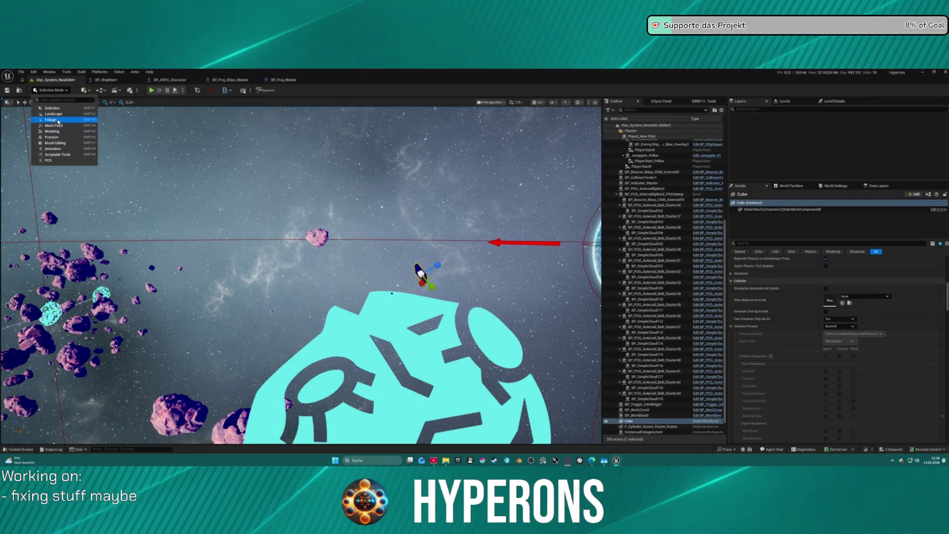
Return to Foliage mode and set Foliage_IronOre_01's Scale X Min to 10.
click(175, 145)
key(shift+3)
mouse_move(482, 272)
mouse_down()
mouse_move(519, 267)
mouse_move(524, 277)
mouse_move(482, 304)
mouse_up()
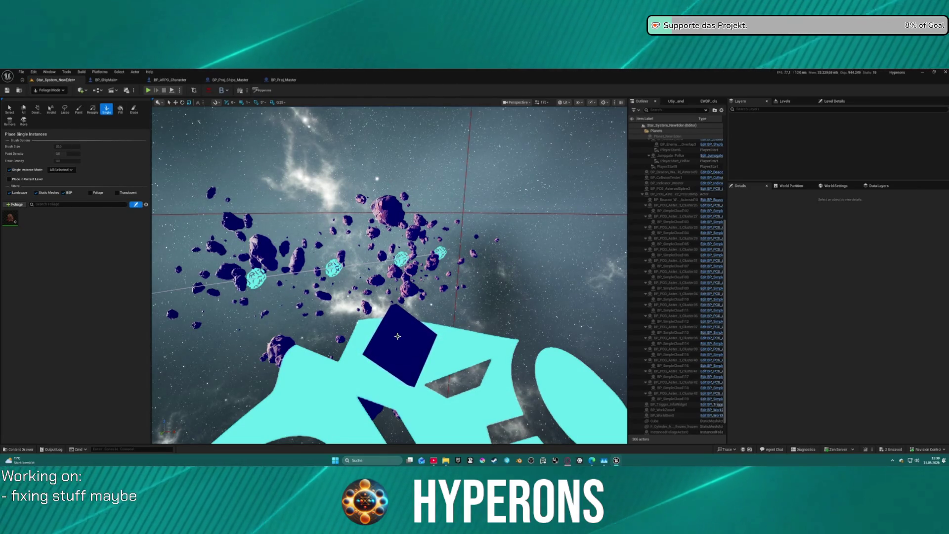
click(11, 219)
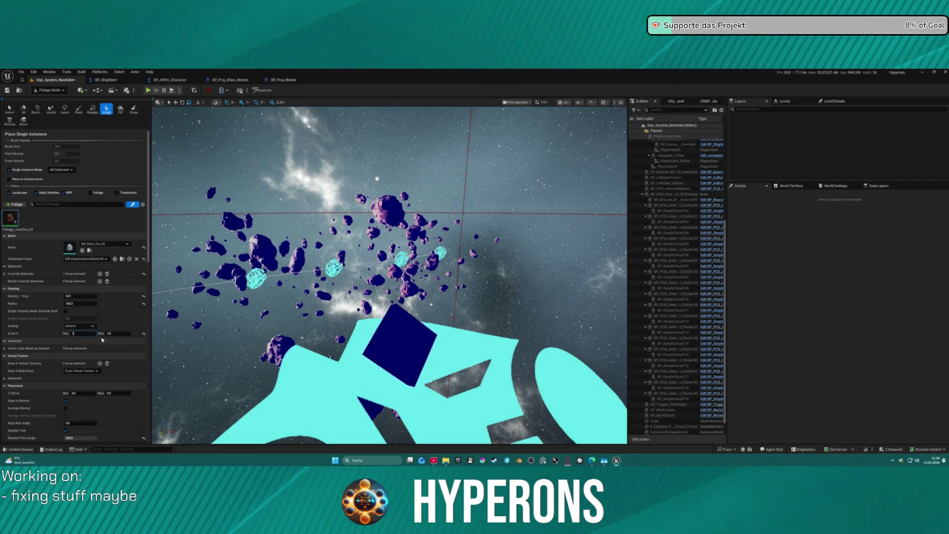
text(0.0)
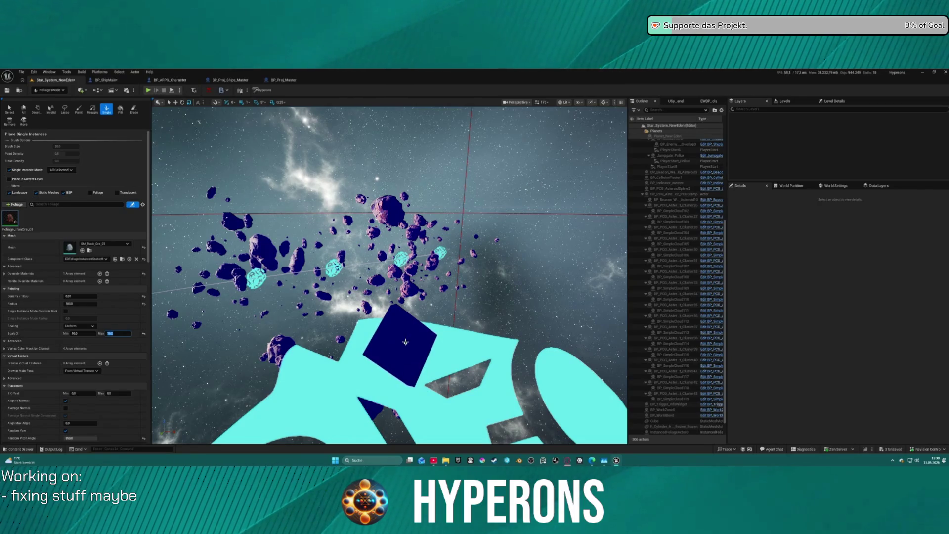
Reset the ore rock's density to its default 100 and reframe the asteroid field.
mouse_move(405, 340)
mouse_down()
mouse_move(365, 322)
mouse_move(386, 328)
mouse_move(285, 325)
mouse_up()
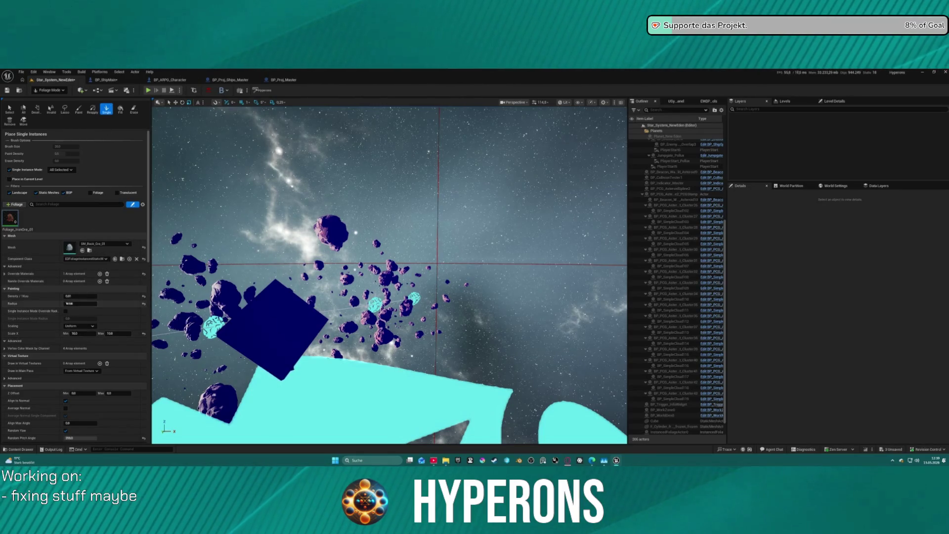
click(143, 296)
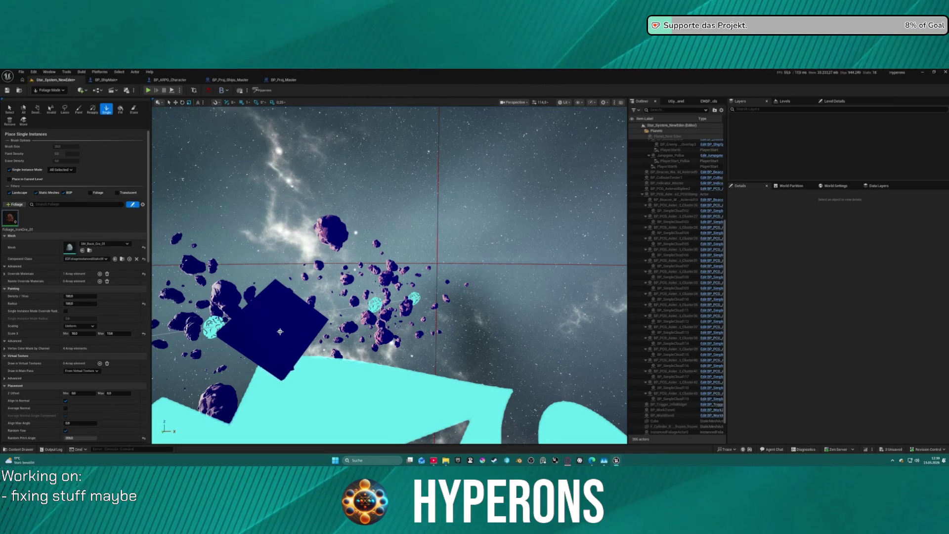
key(f)
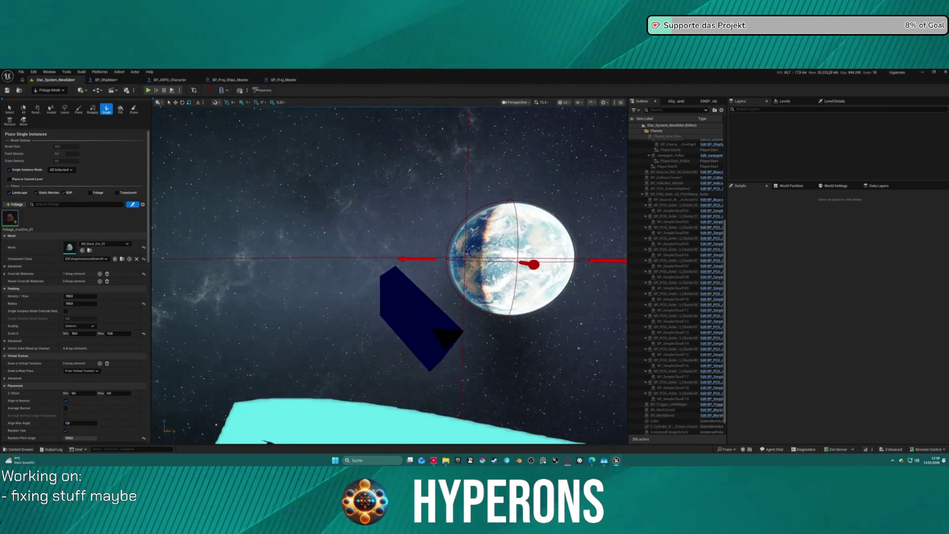
drag(389, 275, 389, 275)
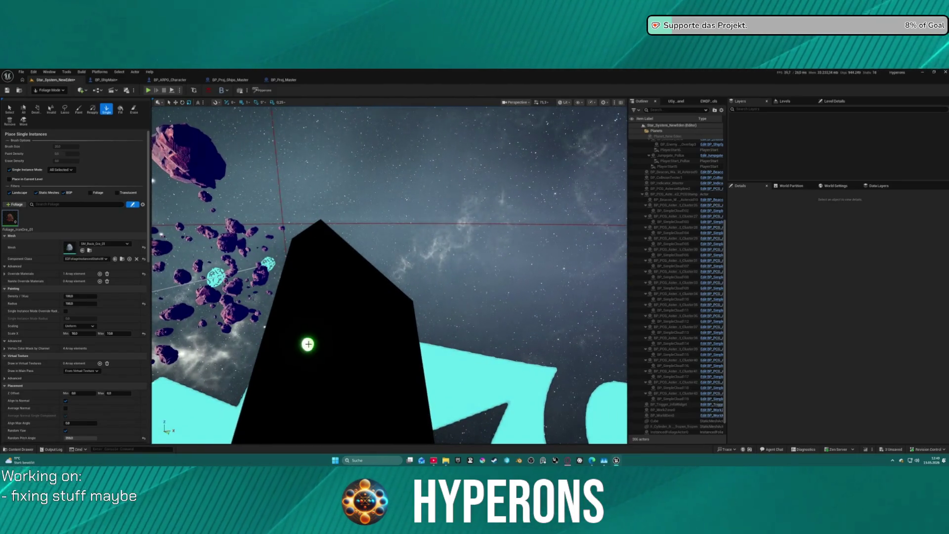
In the Paint tool, reset the ore rock's density and enter 100.
click(79, 110)
drag(361, 334, 361, 335)
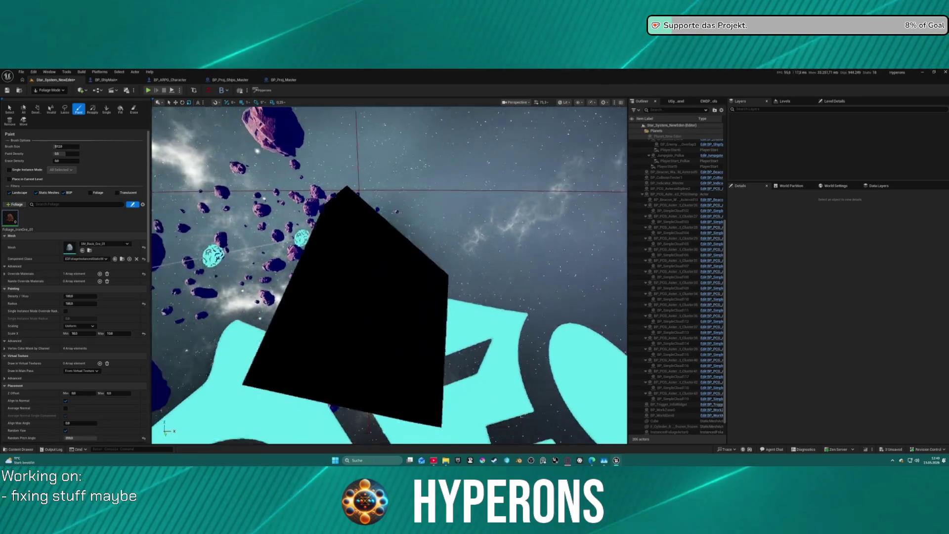
drag(390, 275, 389, 276)
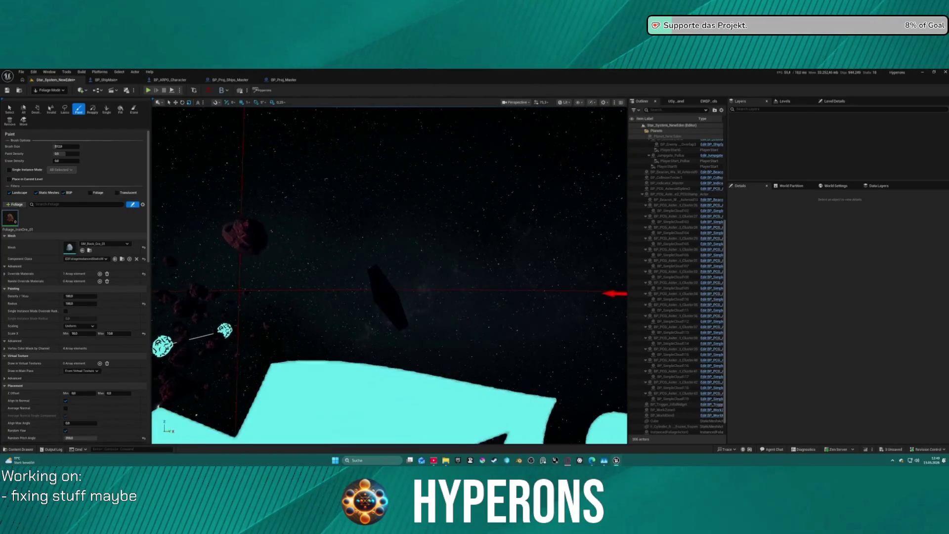
drag(439, 332, 439, 332)
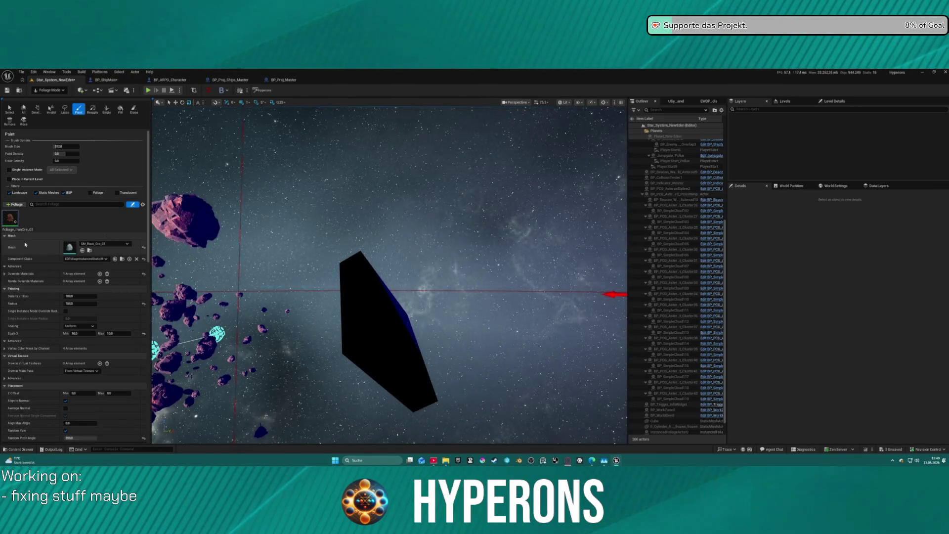
click(143, 295)
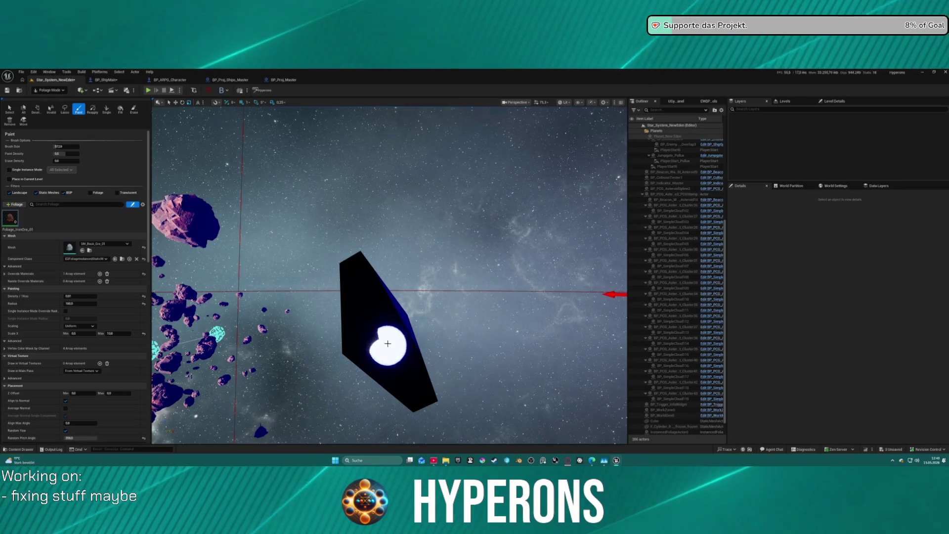
drag(392, 317, 437, 264)
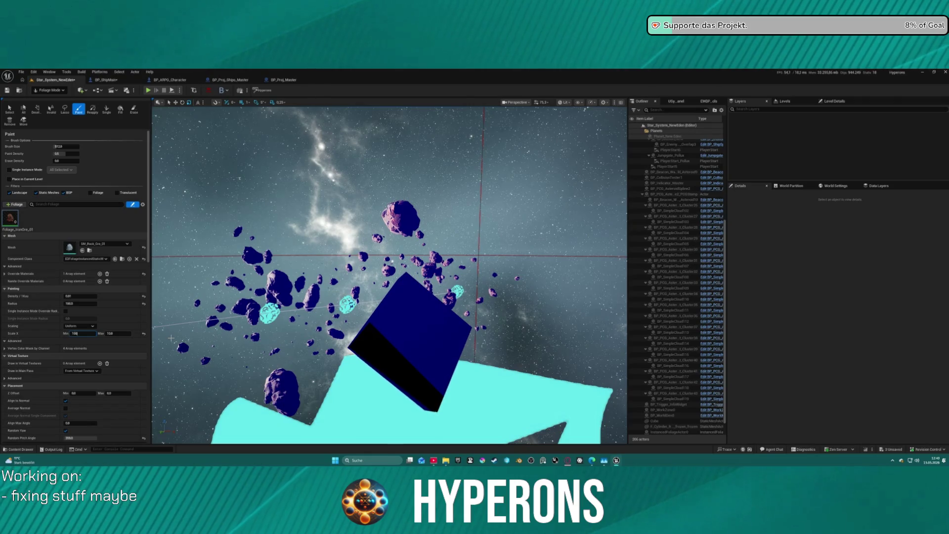
text(100)
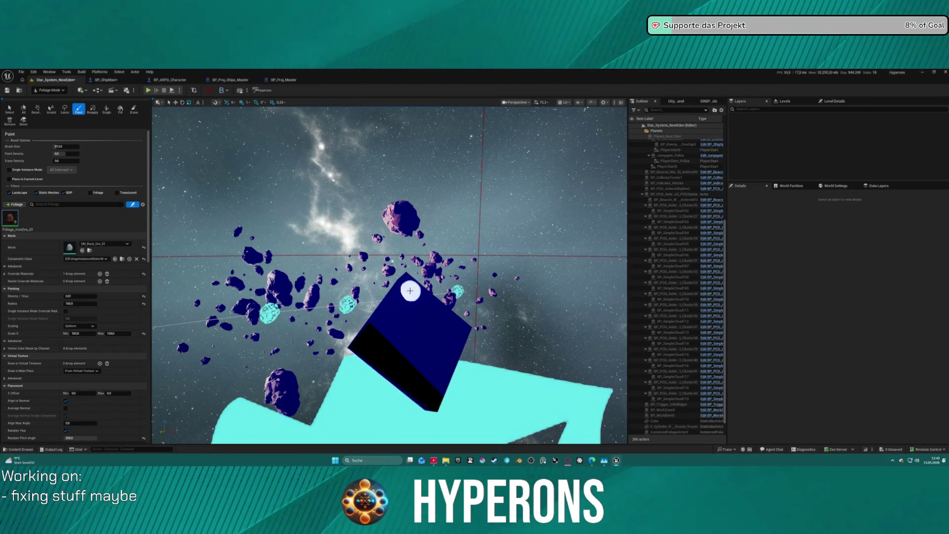
mouse_move(423, 303)
mouse_down()
mouse_move(440, 302)
mouse_move(91, 255)
mouse_up()
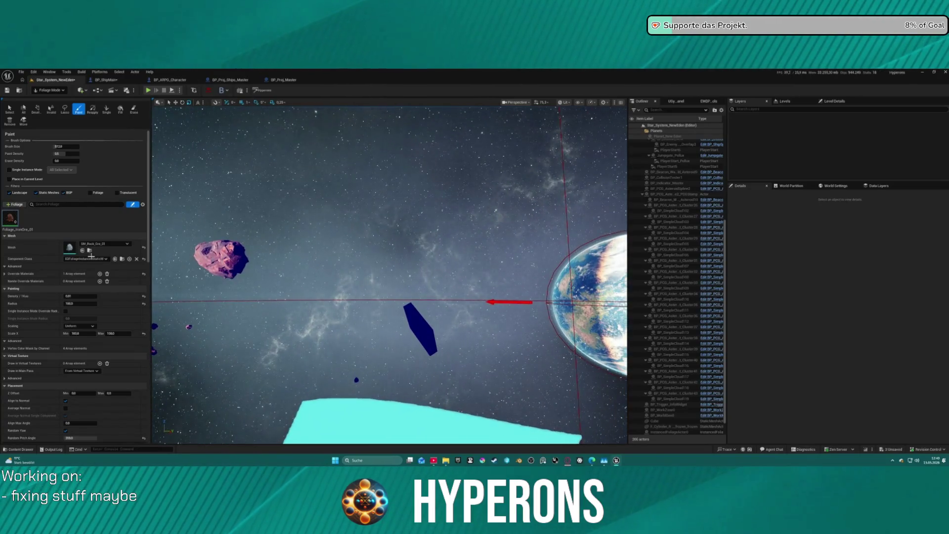
With the Single tool, enlarge the placement radius and place an iron ore instance near the cube.
click(106, 109)
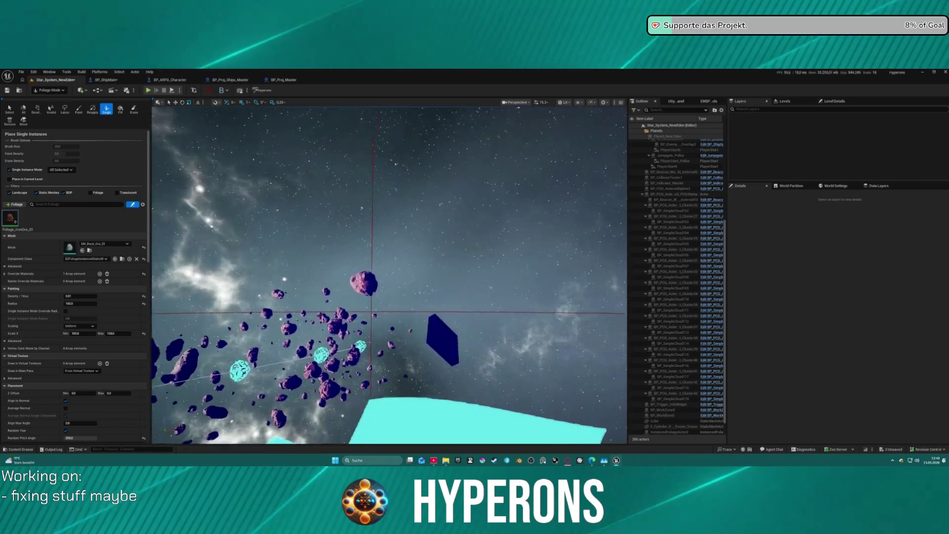
drag(410, 354, 410, 354)
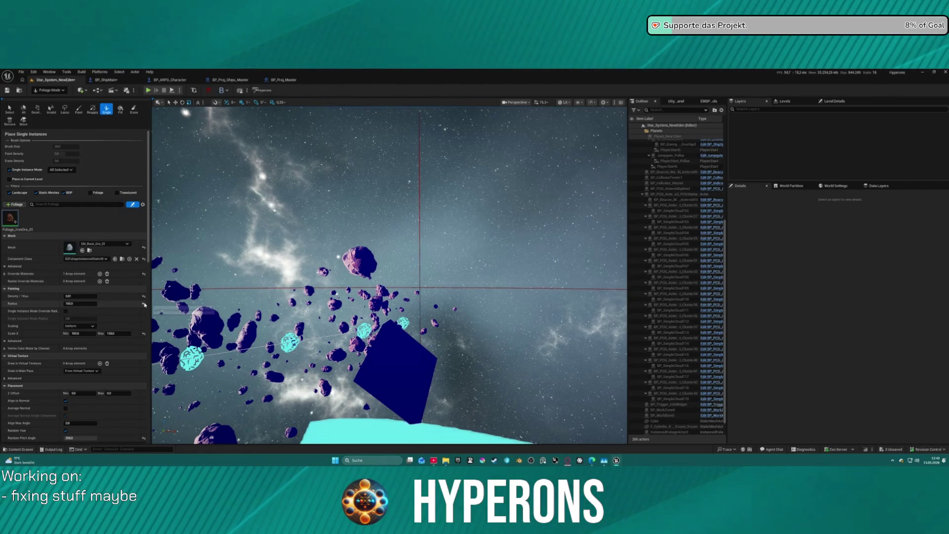
click(144, 304)
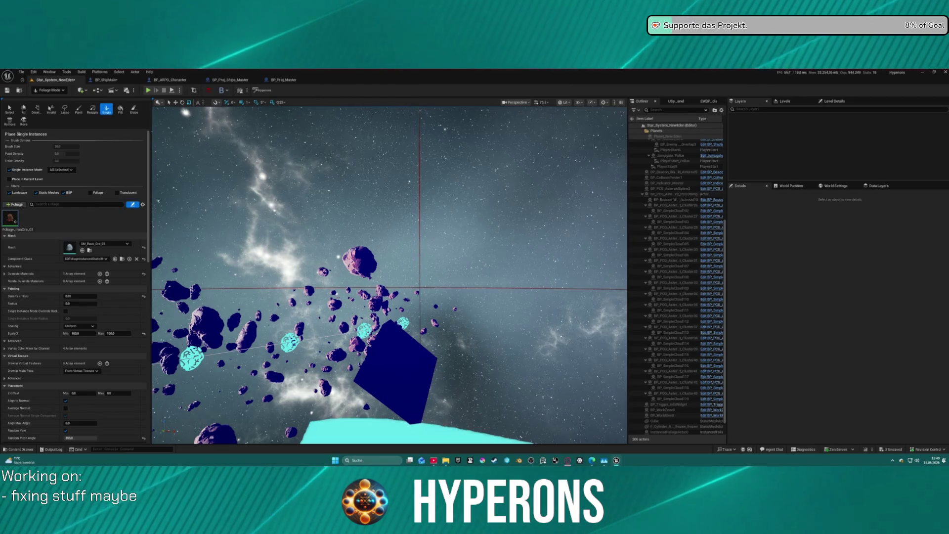
click(81, 303)
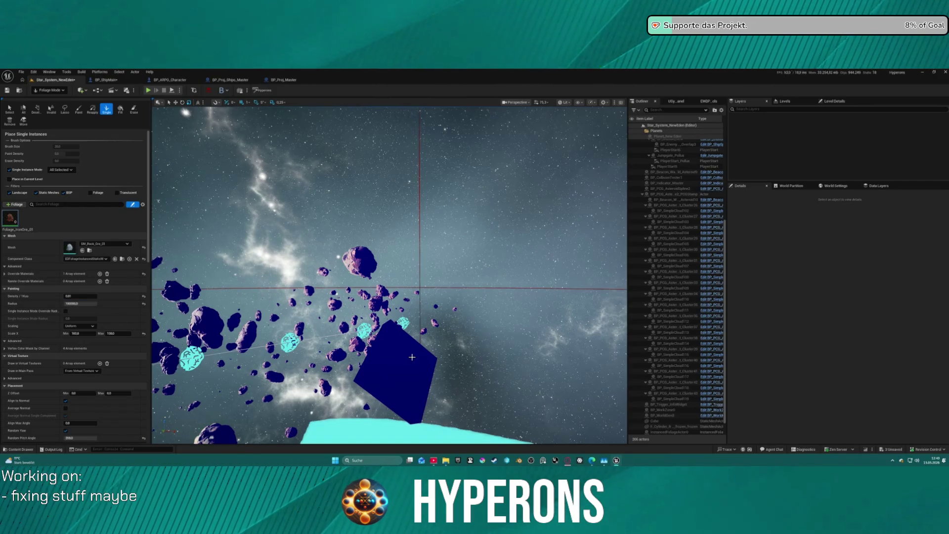
click(74, 303)
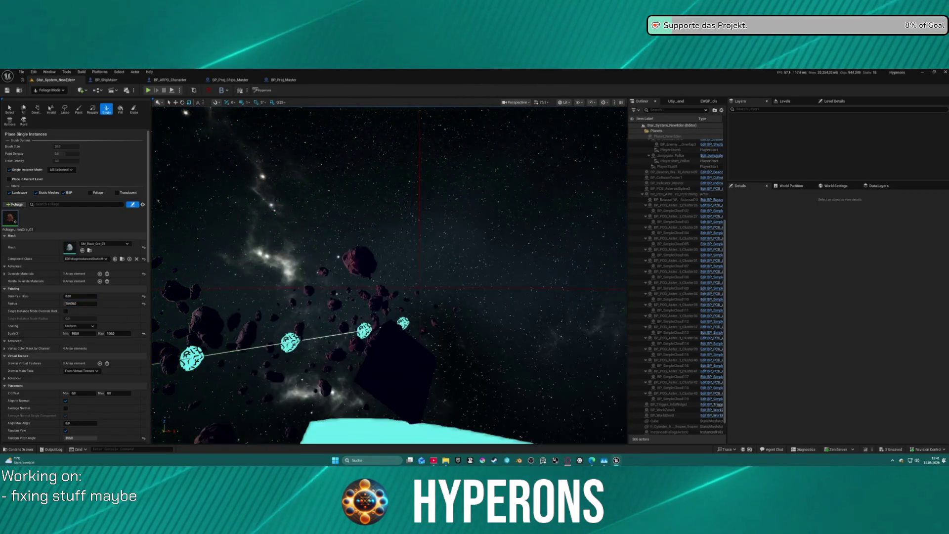
drag(389, 275, 269, 285)
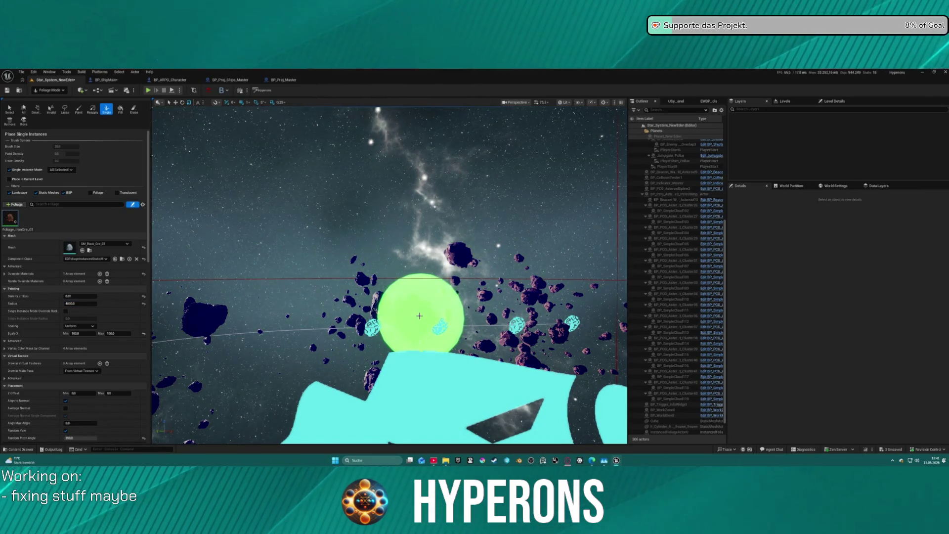
click(401, 320)
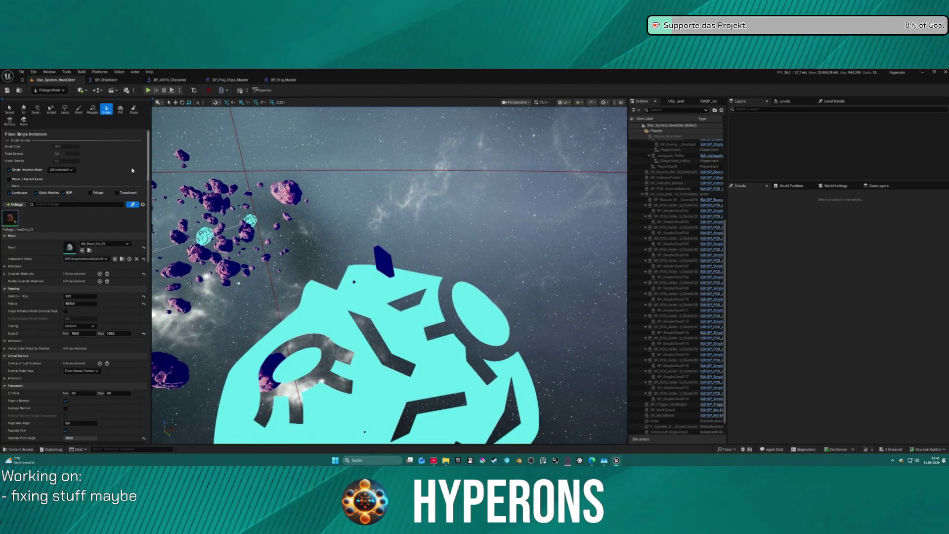
Reset the foliage density to default and switch to the Erase tool.
click(145, 296)
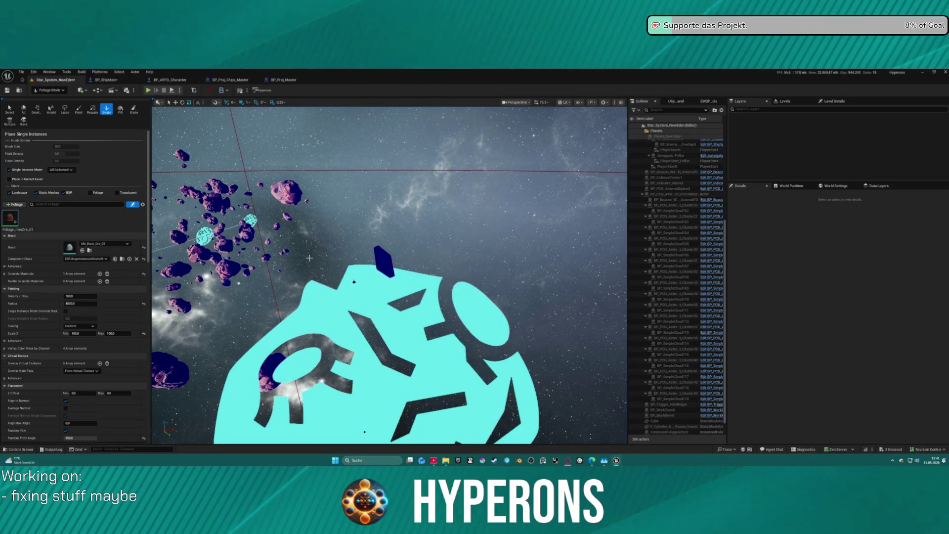
right_click(450, 250)
click(381, 255)
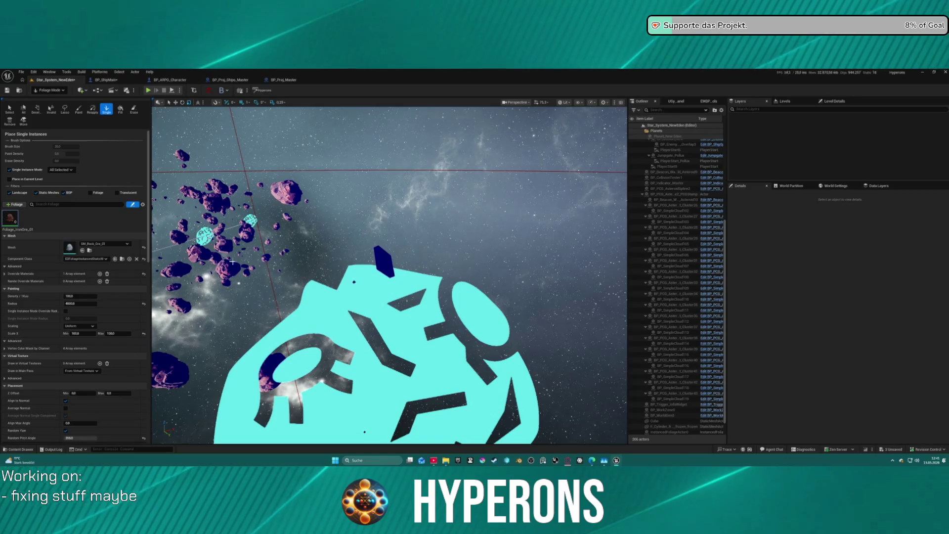
key(shift)
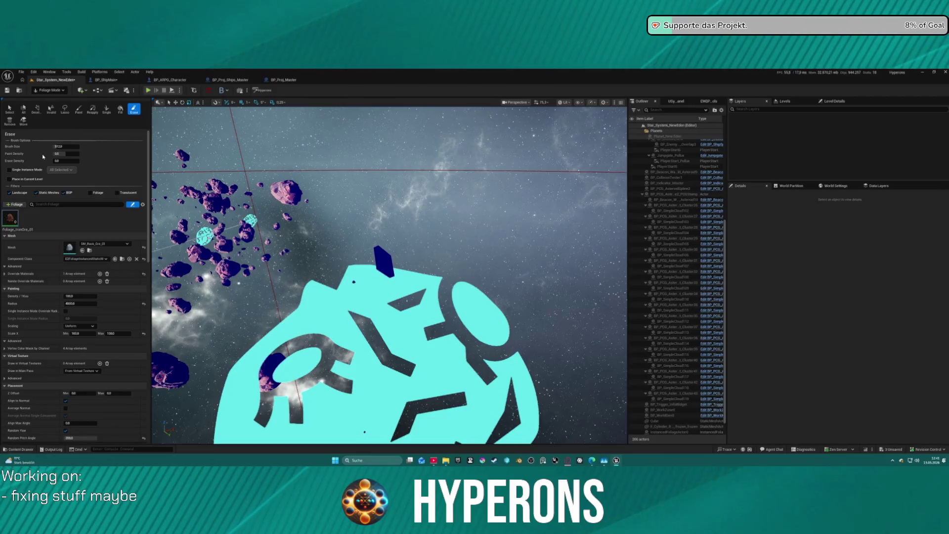
Return to the Single tool and set Single Instance Mode Radius to 100.
click(107, 109)
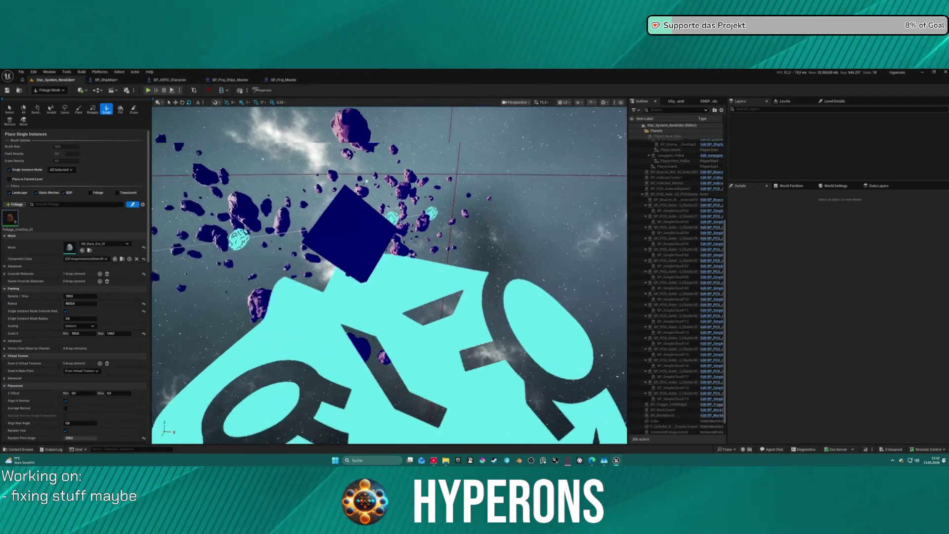
click(75, 319)
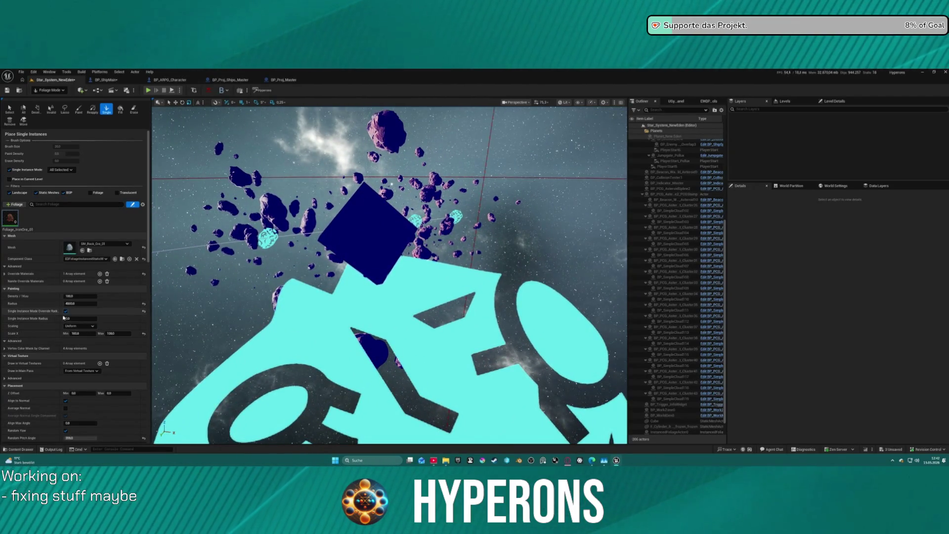
text(100)
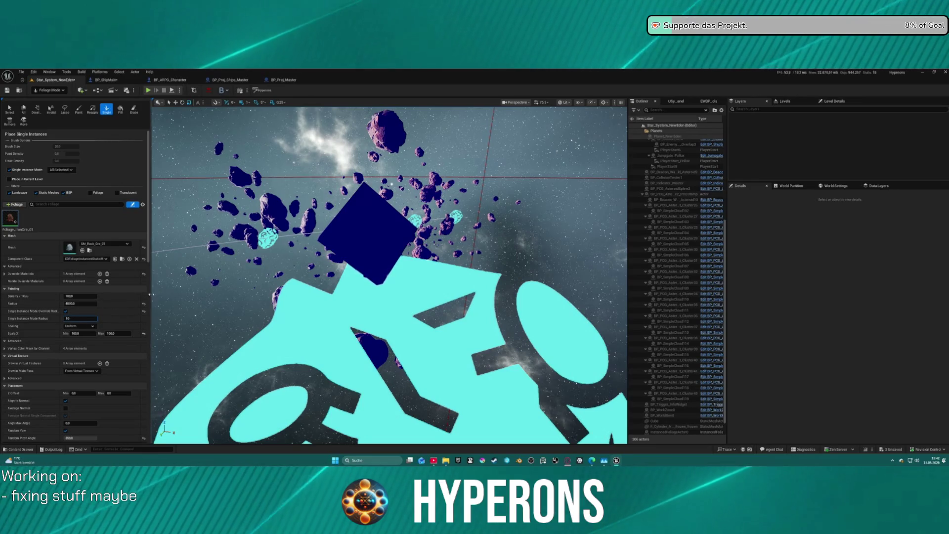
Survey the test cube, planet and asteroid field, then open the editor modes list.
drag(390, 212, 420, 217)
mouse_move(289, 258)
mouse_down()
mouse_move(262, 256)
mouse_move(289, 258)
mouse_move(272, 273)
mouse_up()
drag(346, 247, 359, 235)
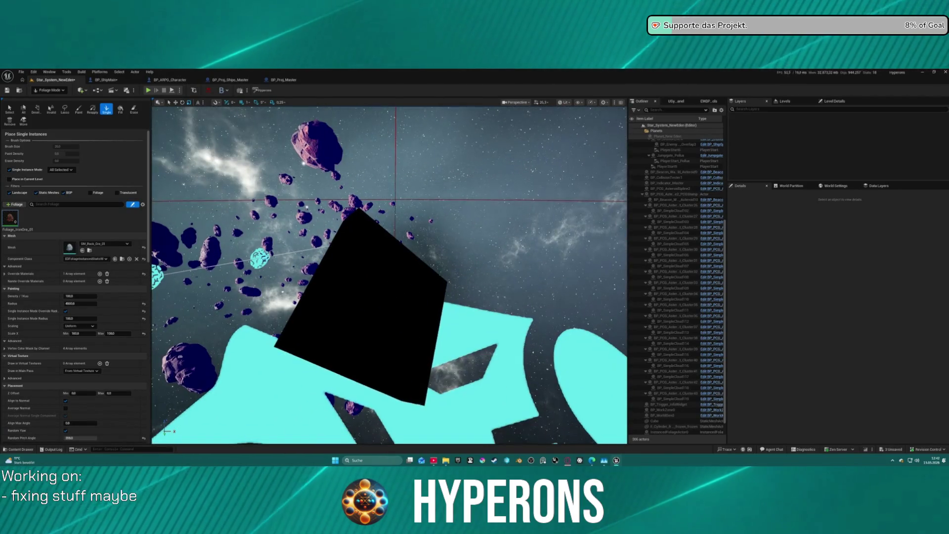
drag(389, 276, 410, 270)
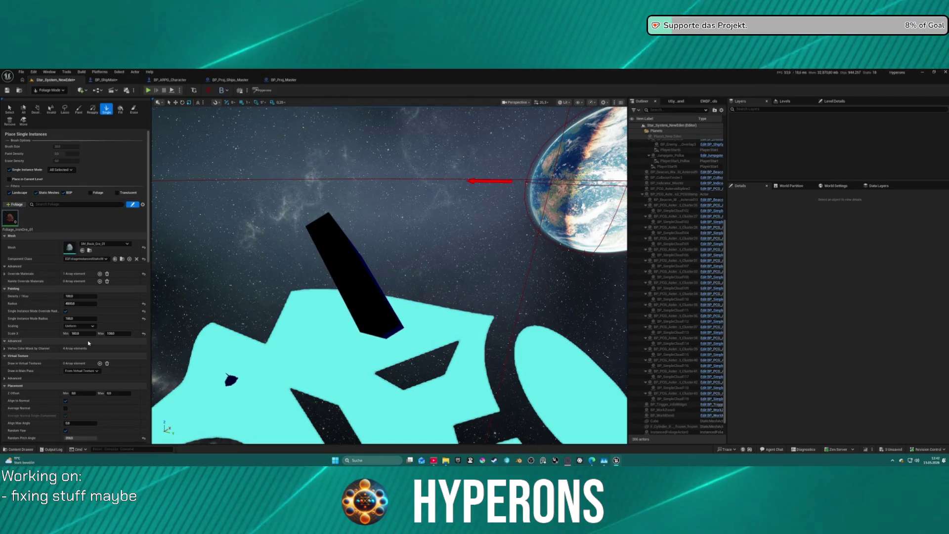
drag(395, 277, 336, 277)
click(53, 91)
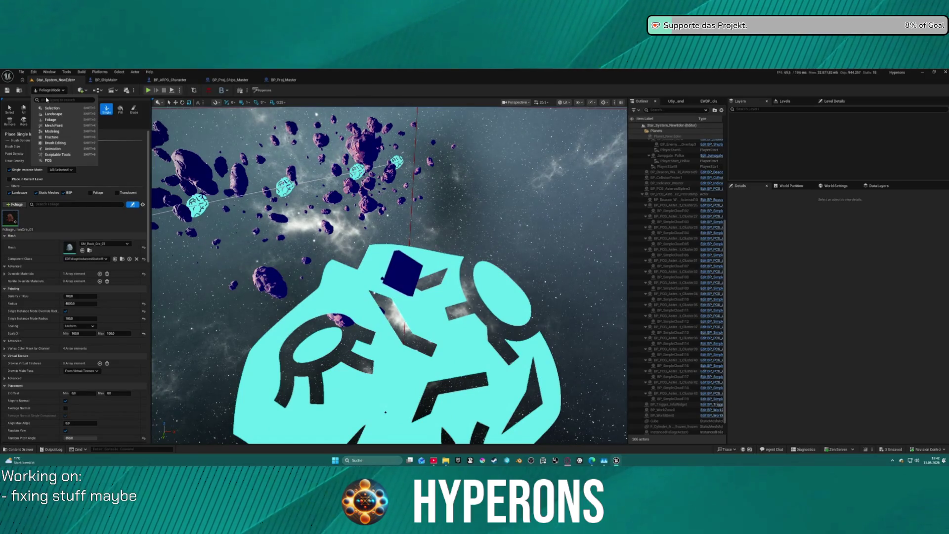
In Selection Mode, scale the test cube from 44 to about 62.8, then return to Foliage mode.
click(51, 108)
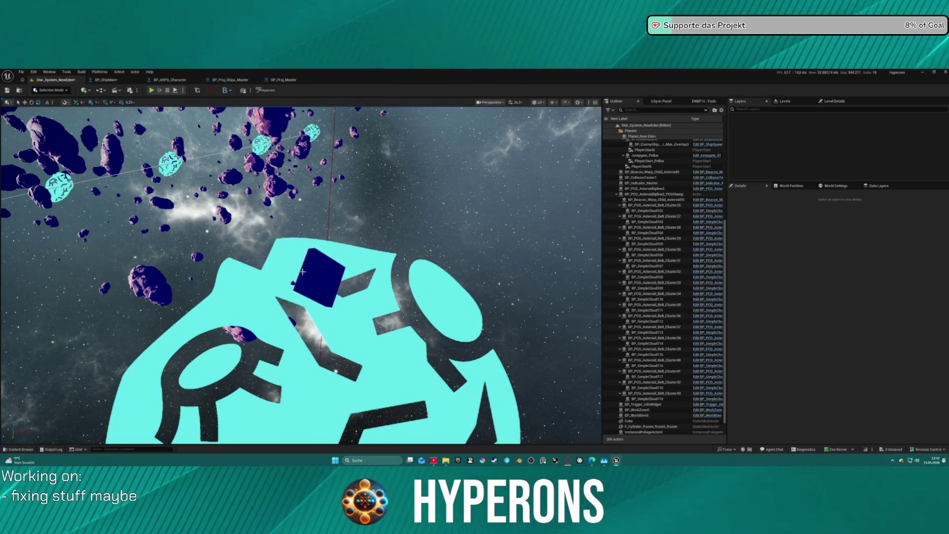
click(321, 272)
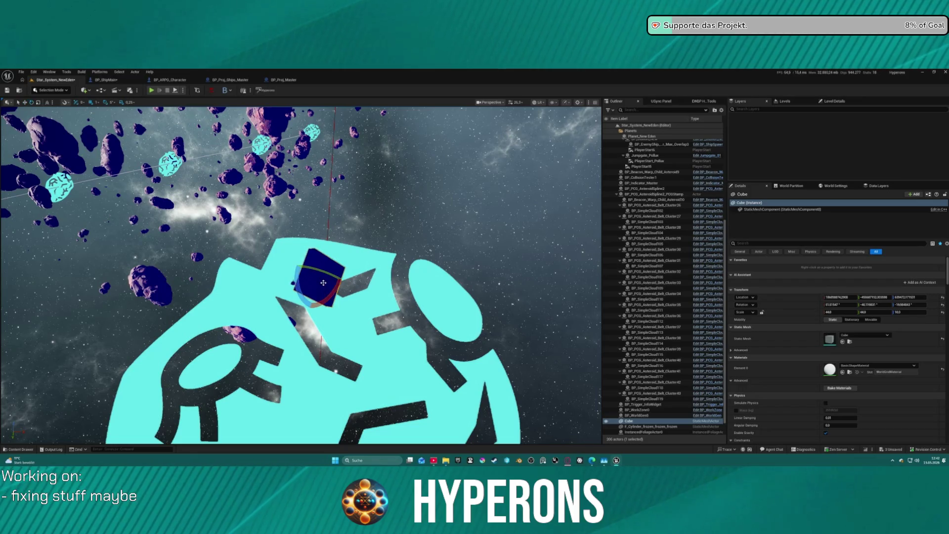
mouse_move(321, 280)
mouse_down()
mouse_move(354, 304)
mouse_move(343, 282)
mouse_move(279, 290)
mouse_up()
click(39, 90)
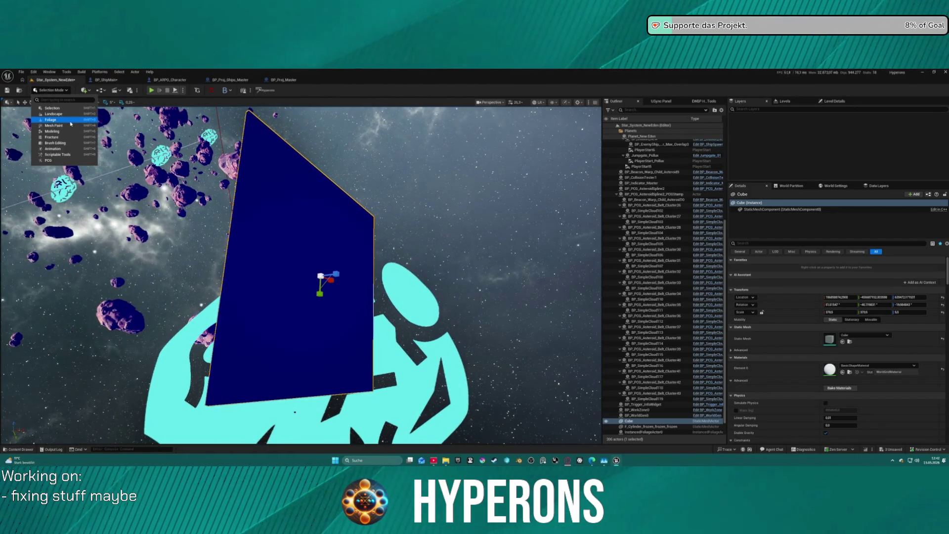
click(68, 122)
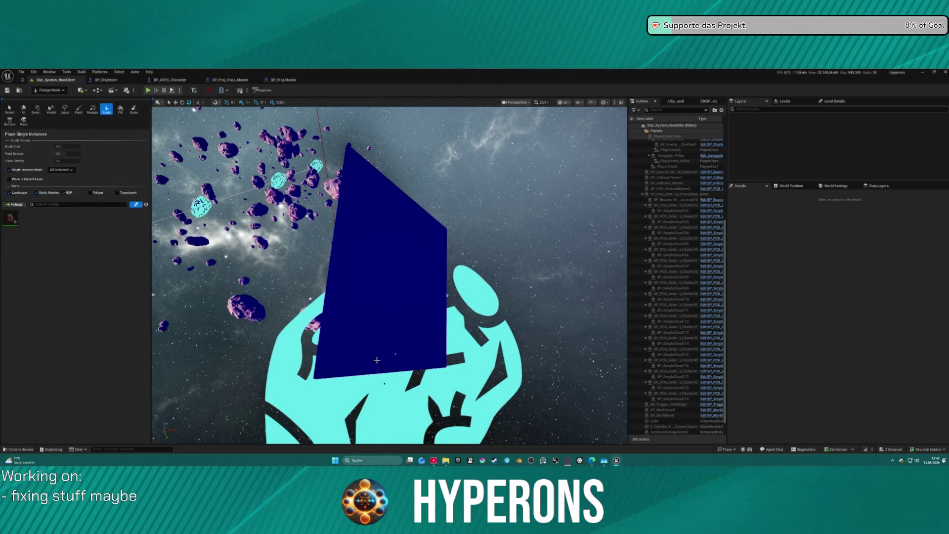
In the Paint tool, tick the Foliage filter so rocks can land on foliage, then reselect Single.
click(78, 108)
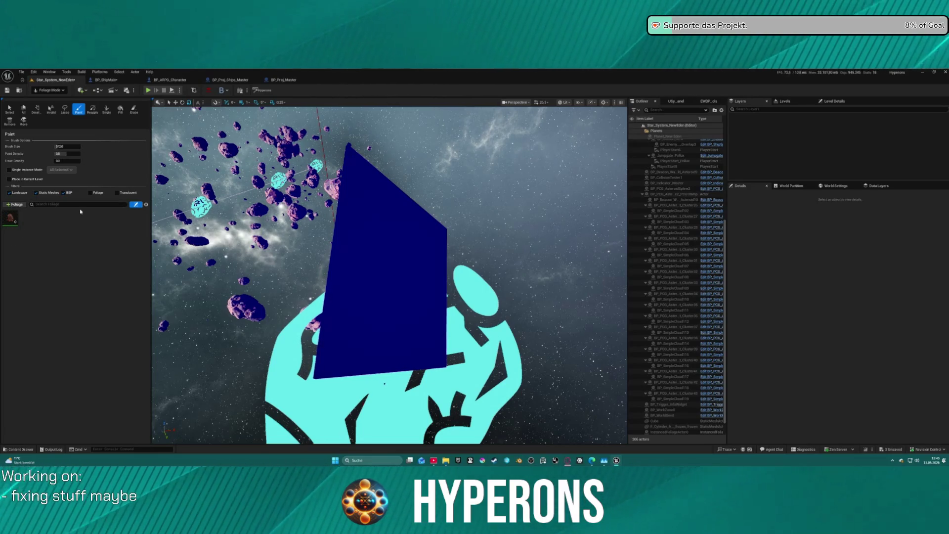
click(90, 193)
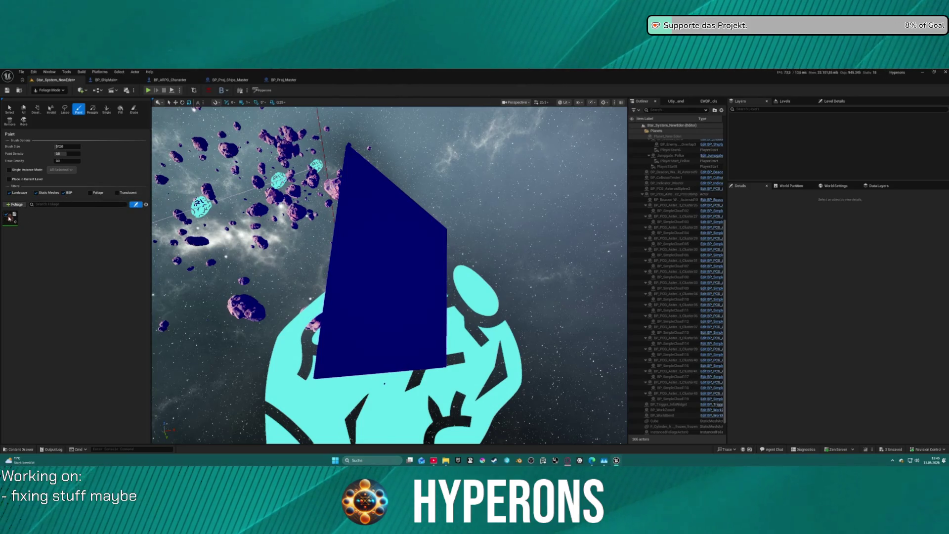
mouse_move(388, 221)
mouse_down()
mouse_move(375, 178)
mouse_move(385, 158)
mouse_move(398, 247)
mouse_up()
drag(392, 258, 393, 258)
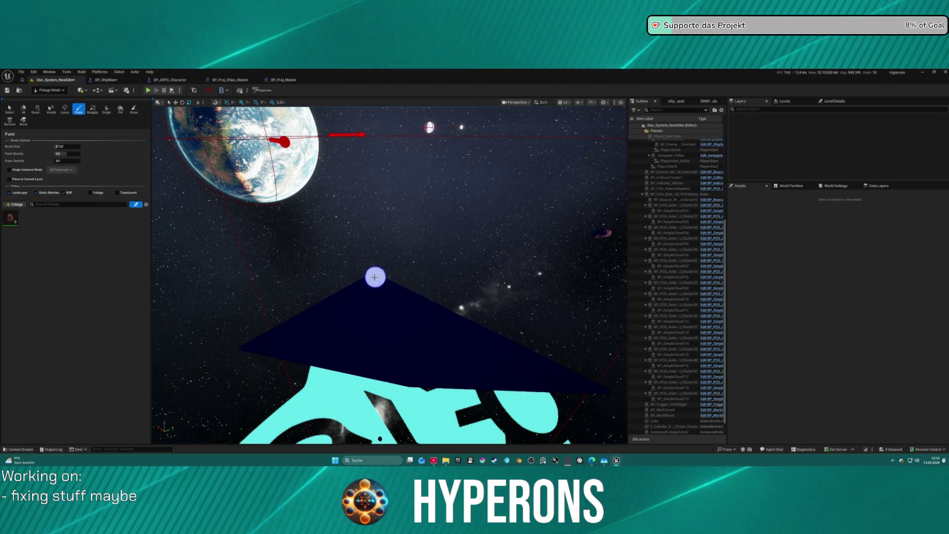
drag(373, 276, 384, 279)
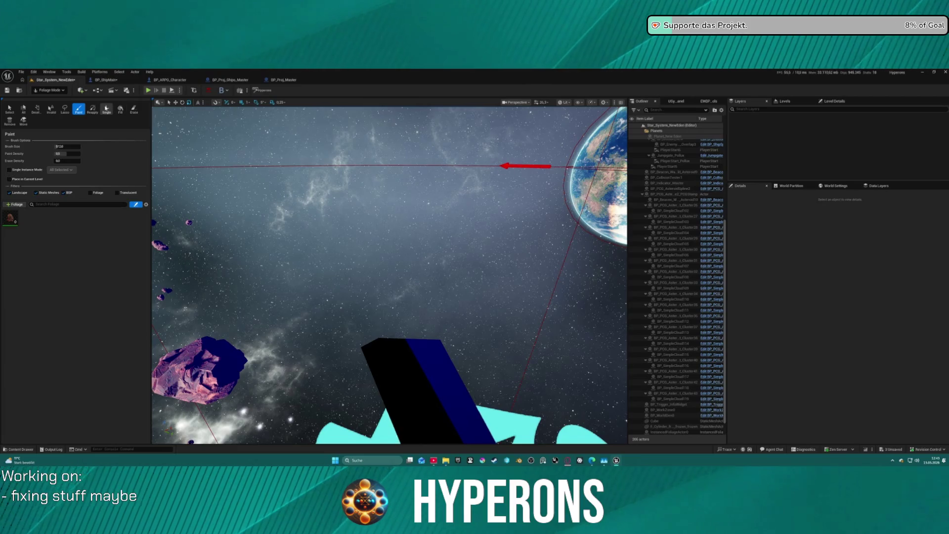
click(106, 109)
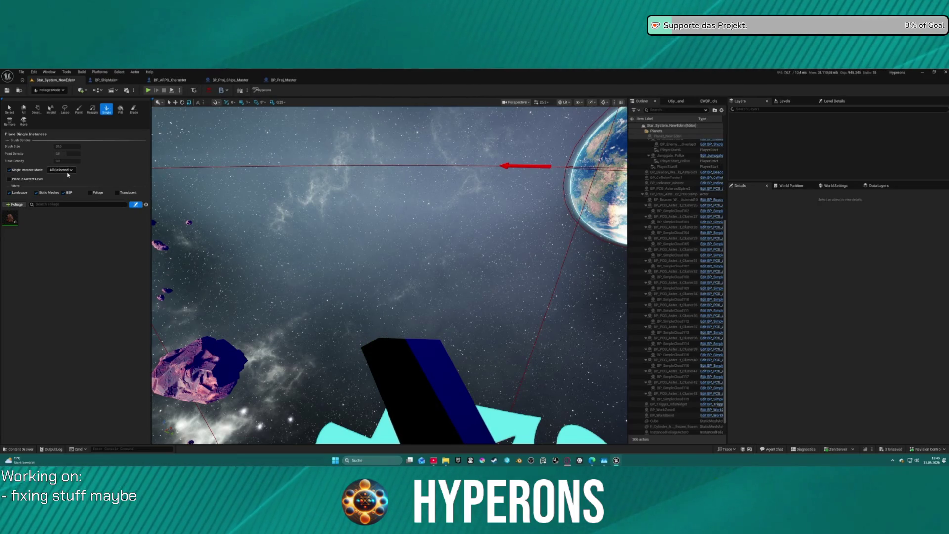
Select Foliage_IronOre_01 and drag its Painting Radius from 4000 down to 0.
click(12, 222)
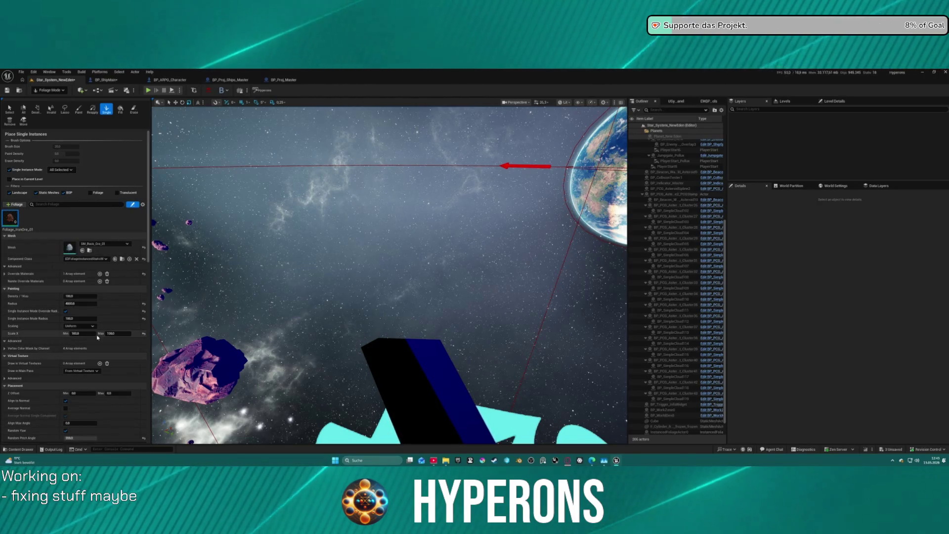
click(5, 348)
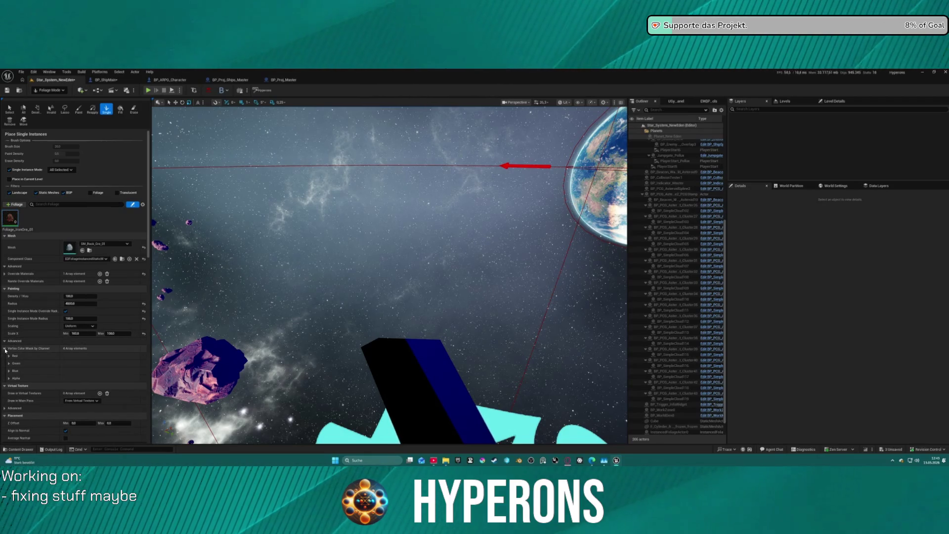
scroll(112, 386, down, 4)
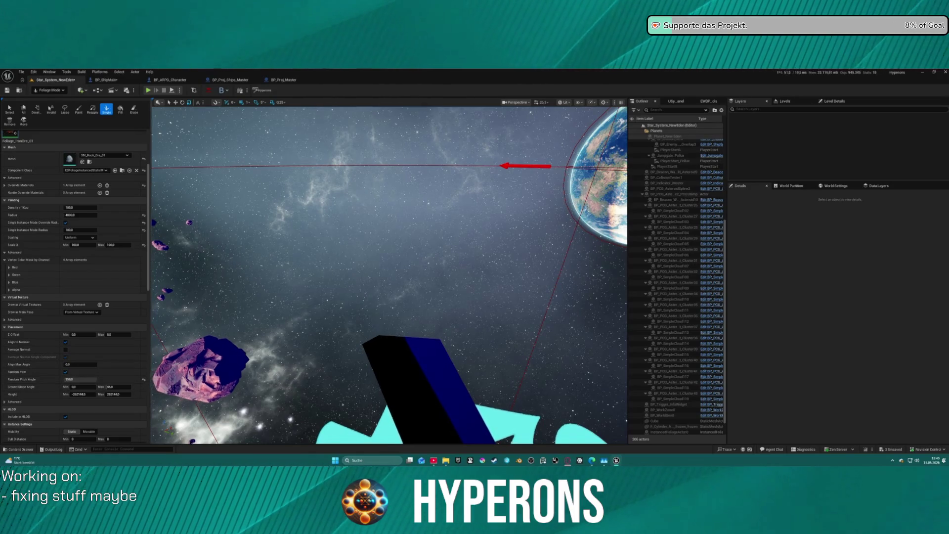
scroll(124, 388, down, 5)
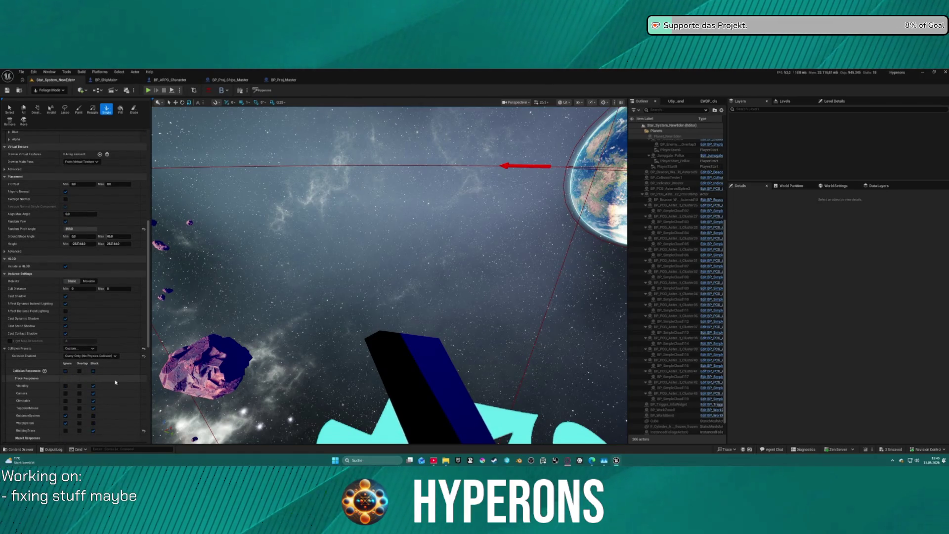
scroll(146, 349, down, 7)
scroll(146, 348, down, 2)
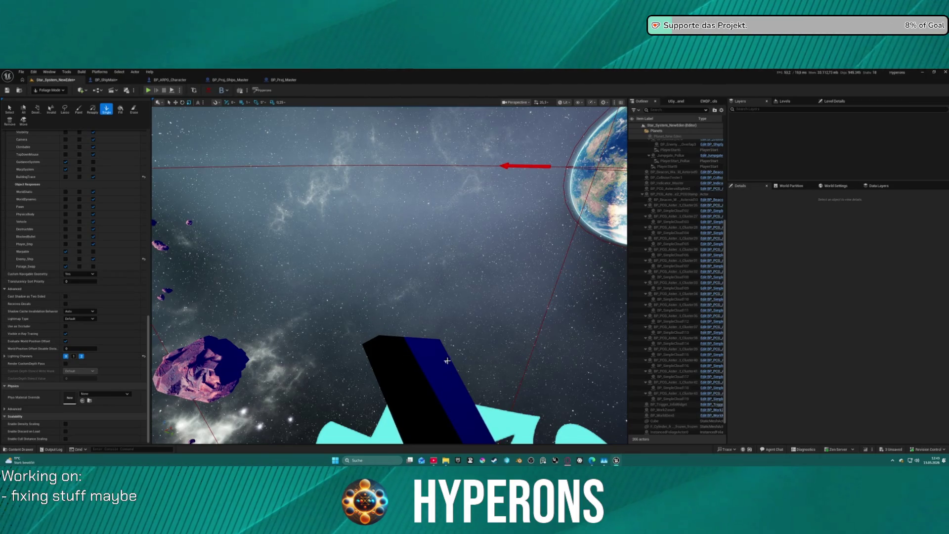
mouse_move(446, 361)
mouse_down()
mouse_move(410, 341)
mouse_move(479, 381)
mouse_up()
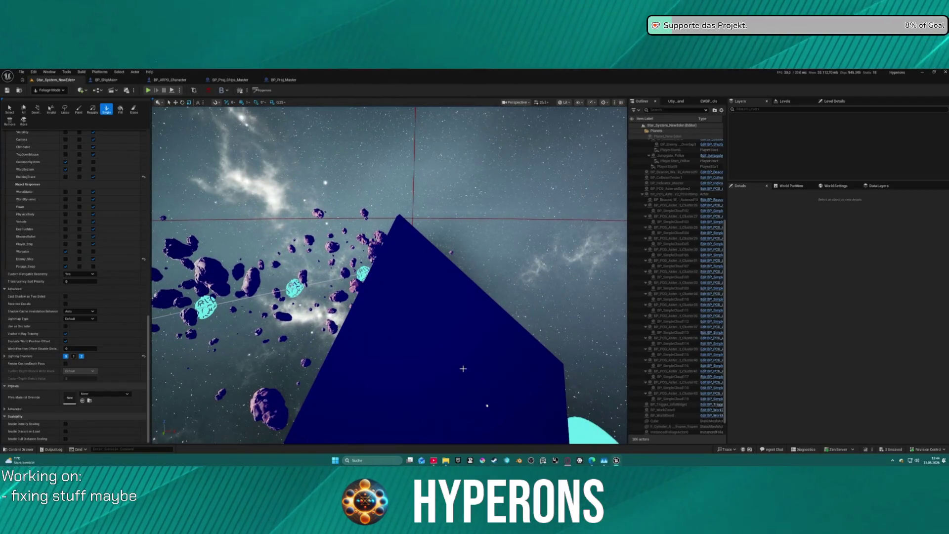
mouse_move(422, 327)
mouse_down()
mouse_move(409, 354)
mouse_move(415, 346)
mouse_up()
scroll(110, 217, up, 5)
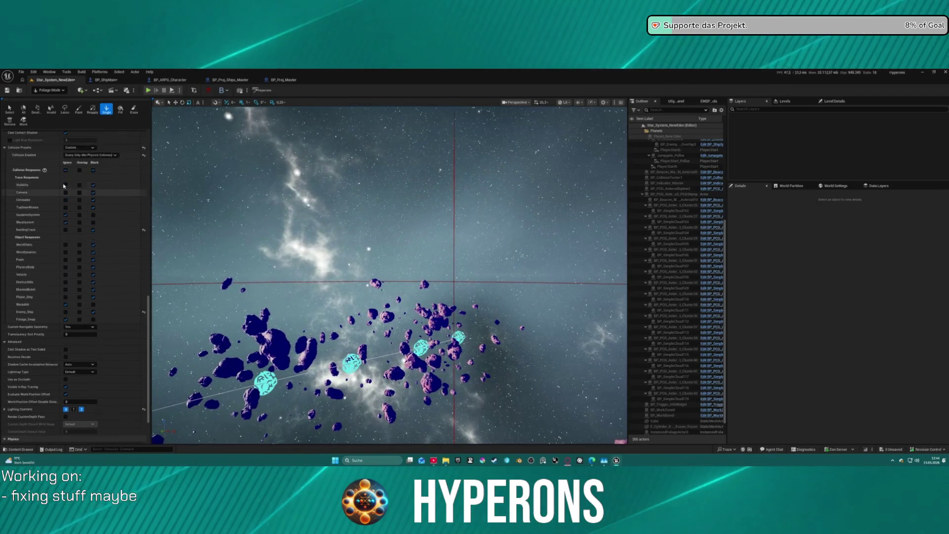
scroll(110, 217, up, 5)
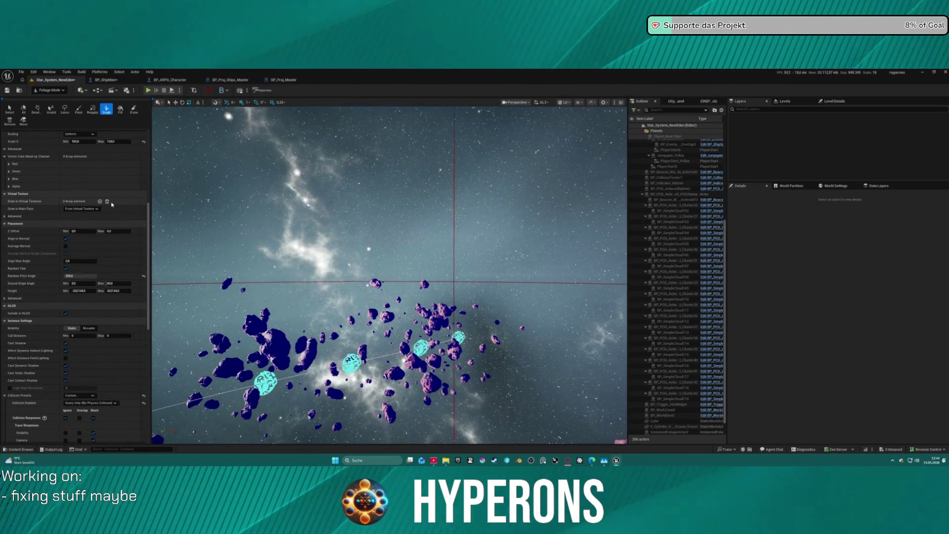
scroll(111, 205, up, 4)
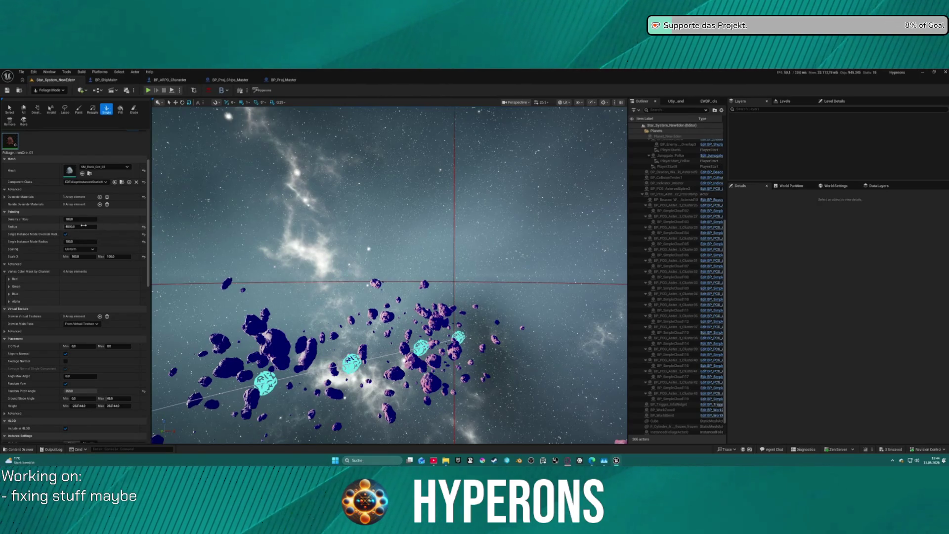
drag(86, 225, 70, 226)
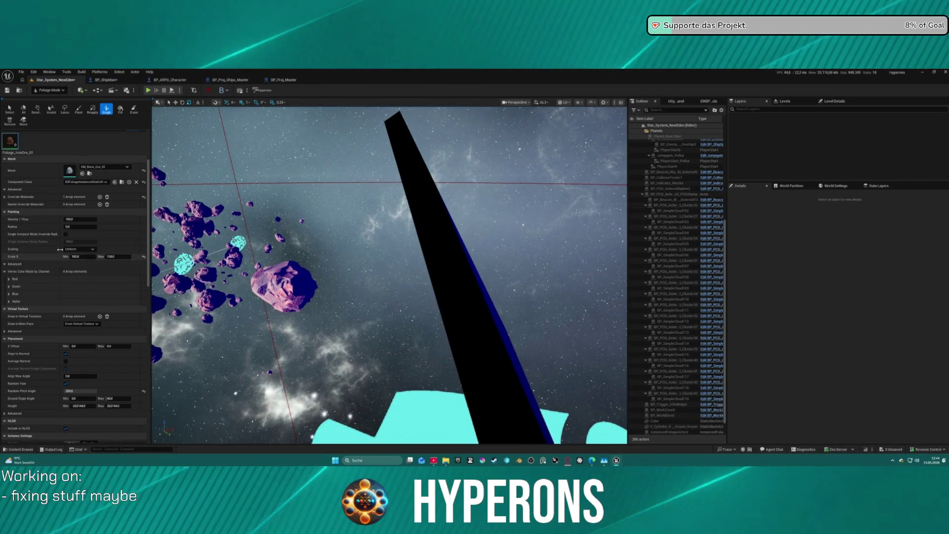
Keep Uniform scaling for the ore rock and enter a lower Density/1Kuu value.
click(90, 249)
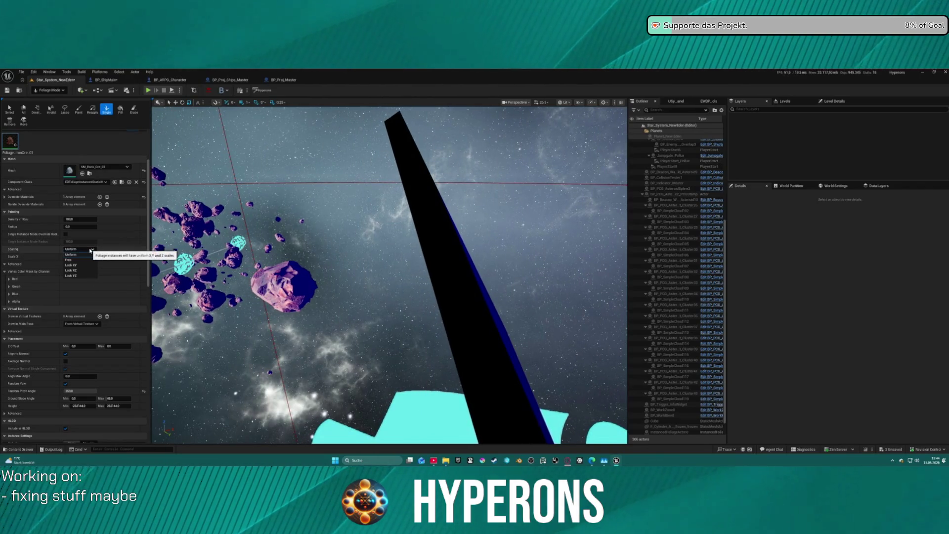
click(88, 254)
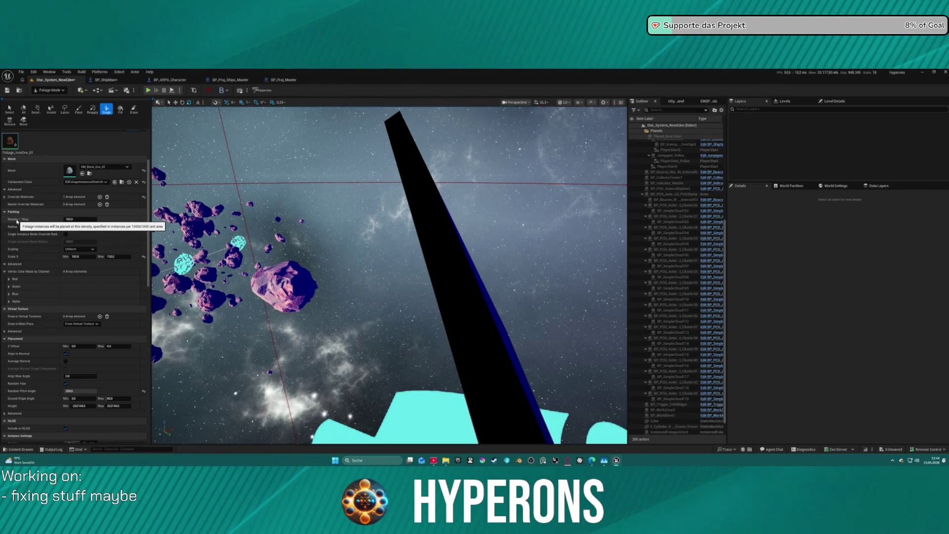
click(86, 220)
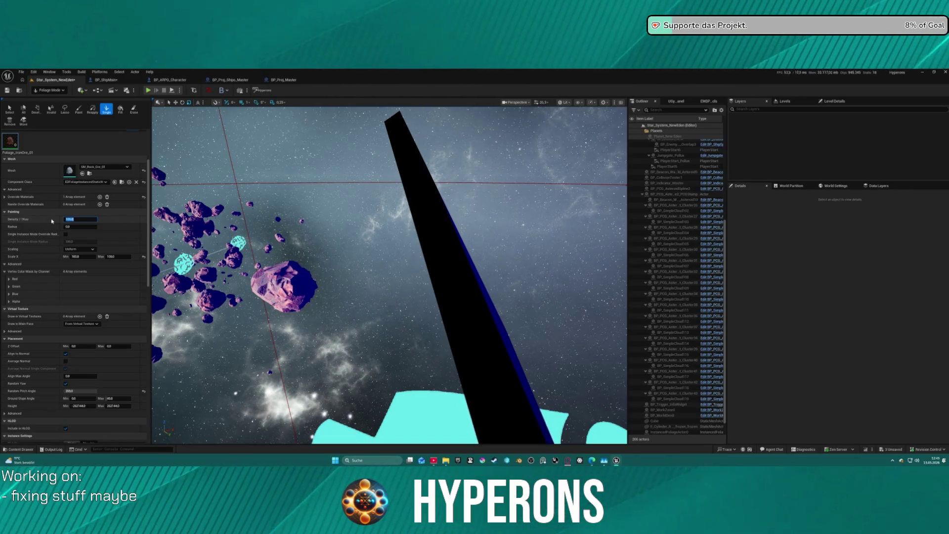
mouse_move(413, 282)
mouse_down()
mouse_move(395, 297)
mouse_move(414, 282)
mouse_move(385, 282)
mouse_move(349, 237)
mouse_move(333, 234)
mouse_up()
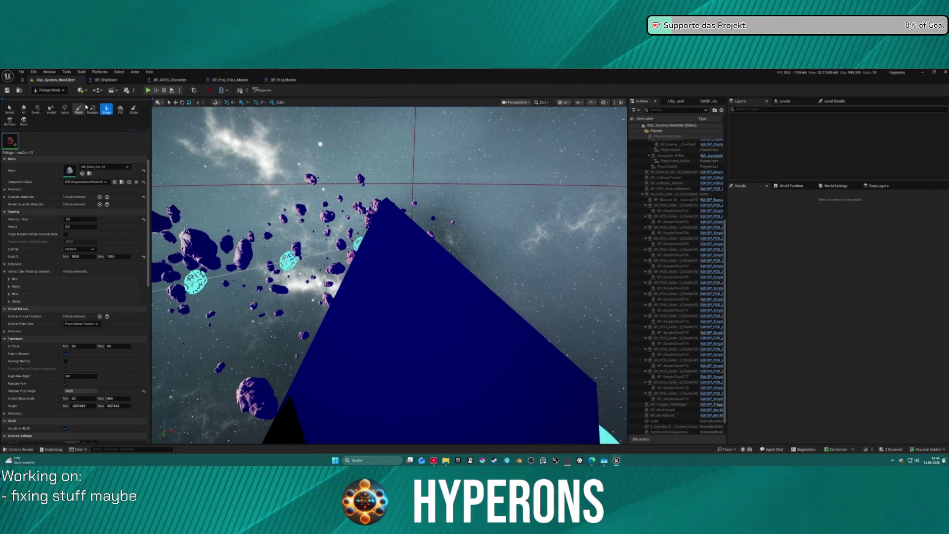
Switch to the Paint tool and briefly open, then close, the File menu.
click(84, 109)
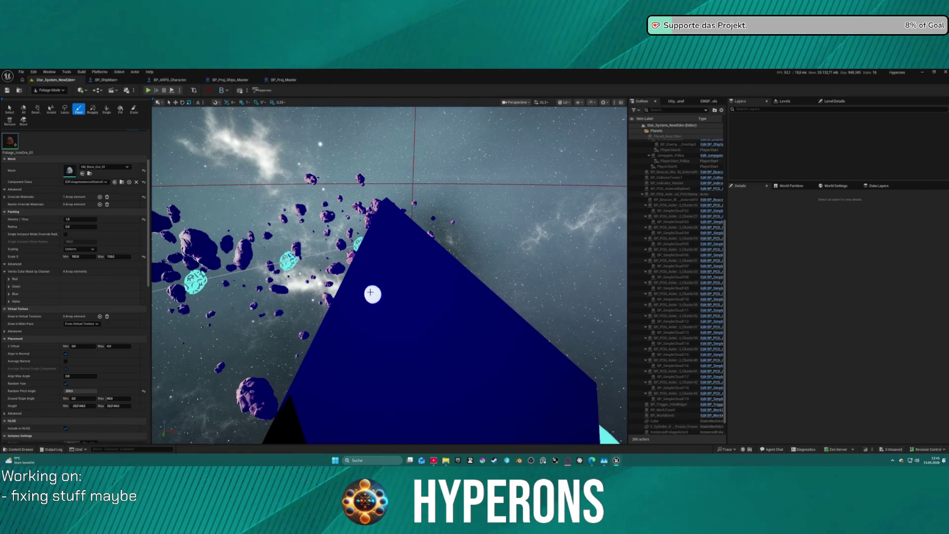
scroll(80, 210, up, 4)
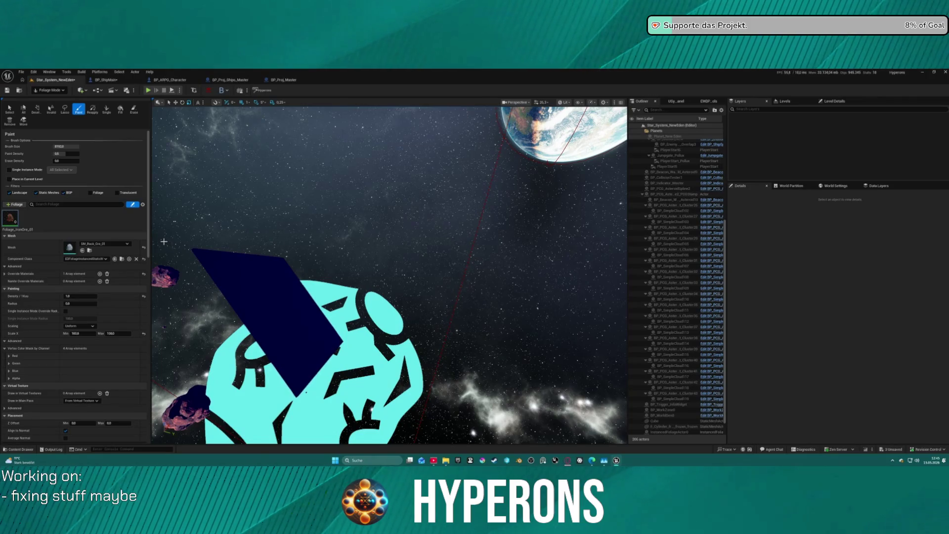
click(22, 73)
mouse_move(44, 111)
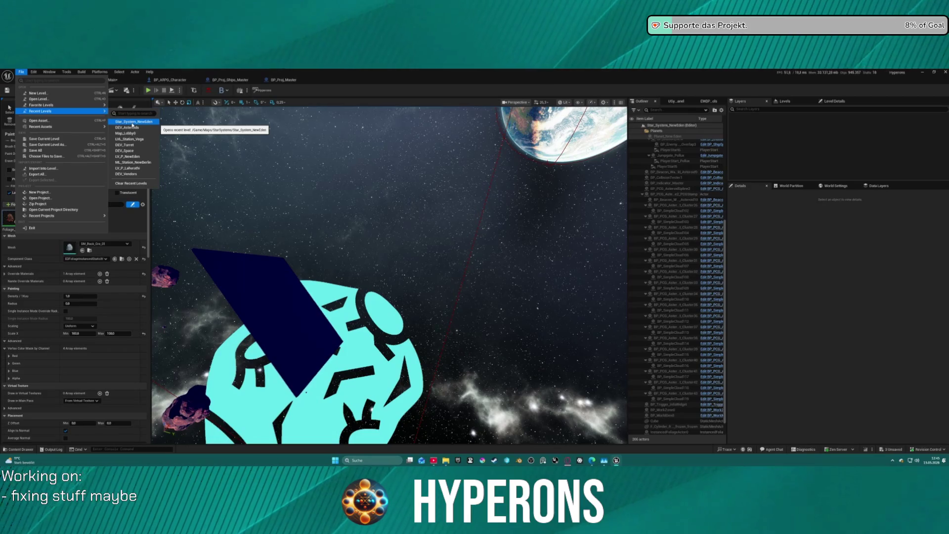
click(131, 253)
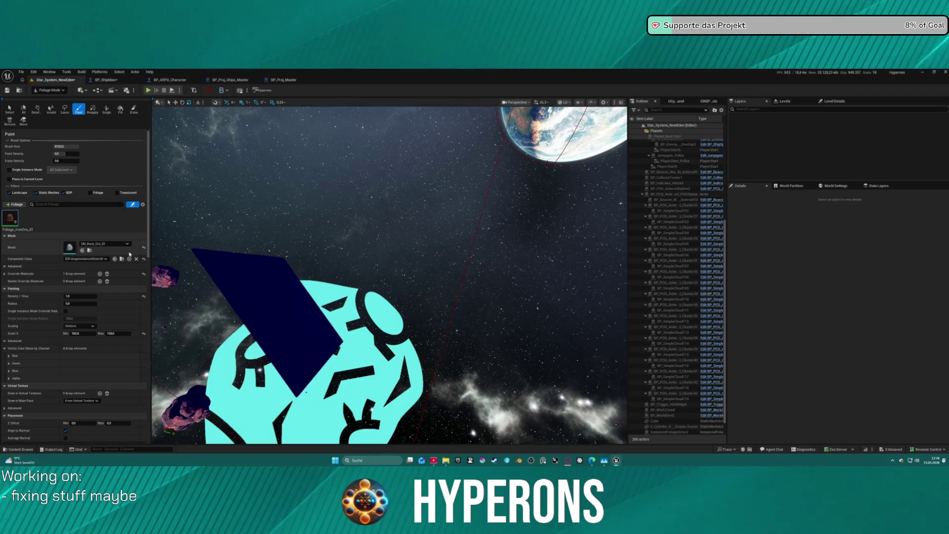
Tick Place in Current Level, set Paint Density to 1.0, and open File > Recent Levels.
click(9, 179)
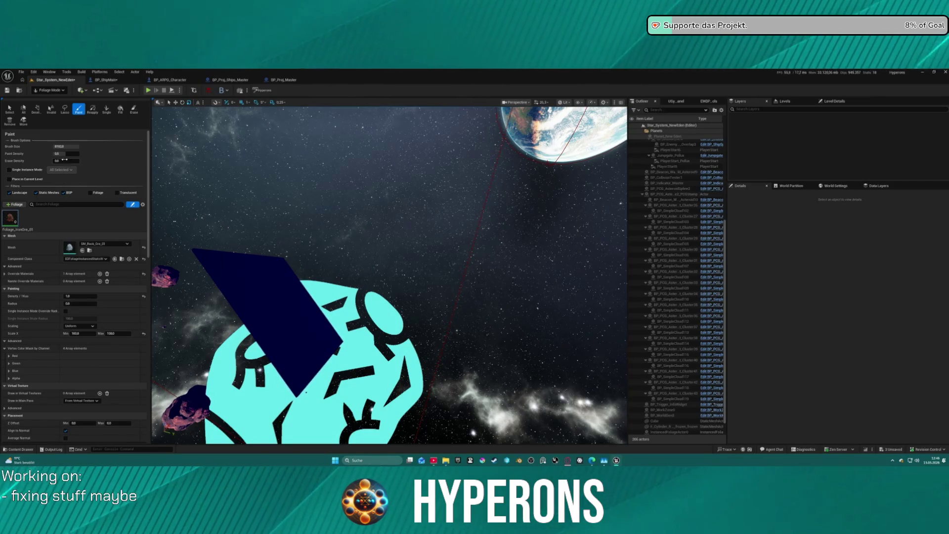
key(Return)
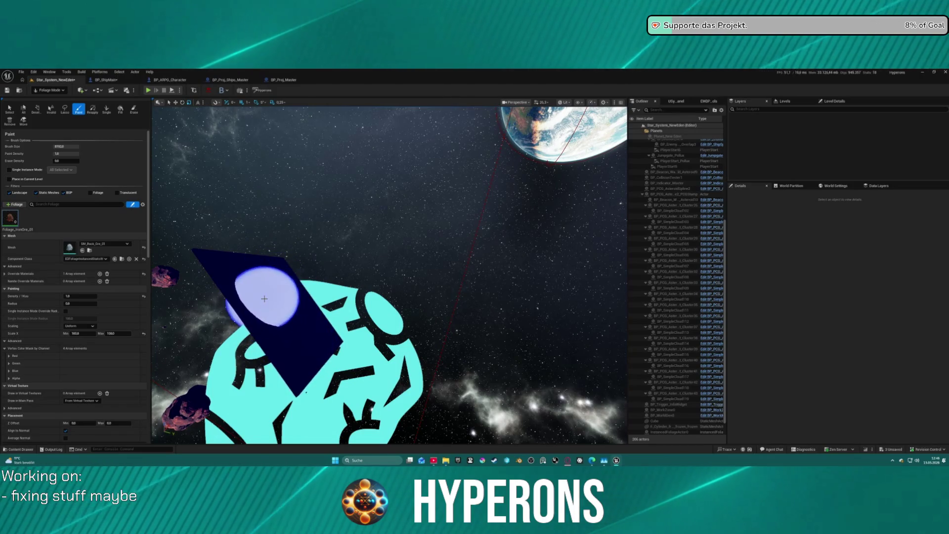
mouse_move(263, 294)
mouse_down()
mouse_move(346, 297)
mouse_move(289, 289)
mouse_up()
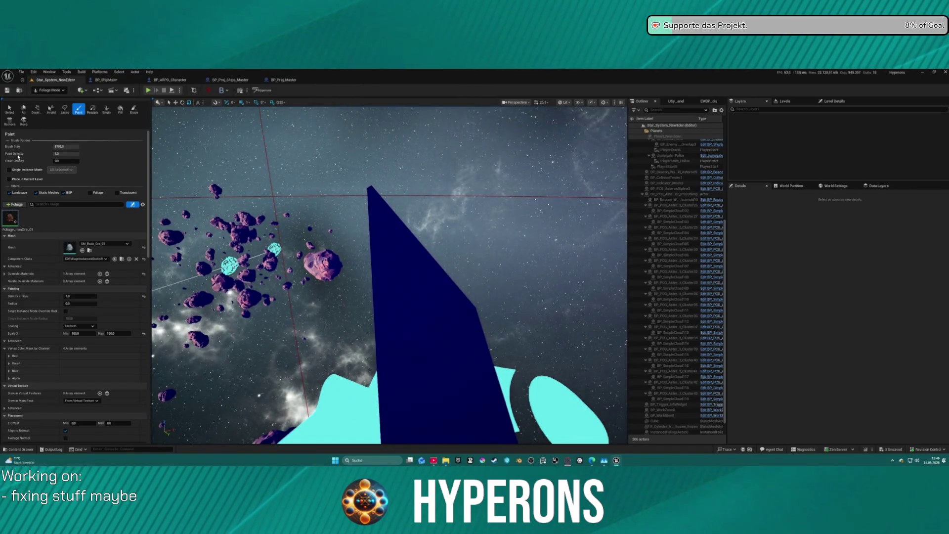
click(22, 74)
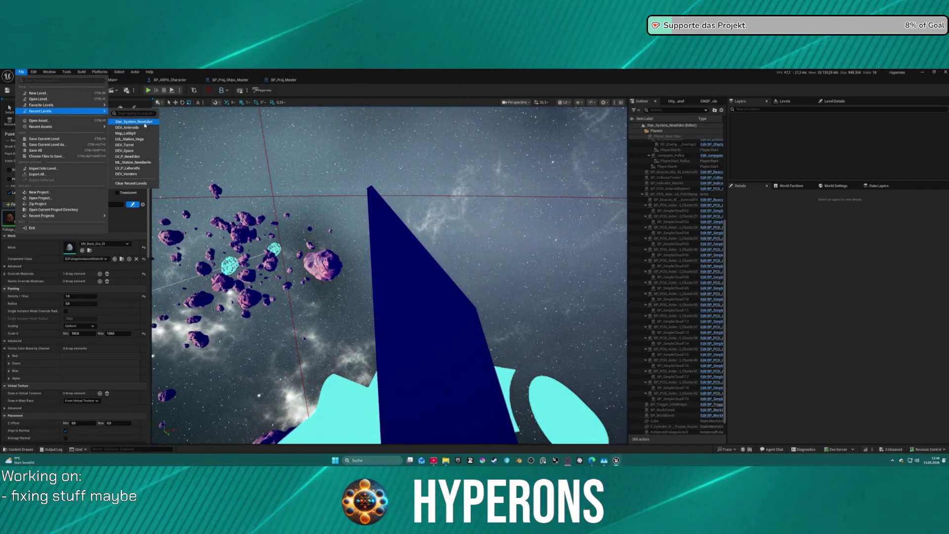
Save Star_System_NewEden, open DEV_Asteroids from recent levels, and switch to Foliage mode.
click(141, 129)
click(491, 327)
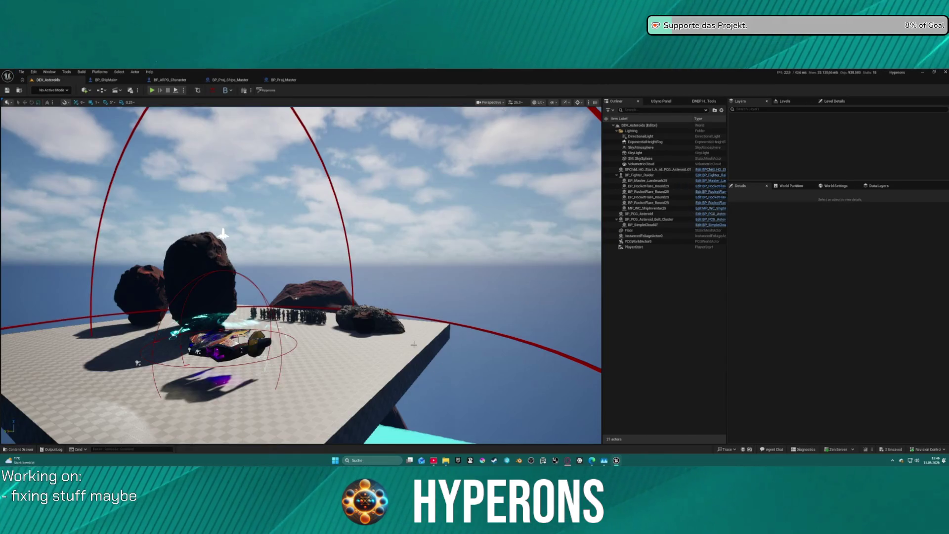
click(41, 93)
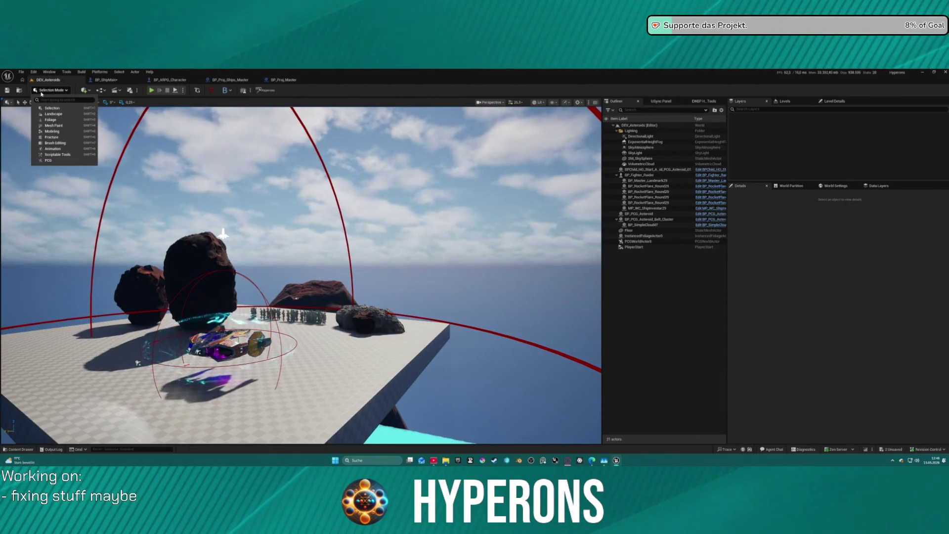
click(50, 120)
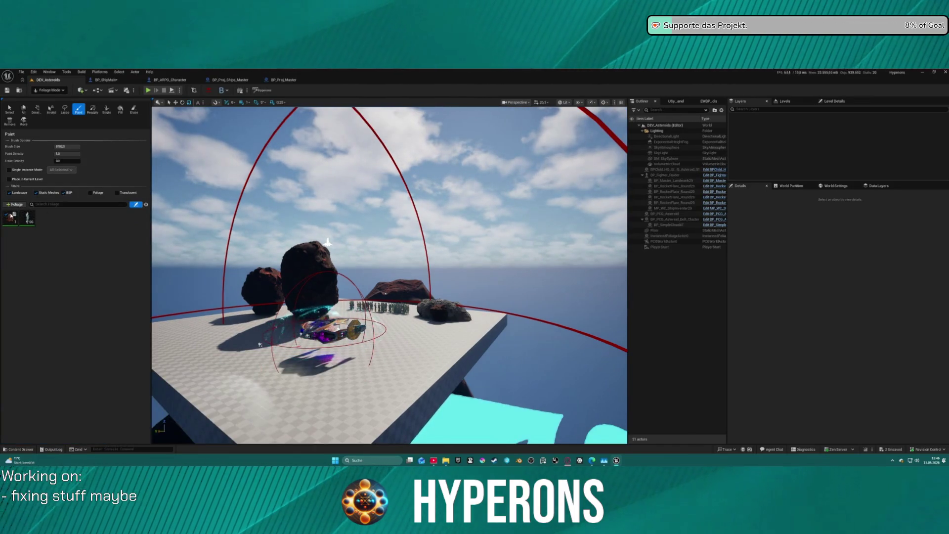
Select the second foliage type and place one test instance with the Single tool.
click(27, 218)
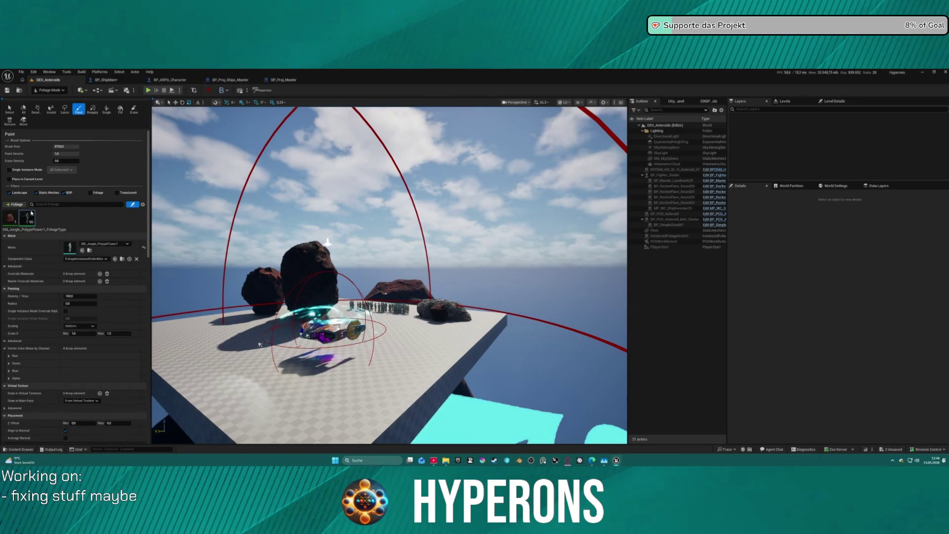
click(106, 108)
mouse_move(443, 335)
mouse_down()
mouse_move(444, 277)
mouse_move(437, 381)
mouse_move(414, 305)
mouse_up()
scroll(409, 291, up, 5)
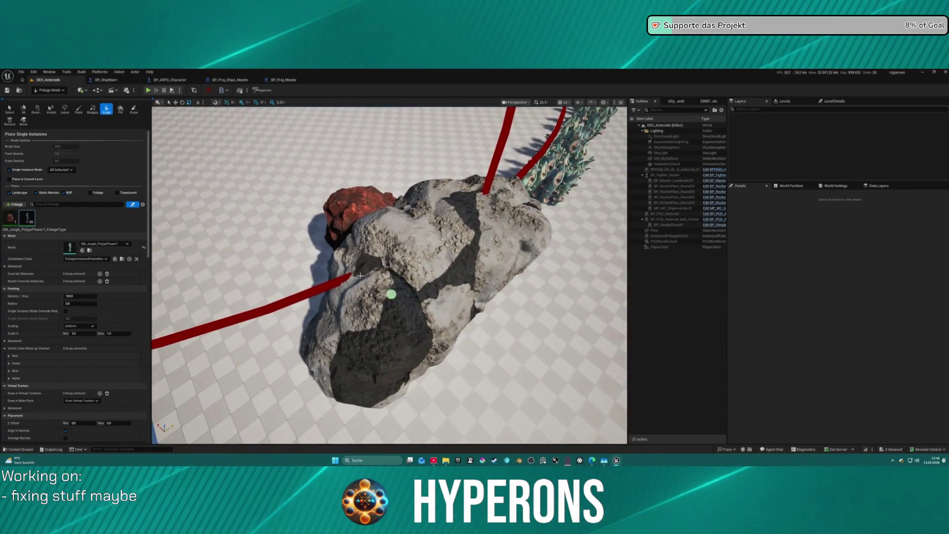
click(247, 197)
Undo the stray red rock placement in DEV_Asteroids.
drag(250, 190, 277, 222)
scroll(390, 276, up, 10)
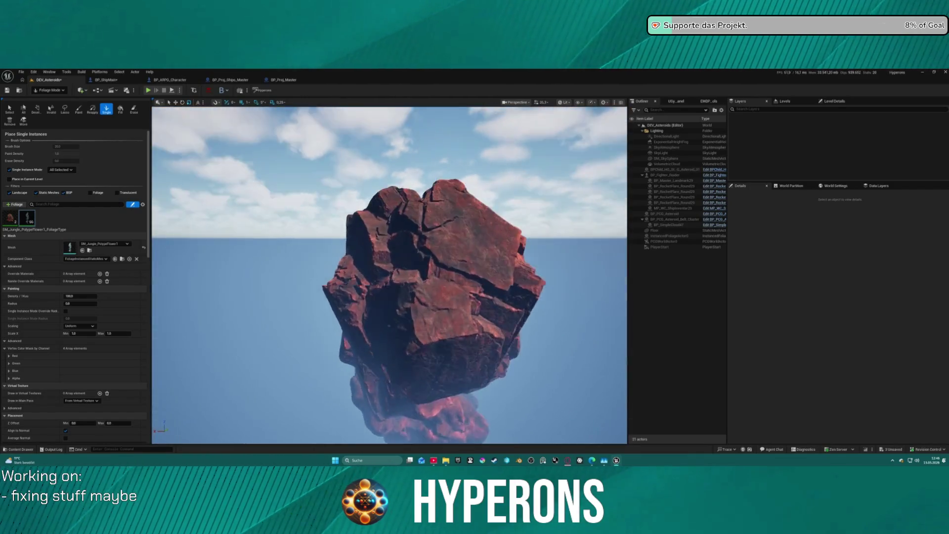
scroll(389, 275, down, 10)
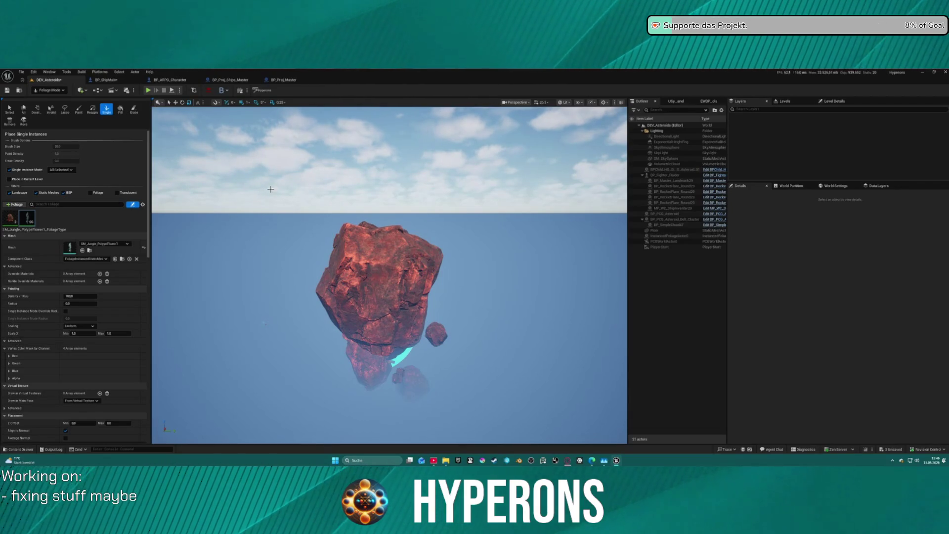
key(ctrl+z)
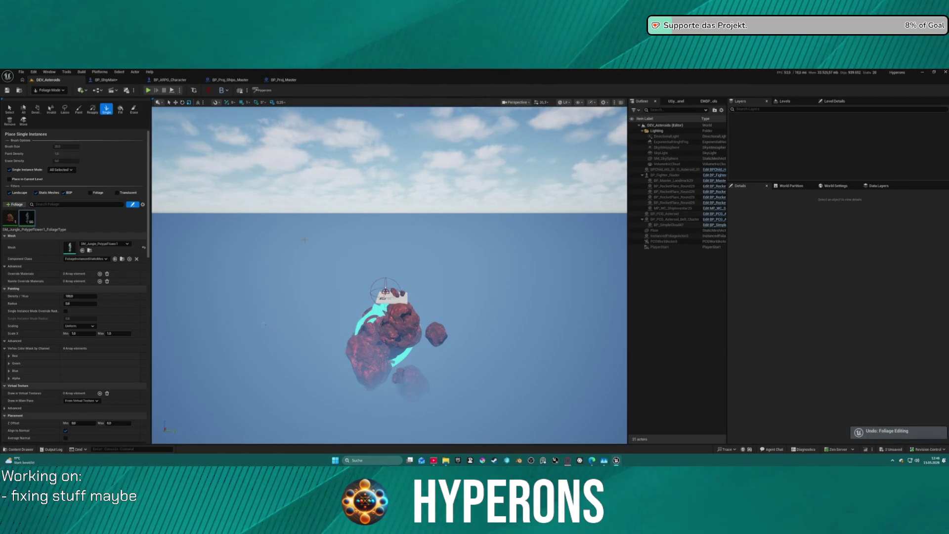
click(22, 72)
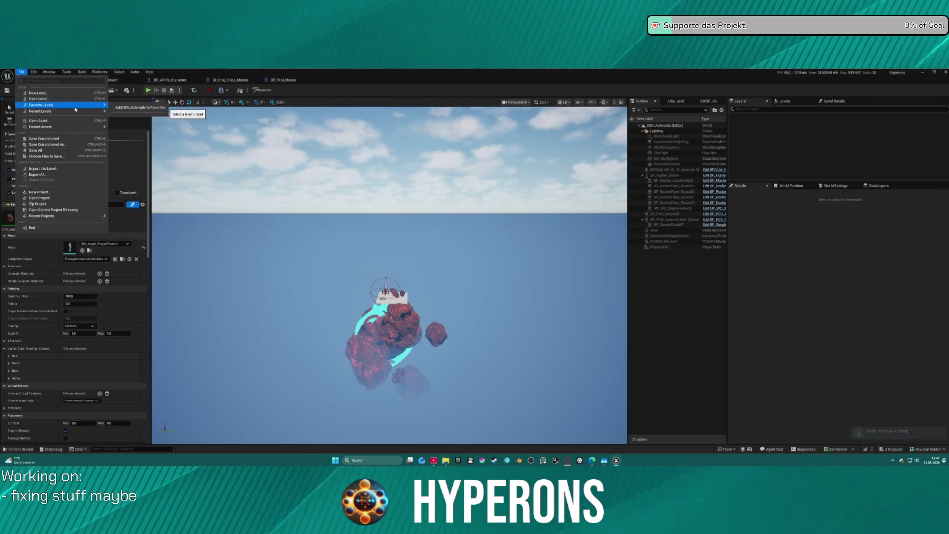
Reopen Star_System_NewEden and select the dark blue test cube beside the cyan asteroid.
mouse_move(101, 111)
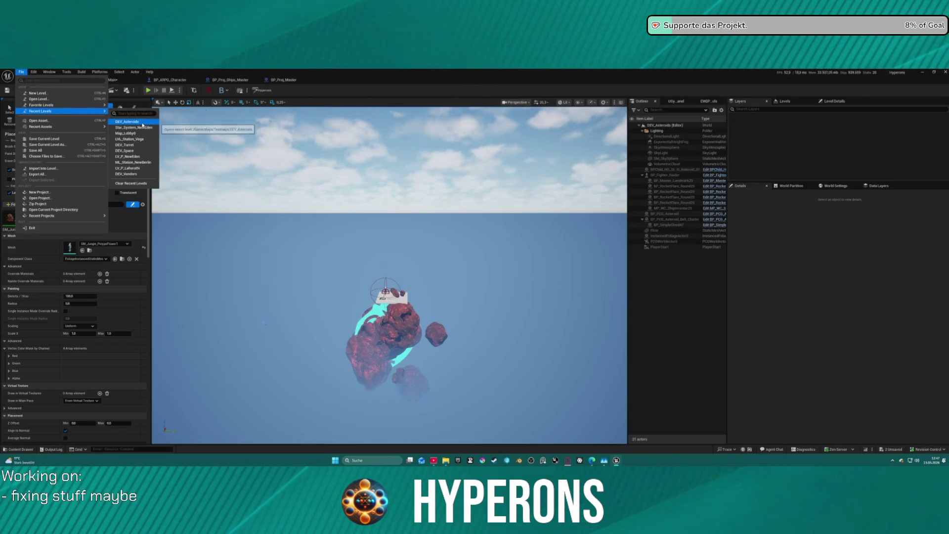
click(133, 127)
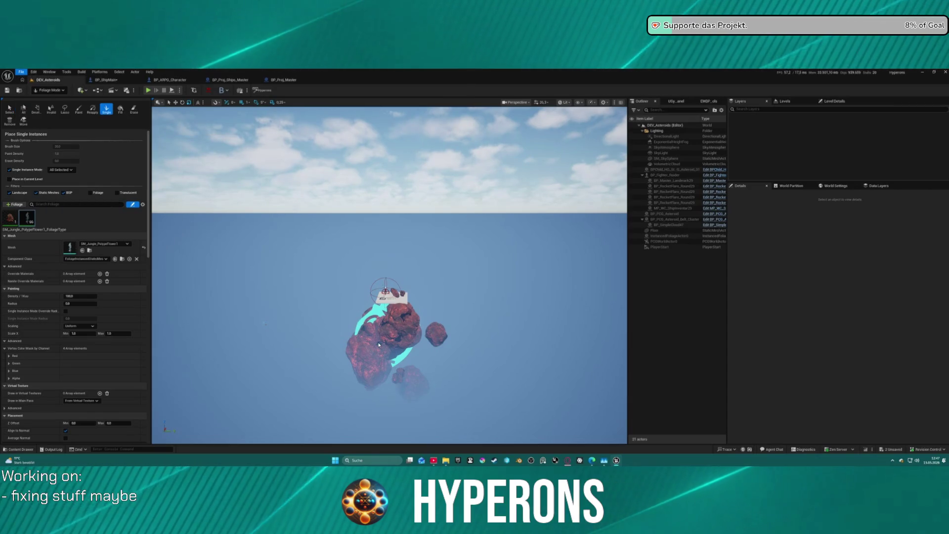
scroll(381, 334, down, 15)
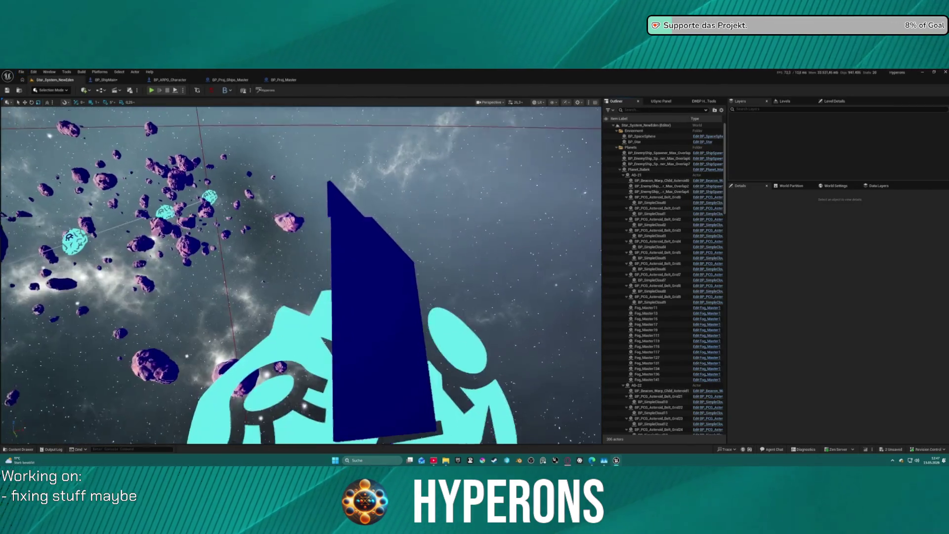
scroll(301, 274, up, 5)
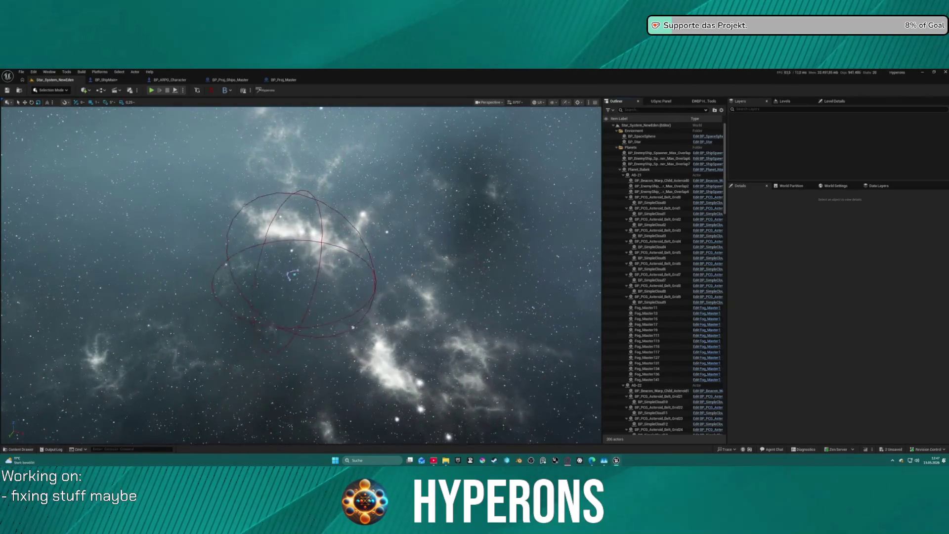
scroll(296, 275, down, 2)
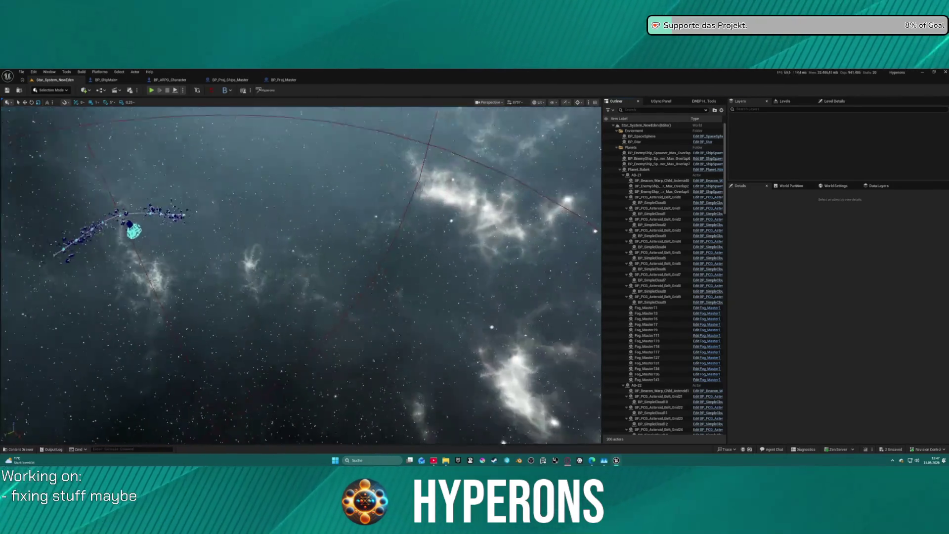
scroll(280, 308, up, 5)
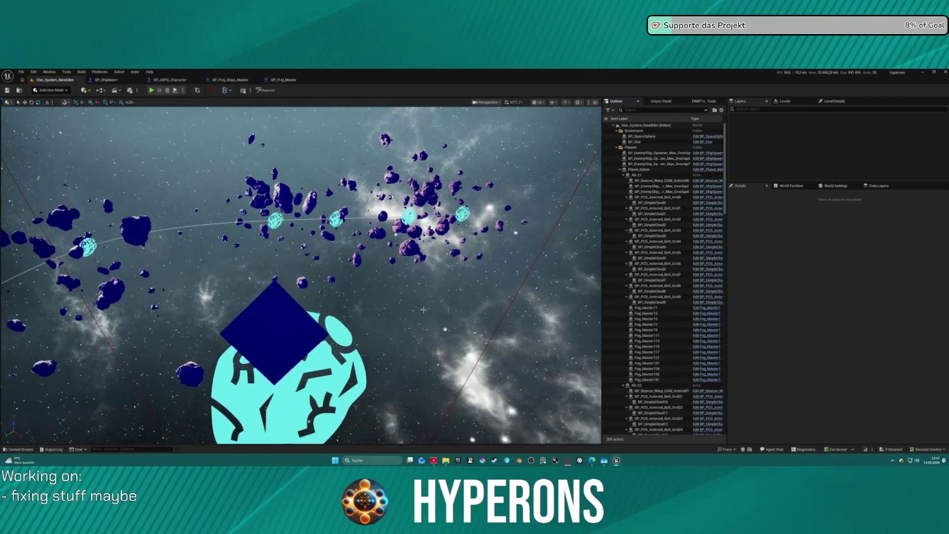
click(274, 300)
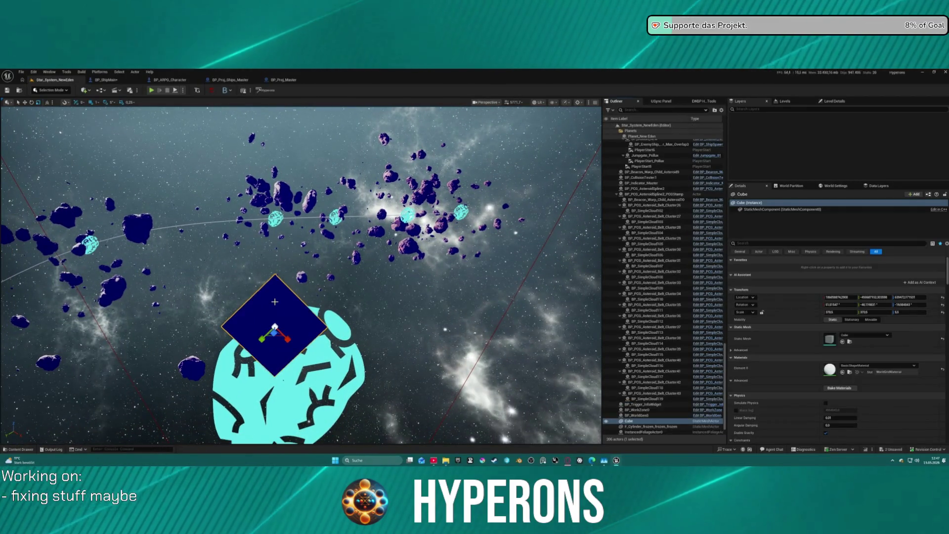
click(52, 90)
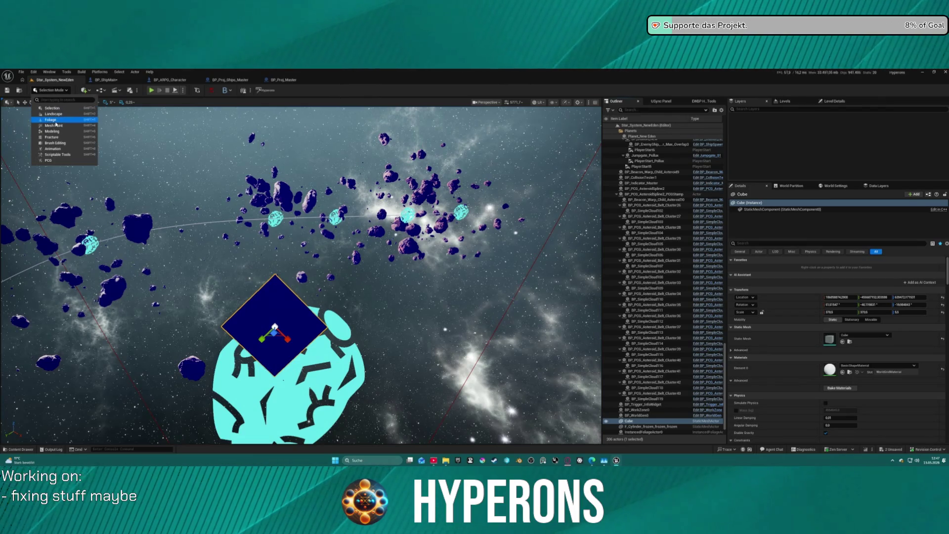
Switch to Foliage mode, frame the cyan asteroid, and delete Foliage_IronOre_01 from the palette.
click(54, 121)
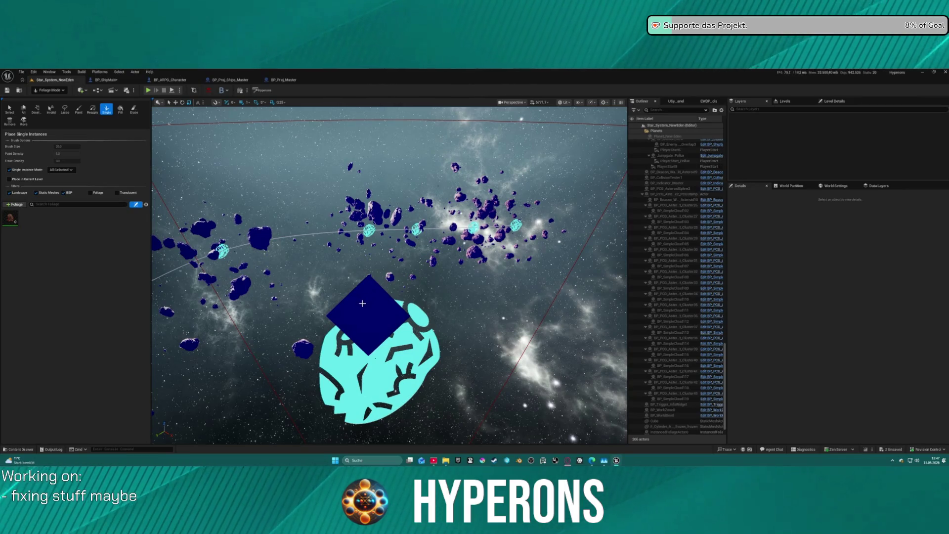
key(1)
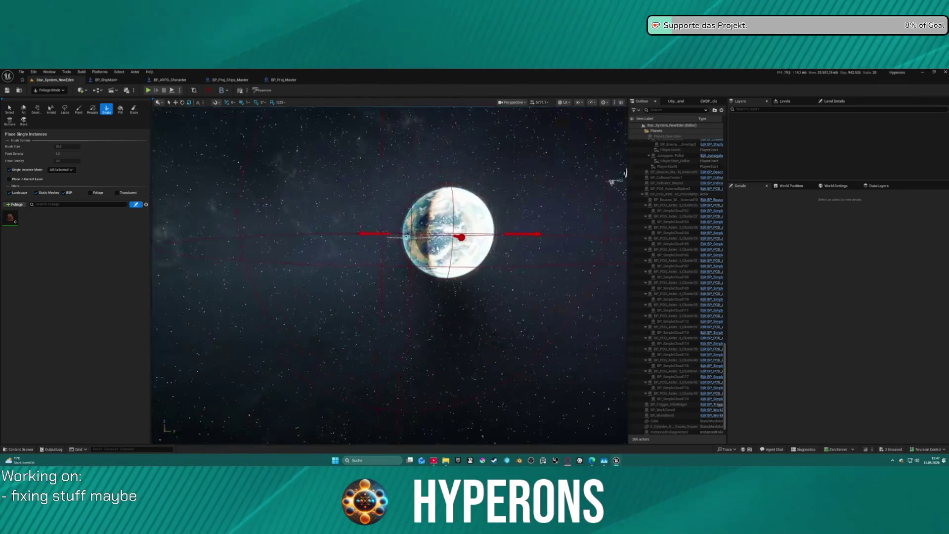
key(f)
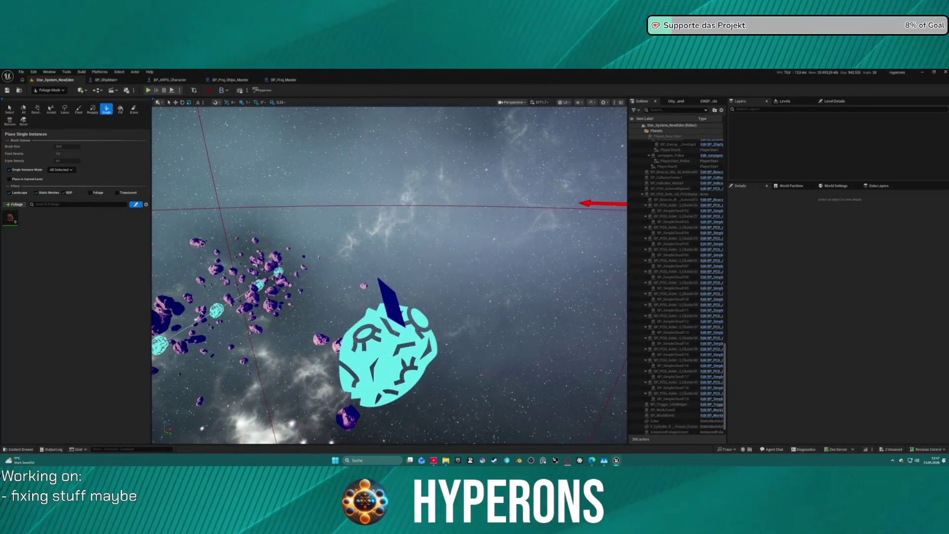
click(9, 219)
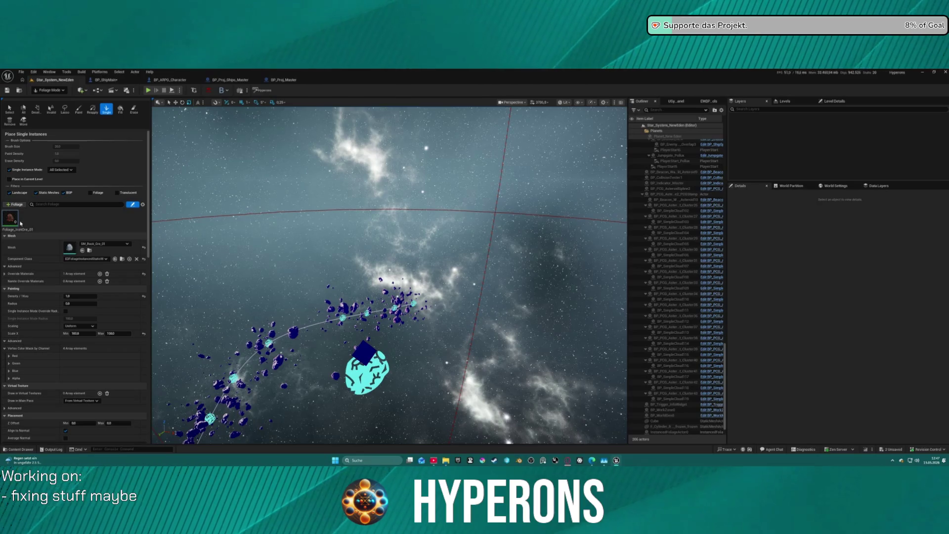
key(Delete)
key(ctrl+space)
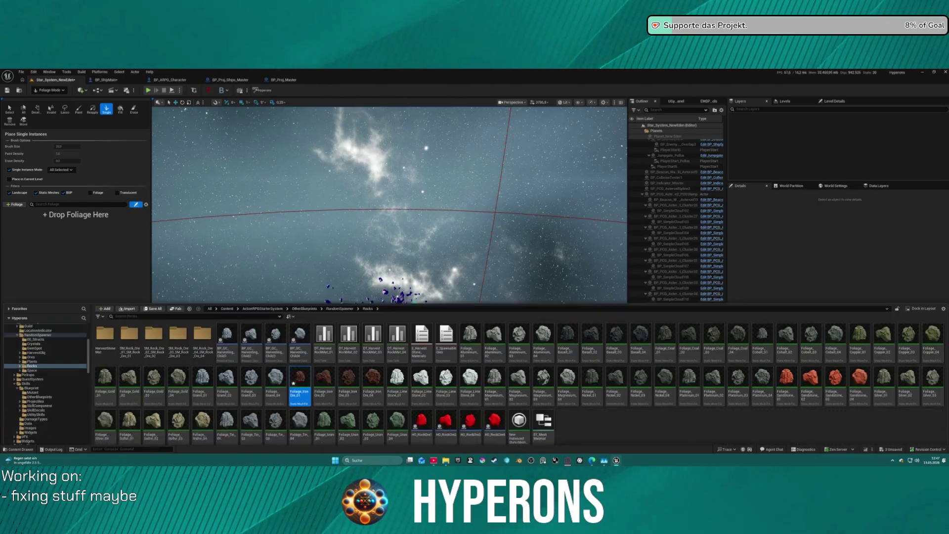
Drag ore rock assets from the Rocks folder into the foliage palette, ending with Foliage_IronOre_04.
drag(286, 338, 25, 250)
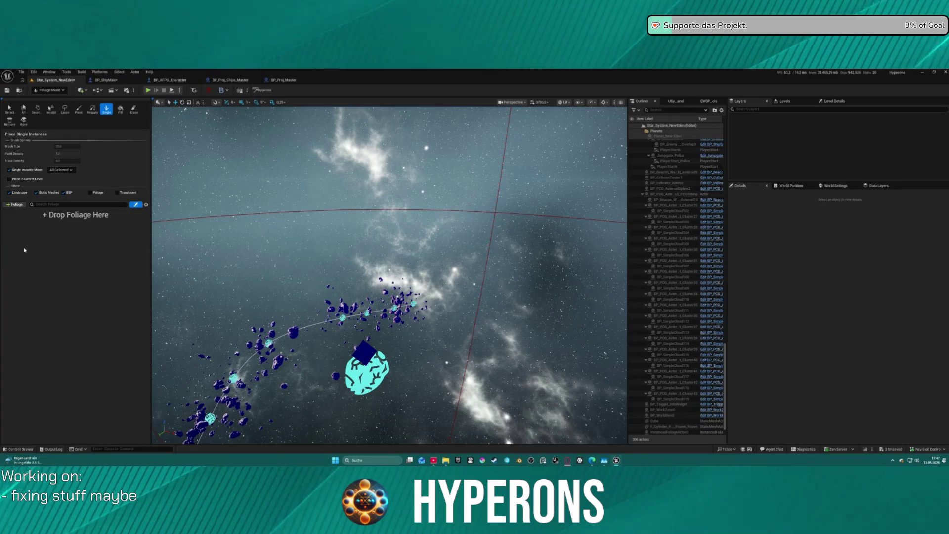
key(ctrl+space)
mouse_move(299, 377)
mouse_down()
mouse_move(50, 226)
mouse_move(34, 234)
mouse_move(69, 230)
mouse_up()
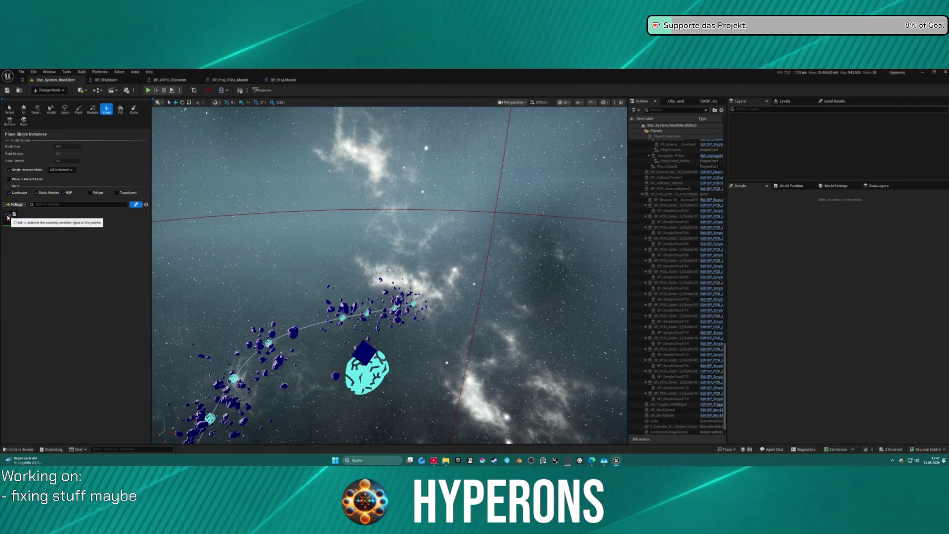
key(Delete)
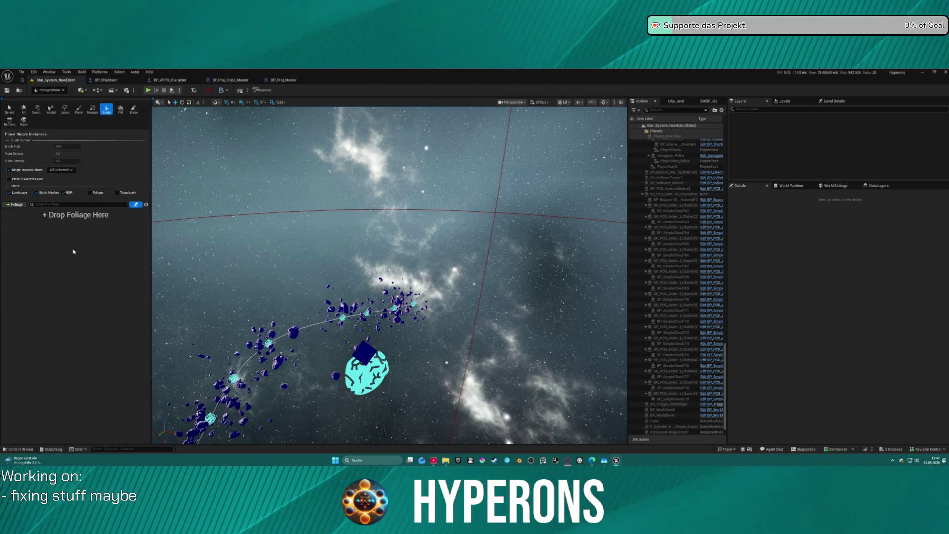
key(ctrl+space)
mouse_move(378, 370)
mouse_down()
mouse_move(54, 223)
mouse_move(25, 228)
mouse_up()
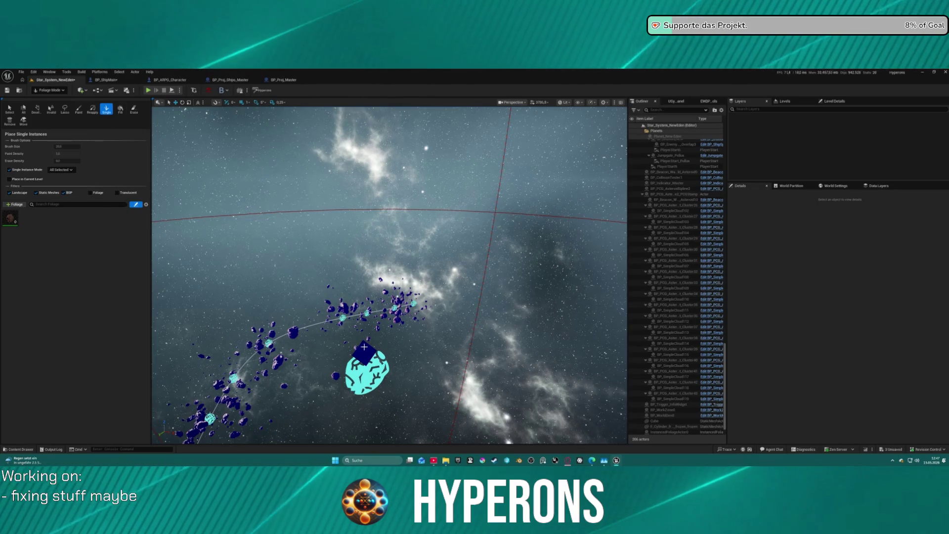
Undo the Foliage_IronOre_04 drop and add a different iron ore rock foliage type instead.
scroll(389, 276, up, 5)
scroll(389, 276, down, 5)
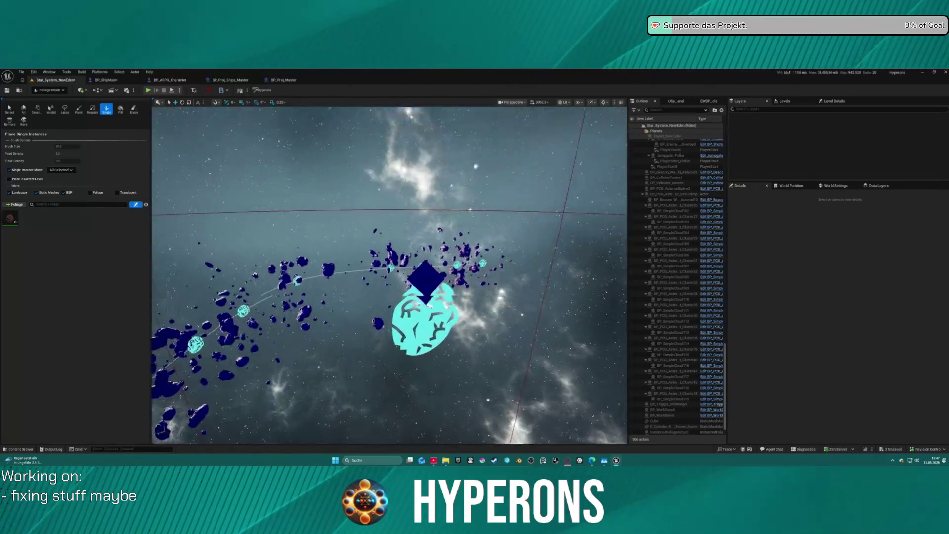
mouse_move(389, 276)
mouse_down()
mouse_move(396, 267)
mouse_move(435, 276)
mouse_up()
scroll(384, 340, up, 2)
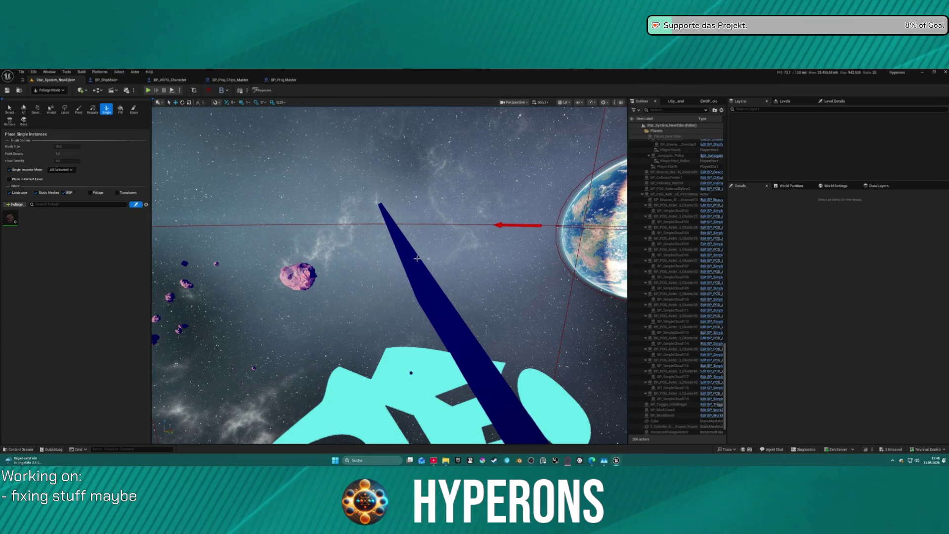
mouse_move(417, 258)
mouse_down()
mouse_move(390, 256)
mouse_move(437, 264)
mouse_up()
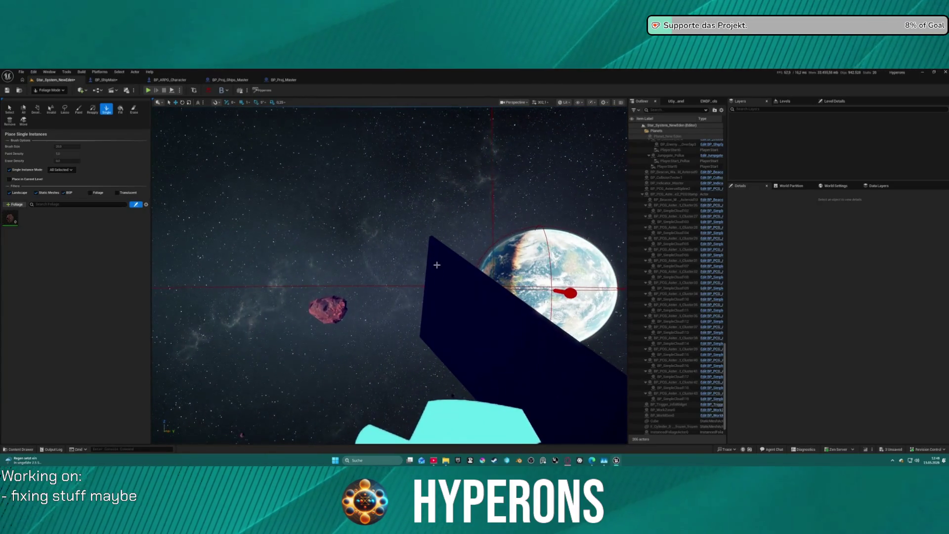
key(ctrl+z)
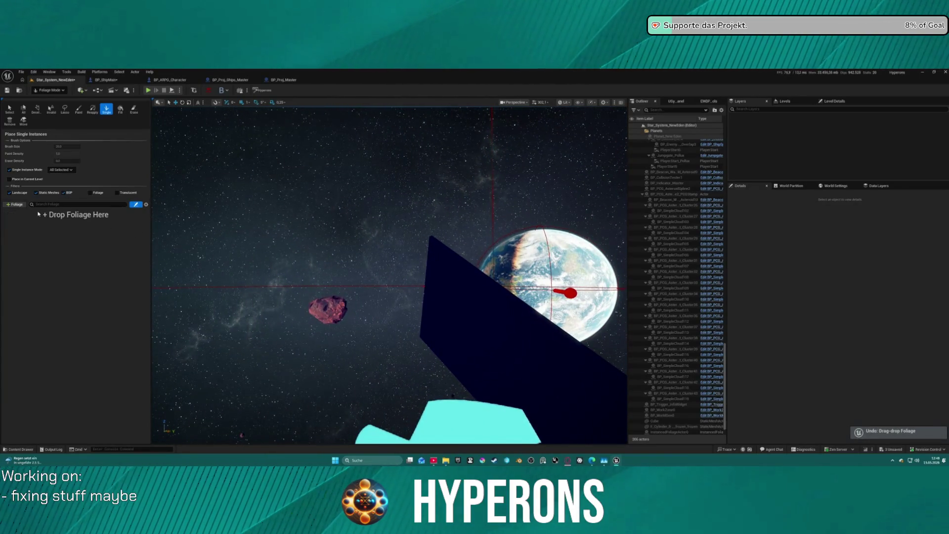
key(ctrl+space)
mouse_move(349, 381)
mouse_down()
mouse_move(272, 317)
mouse_move(82, 242)
mouse_up()
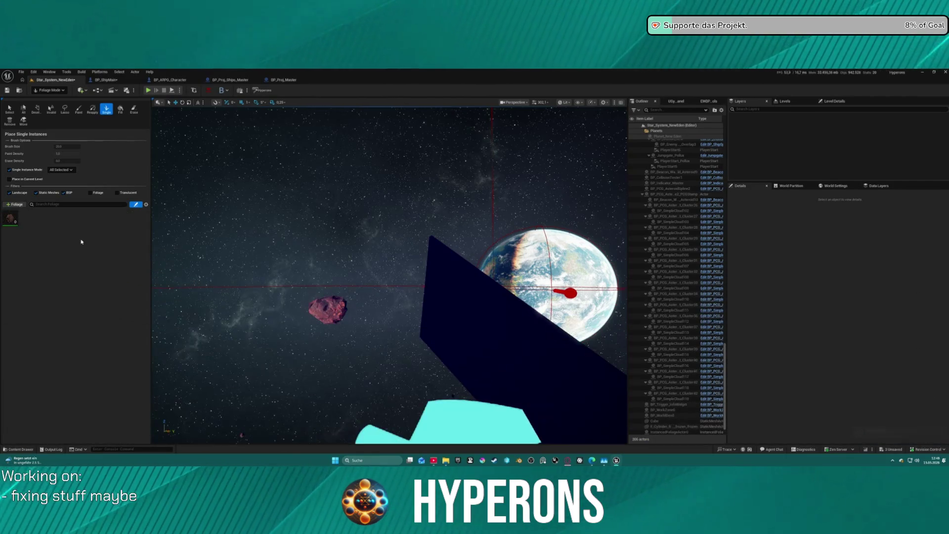
click(12, 219)
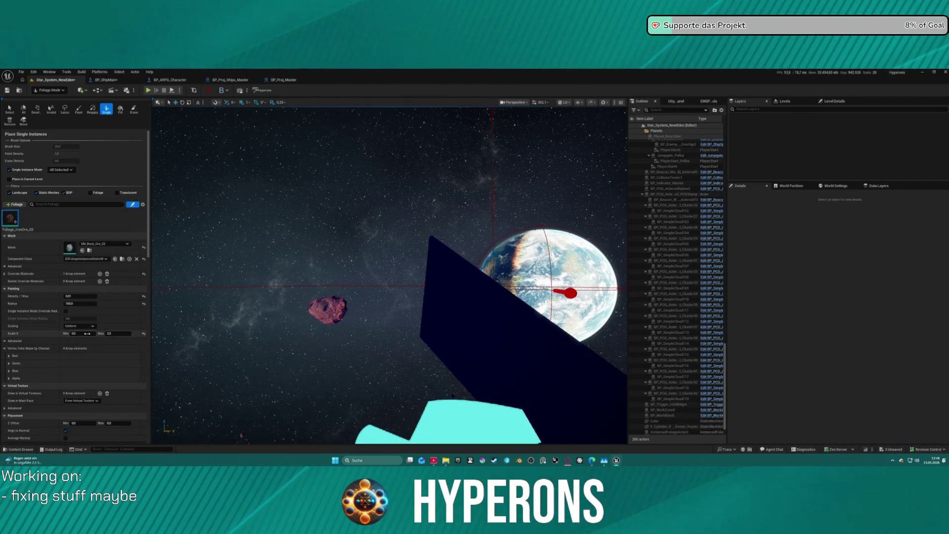
Review the ore foliage type's Details and begin editing its Scale X Min value.
scroll(141, 335, down, 10)
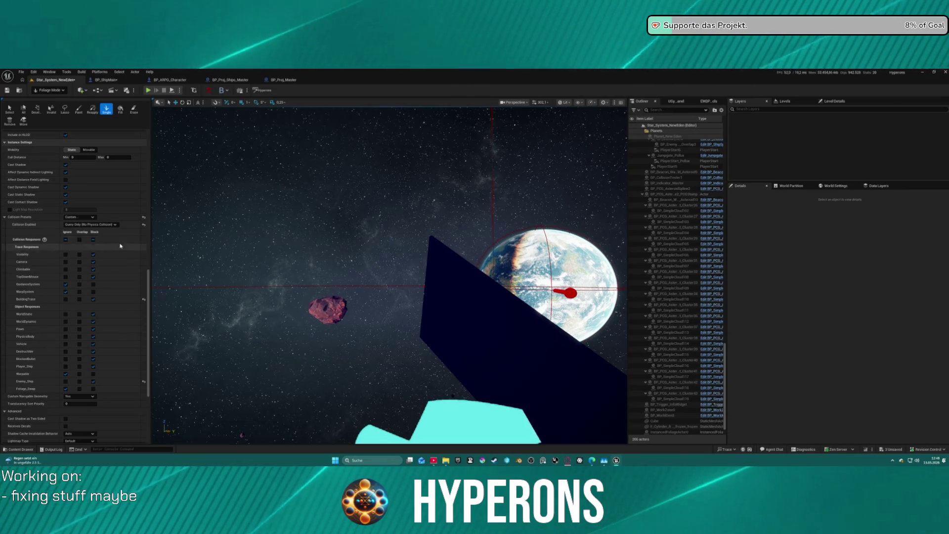
scroll(134, 254, up, 7)
scroll(137, 252, up, 2)
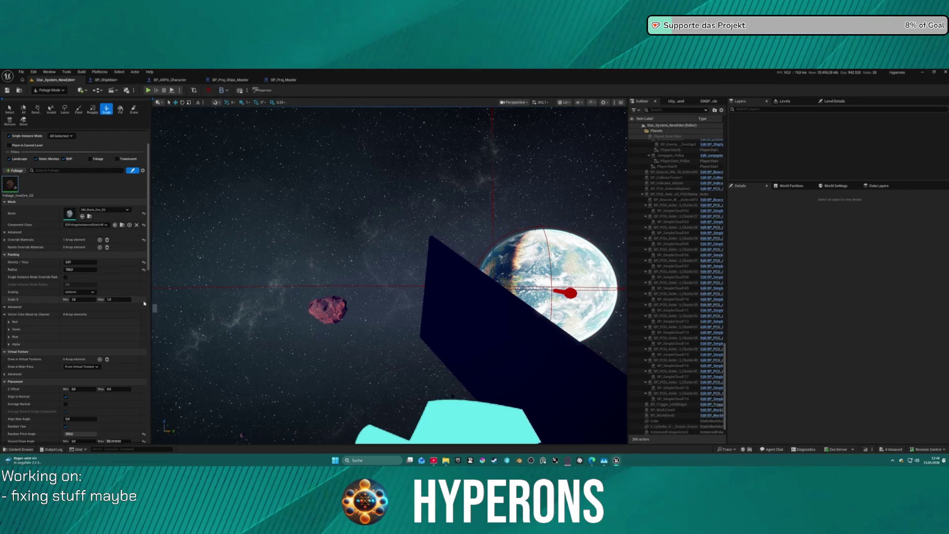
scroll(144, 304, down, 15)
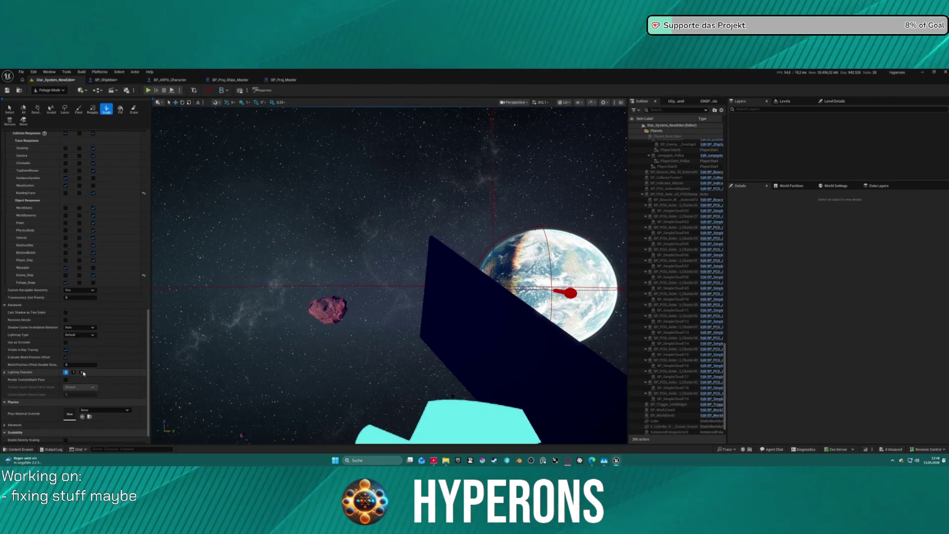
mouse_move(470, 267)
mouse_down()
mouse_move(445, 277)
mouse_move(426, 257)
mouse_move(445, 233)
mouse_move(417, 250)
mouse_move(456, 259)
mouse_up()
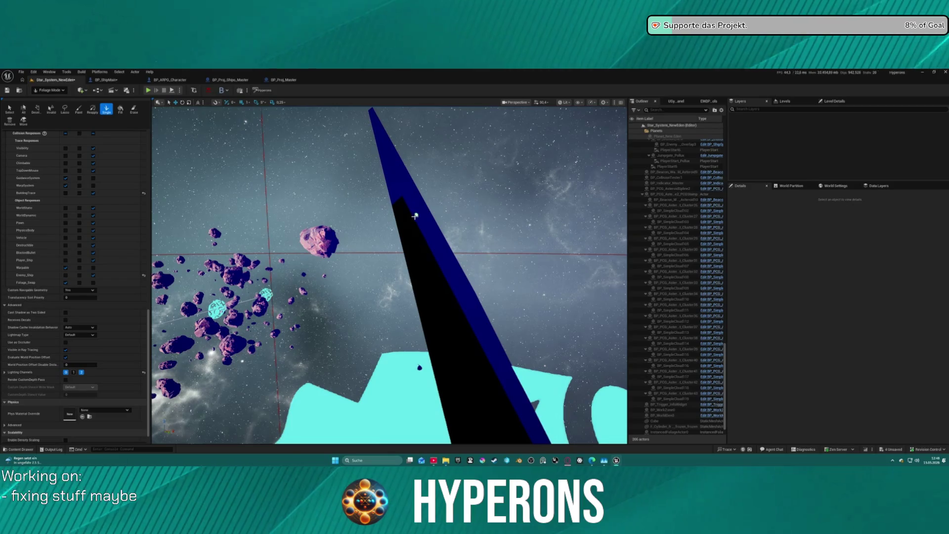
scroll(129, 288, up, 15)
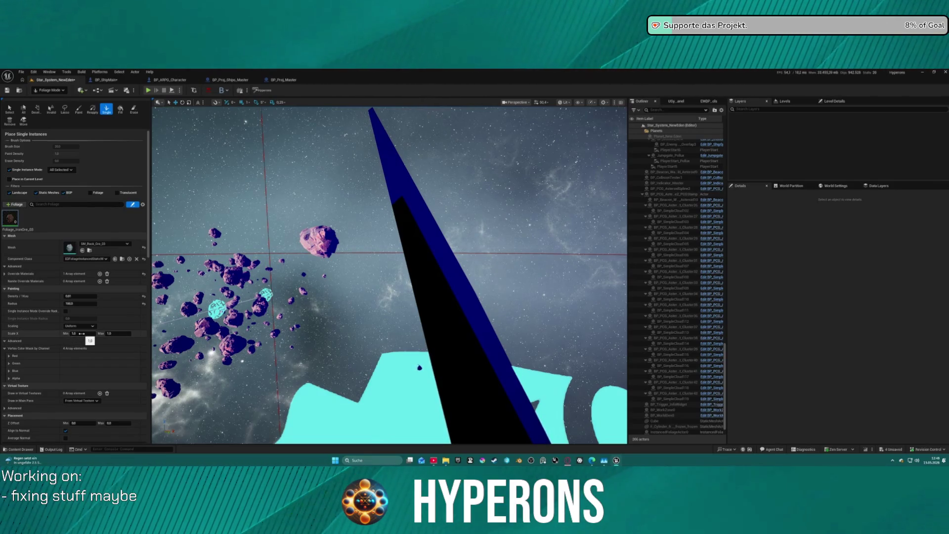
click(82, 333)
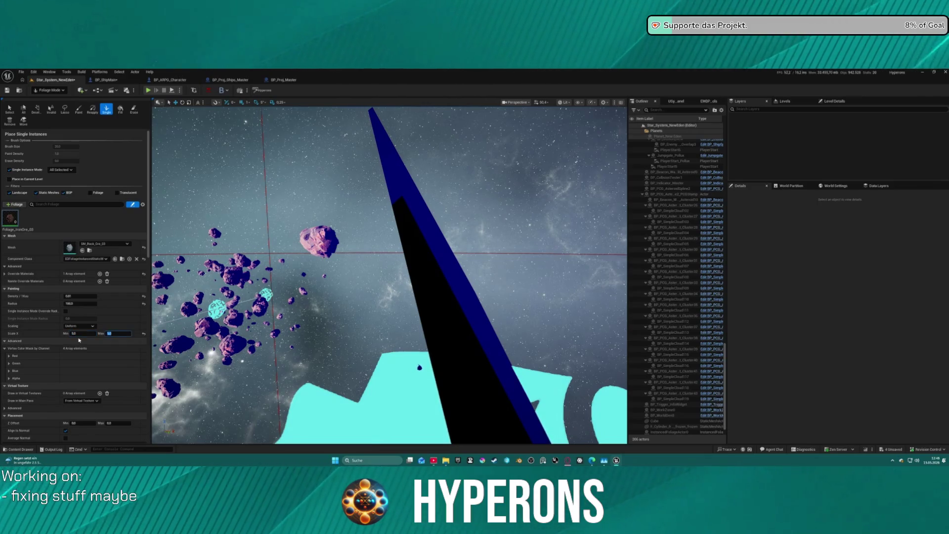
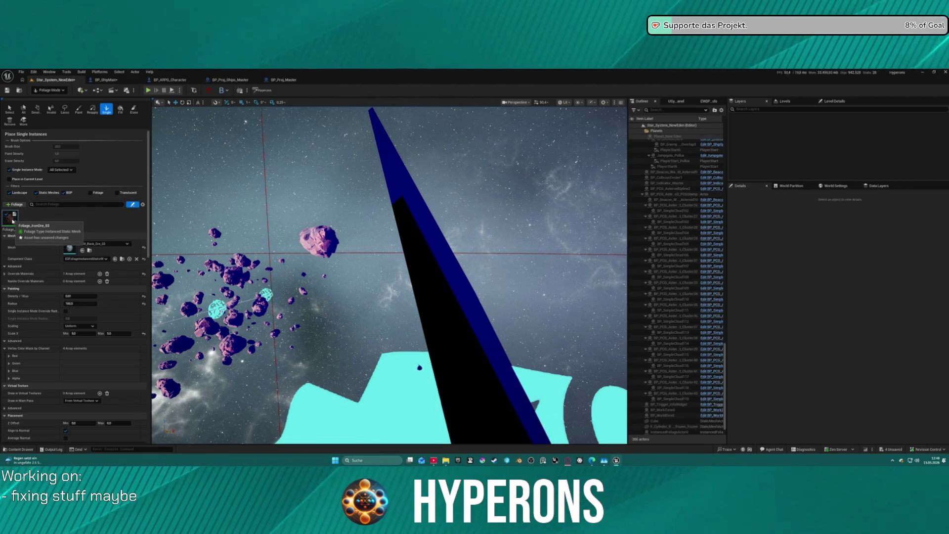
Try the Fill tool, then switch to the Paint brush and scroll to the foliage placement settings.
mouse_move(386, 277)
mouse_down()
mouse_move(406, 267)
mouse_move(395, 267)
mouse_move(460, 269)
mouse_up()
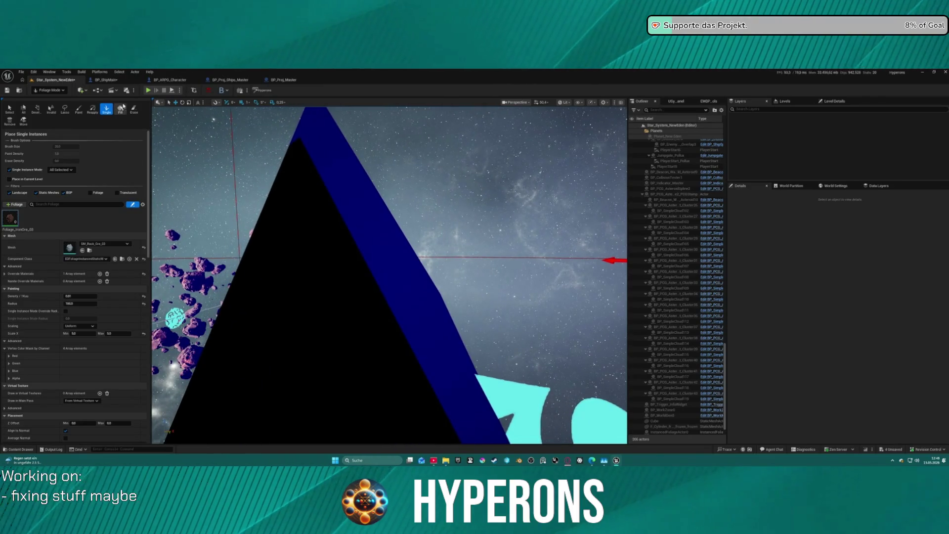
click(122, 108)
drag(291, 251, 290, 247)
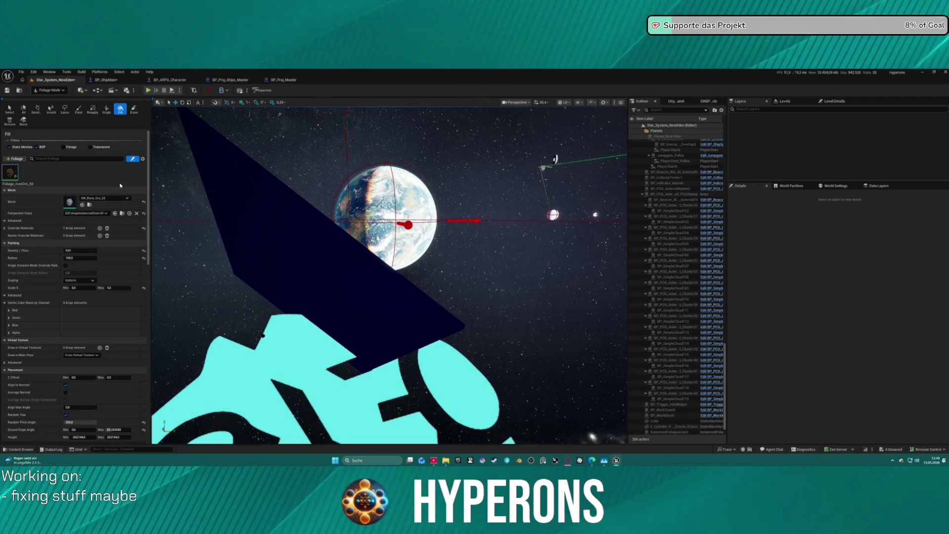
click(106, 109)
click(79, 108)
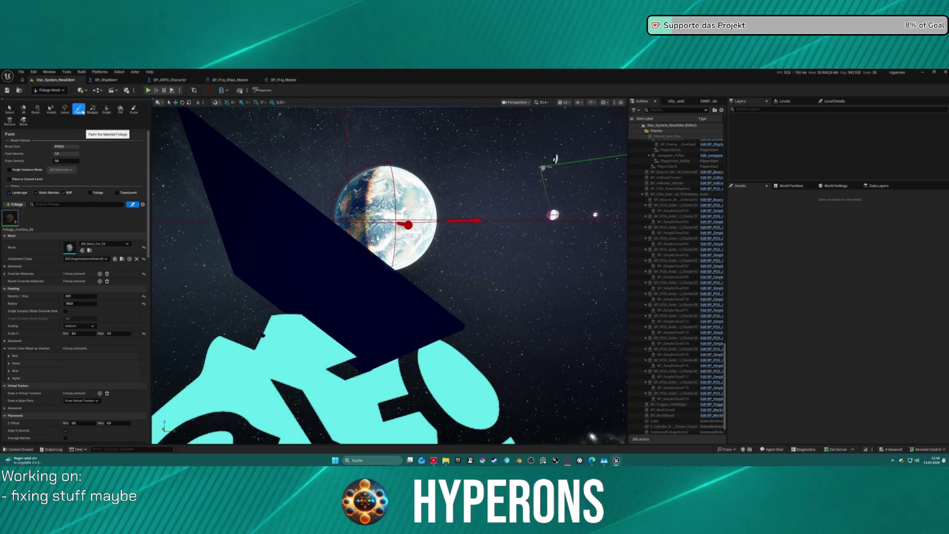
scroll(117, 225, down, 8)
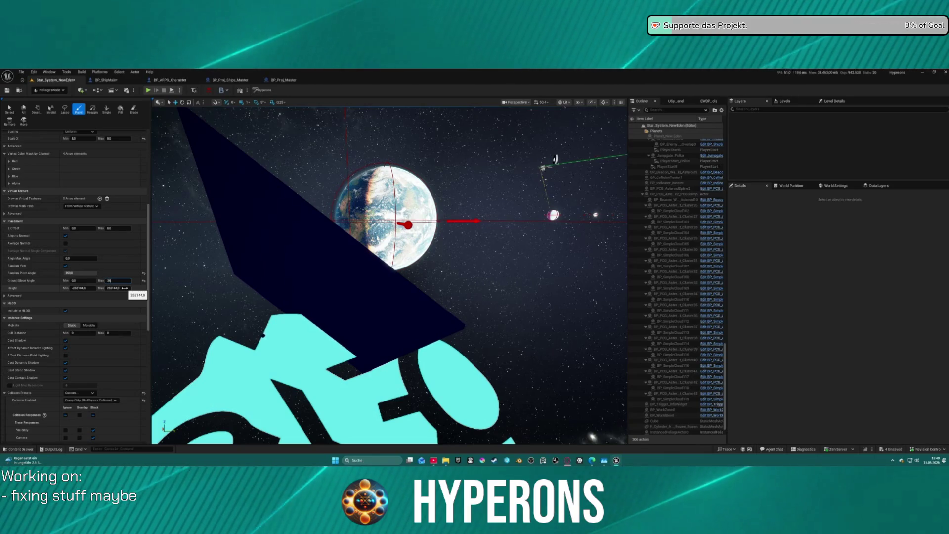
Set Ground Slope Angle Max to 360 and Height Min to 0.
text(360)
key(Return)
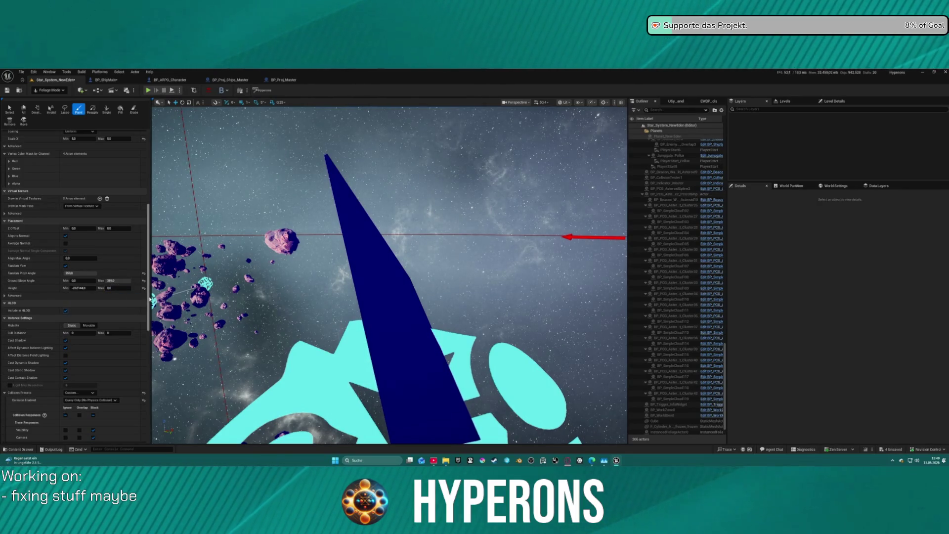
click(82, 288)
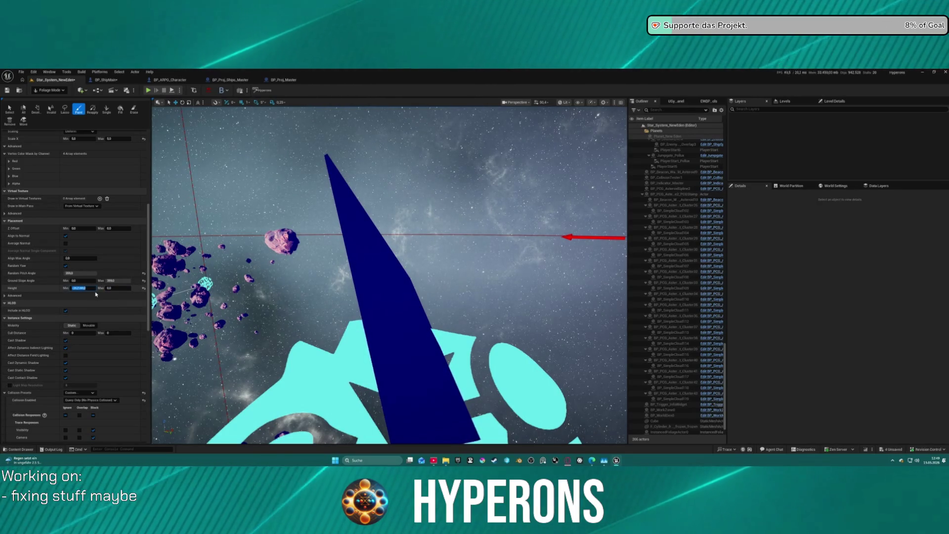
key(Return)
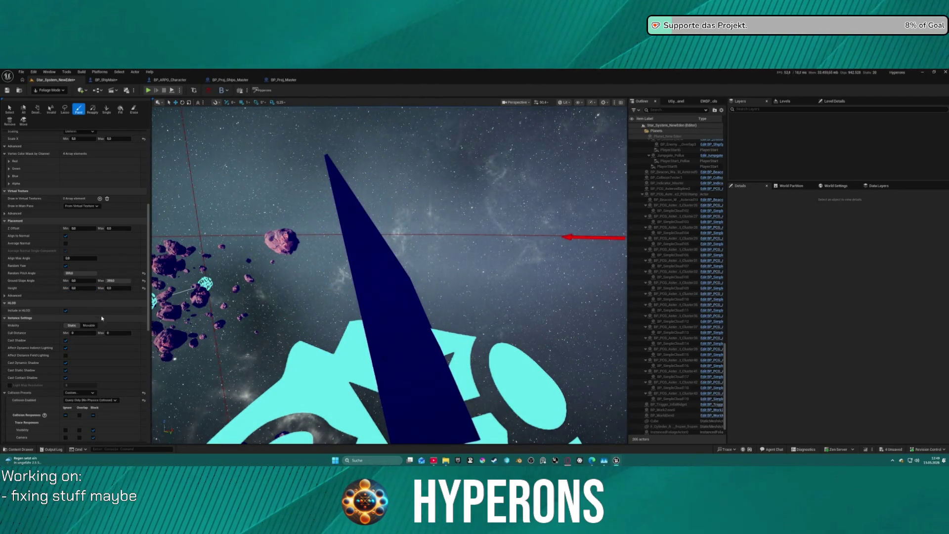
Toggle Collision with World on and off, then uncheck Align to Normal.
click(23, 298)
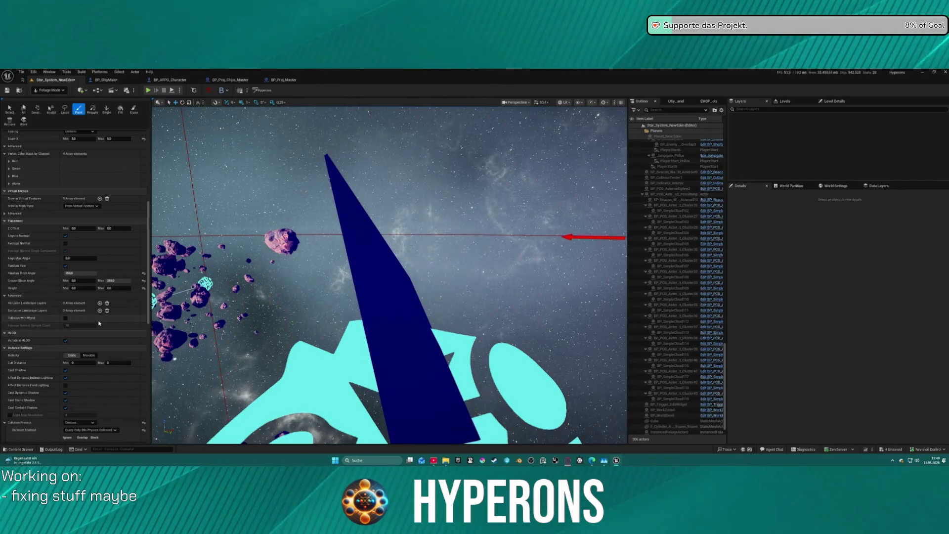
click(65, 318)
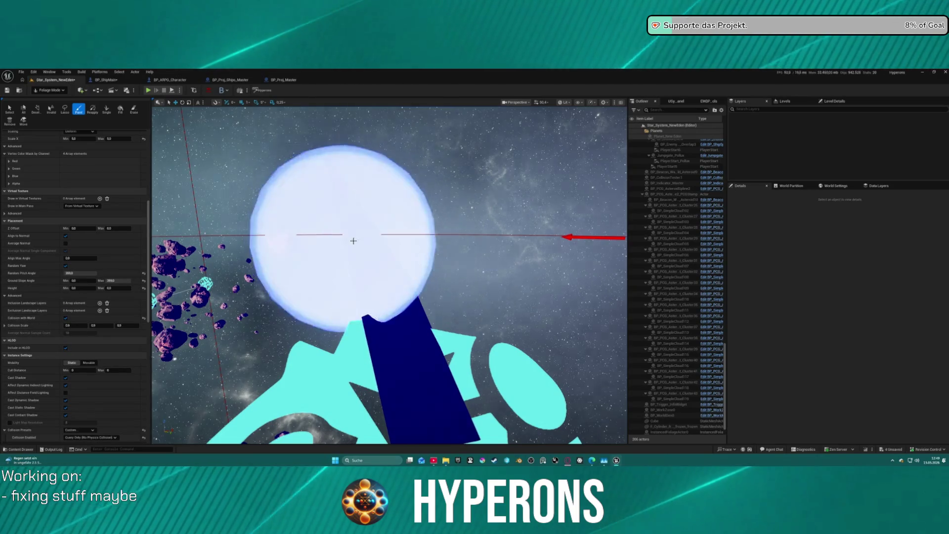
click(65, 318)
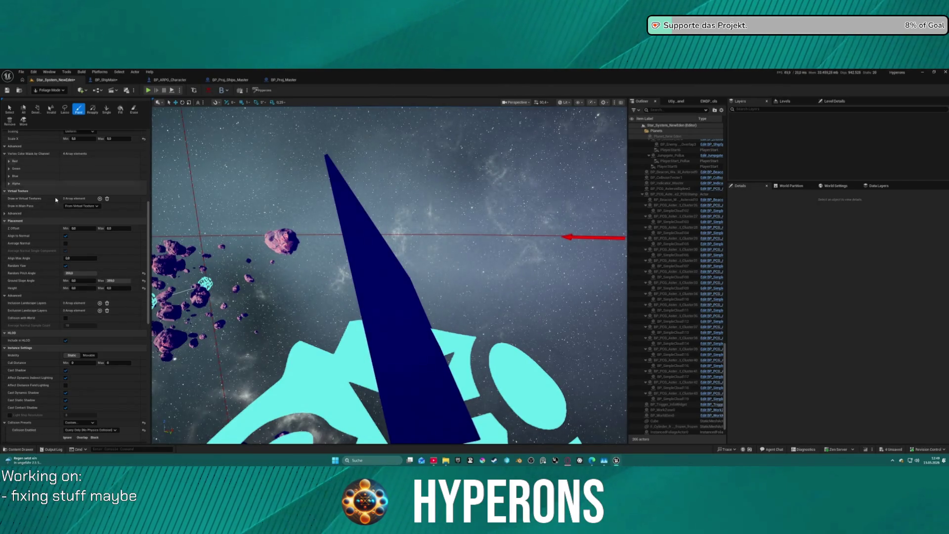
scroll(84, 282, down, 1)
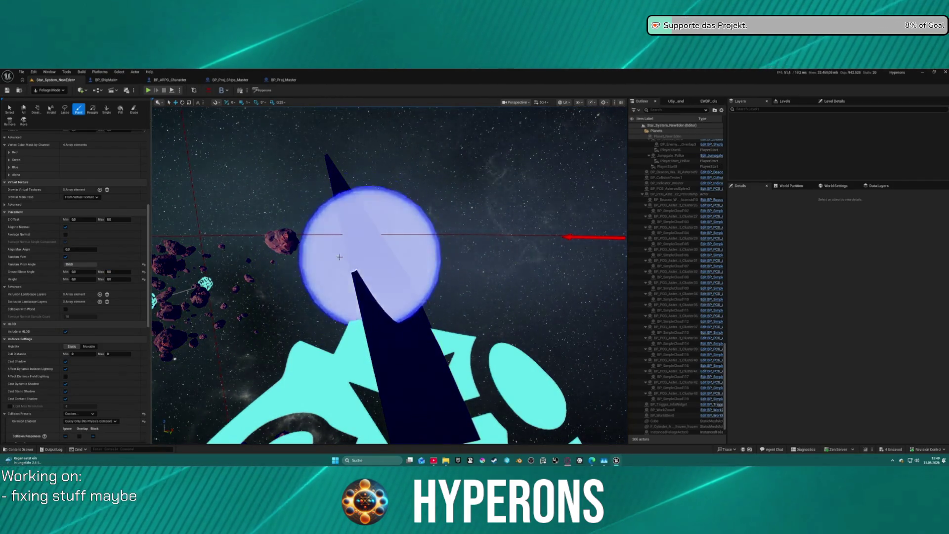
click(66, 226)
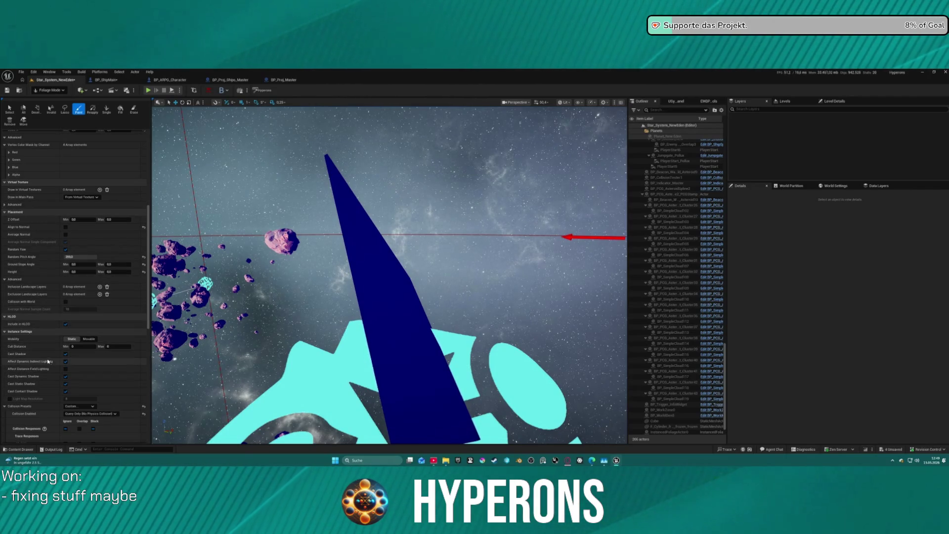
Switch the foliage tool to Single instance placement.
scroll(103, 378, down, 2)
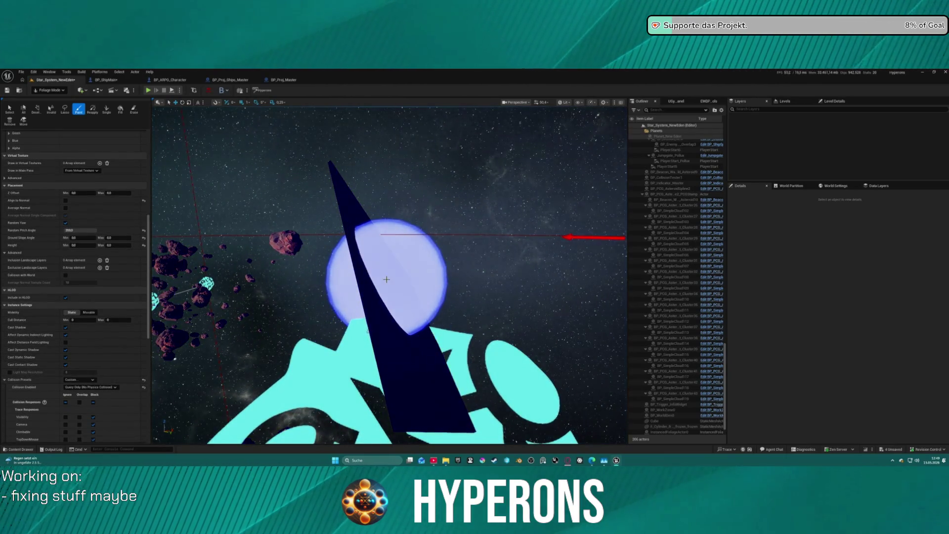
mouse_move(405, 298)
mouse_down()
mouse_move(514, 269)
mouse_move(356, 325)
mouse_up()
click(106, 108)
drag(301, 317, 284, 358)
scroll(390, 275, down, 10)
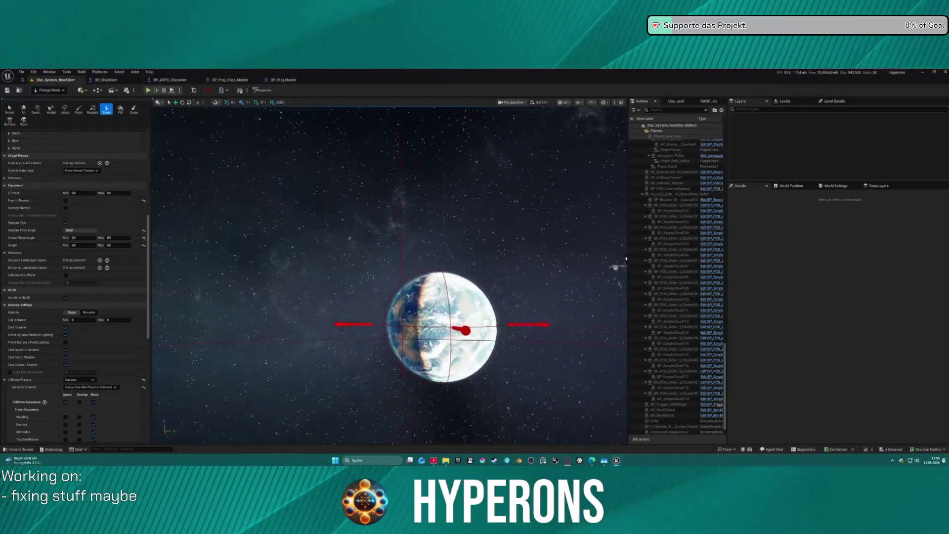
Change Ground Slope Angle Max to 359.
scroll(389, 274, up, 10)
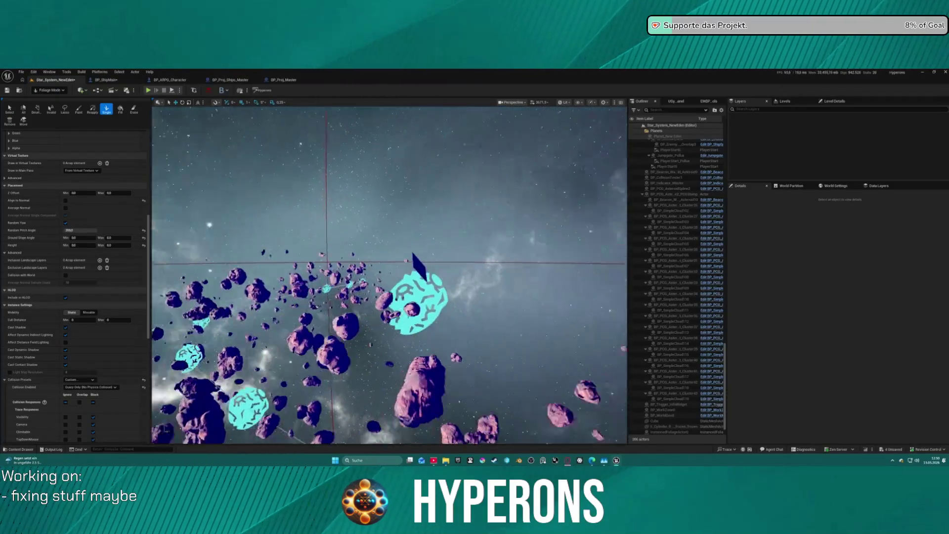
scroll(389, 274, down, 10)
scroll(389, 275, up, 10)
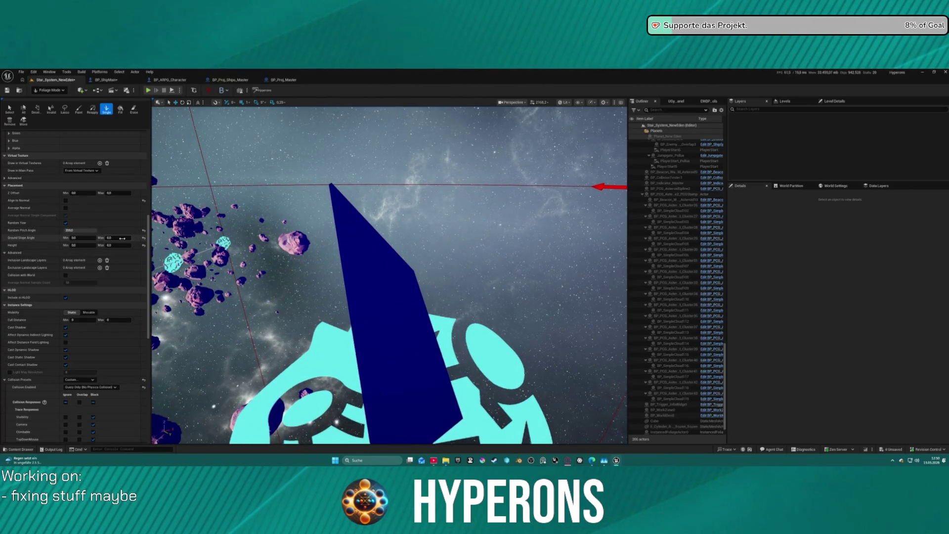
text(359)
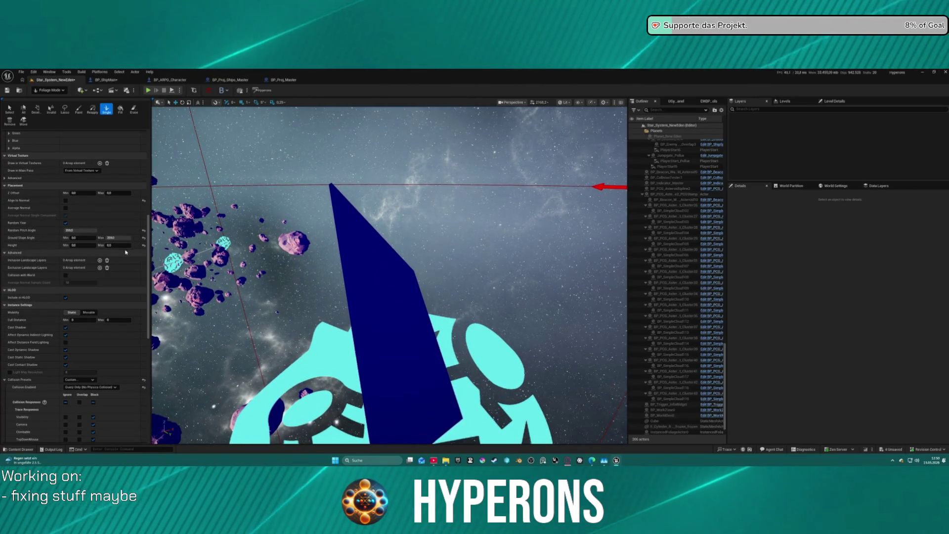
key(Tab)
Check Align to Normal again for the ore foliage.
click(82, 245)
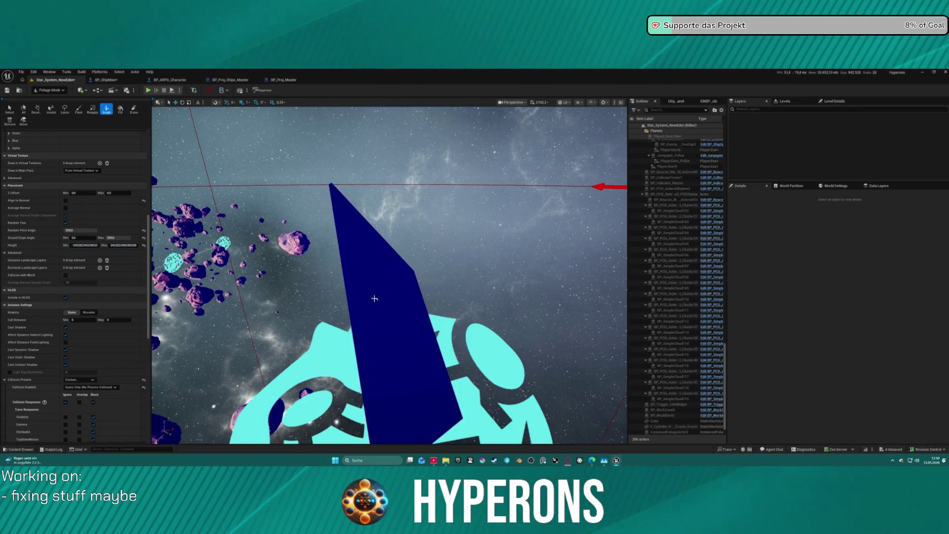
drag(375, 295, 381, 299)
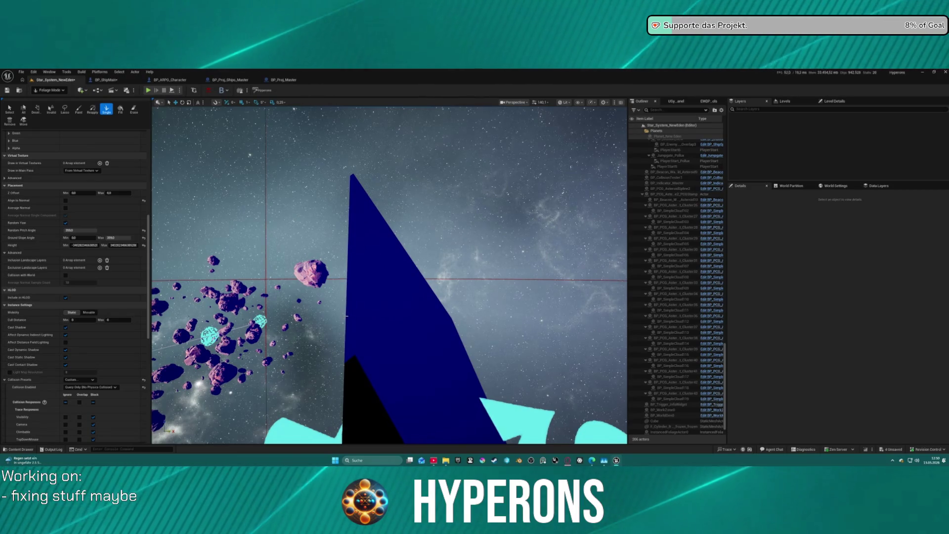
click(66, 201)
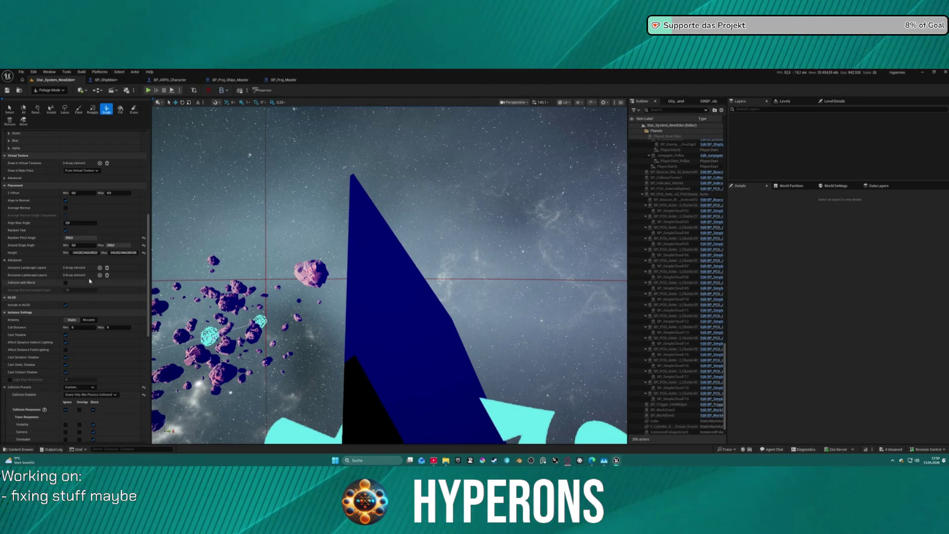
Scroll back to the top of the foliage panel and open the editor Mode dropdown.
scroll(84, 209, up, 3)
scroll(84, 209, up, 1)
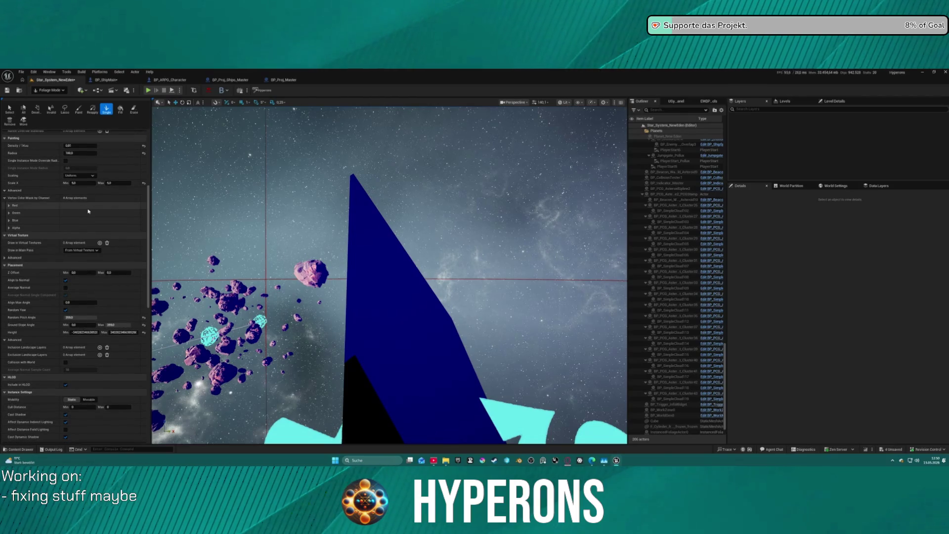
scroll(89, 211, up, 1)
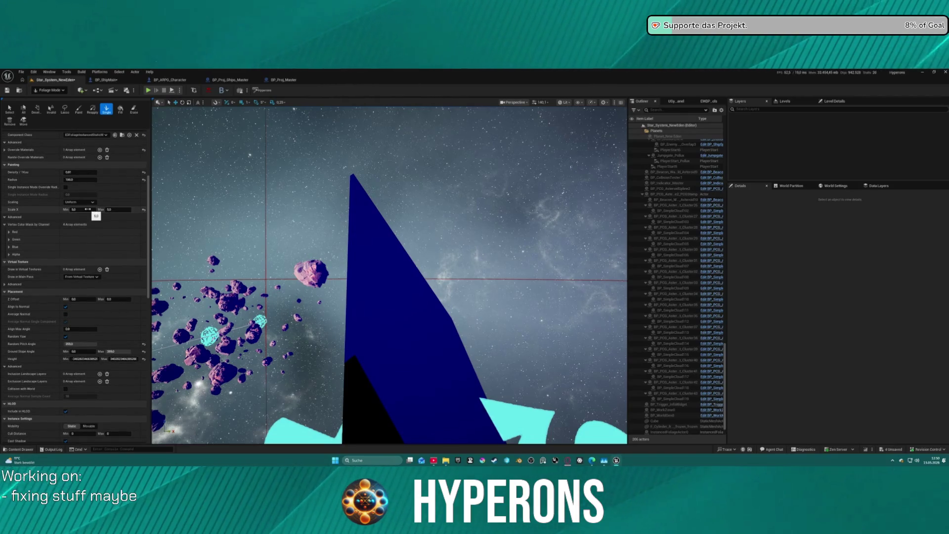
scroll(87, 209, up, 1)
scroll(88, 209, up, 3)
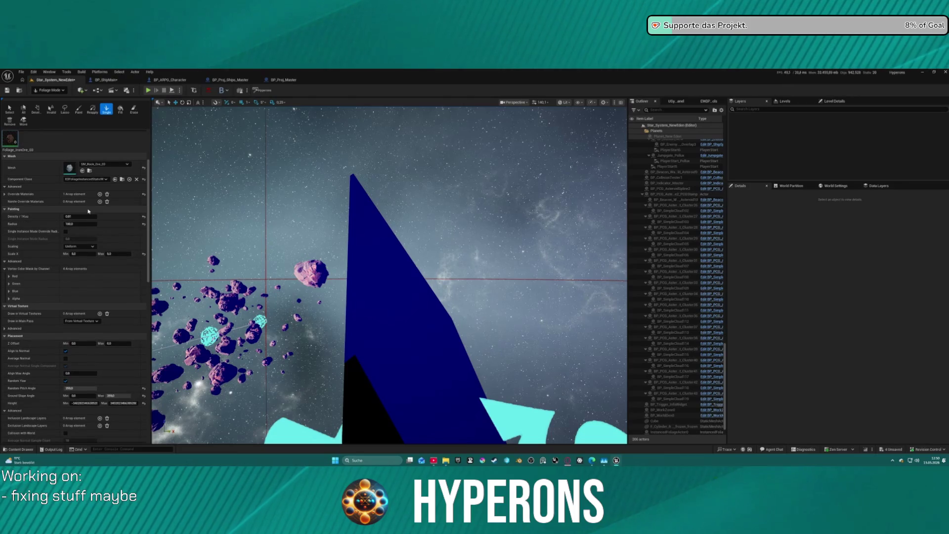
scroll(89, 211, up, 1)
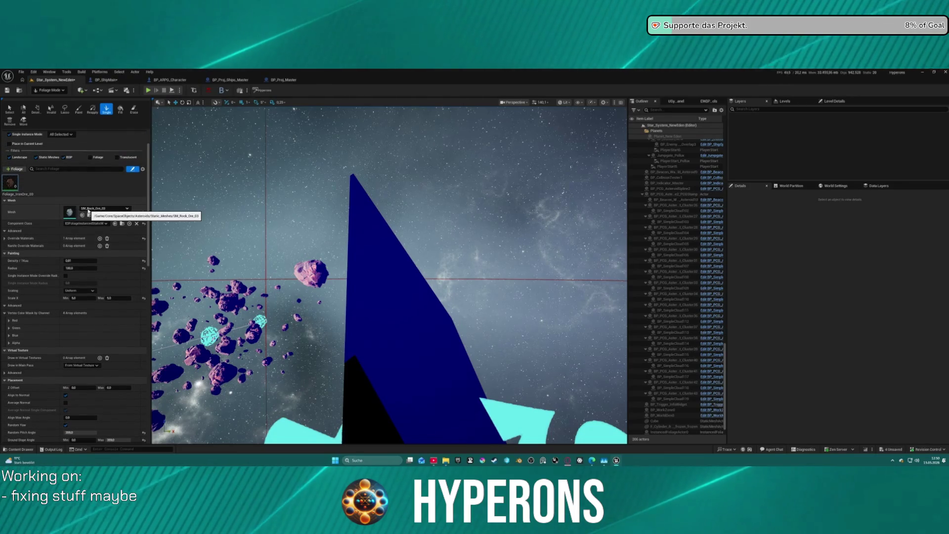
scroll(89, 212, up, 2)
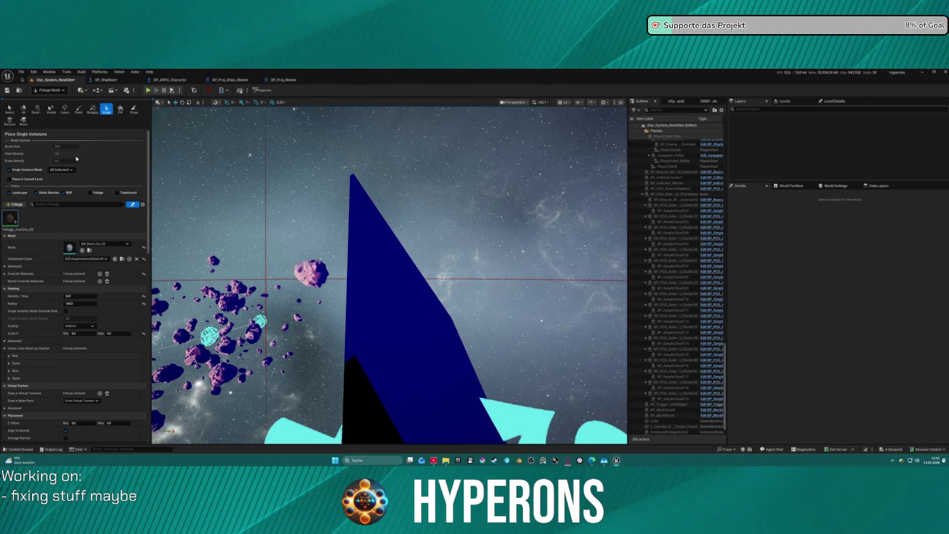
click(49, 90)
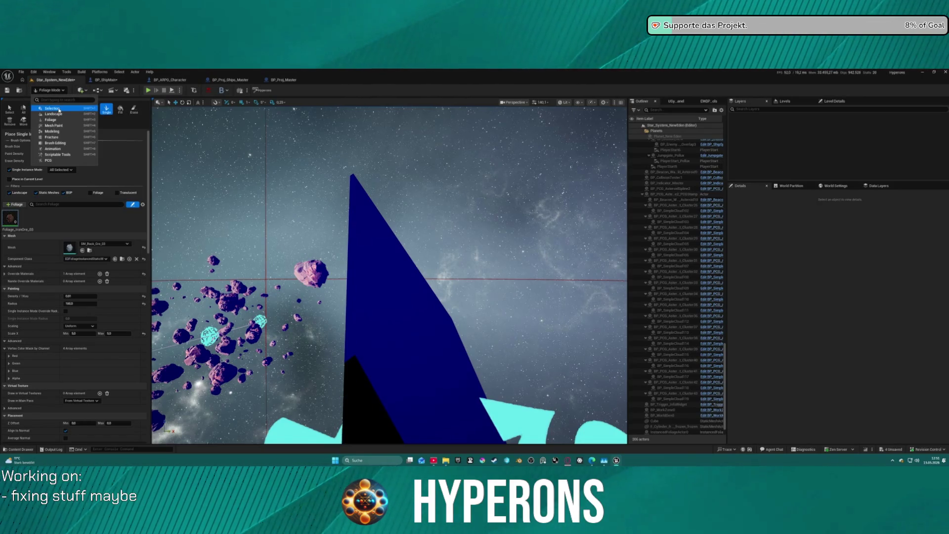
Switch to Selection Mode, delete the blue cube, and bring up the Rocks folder with Ctrl+Space.
click(59, 110)
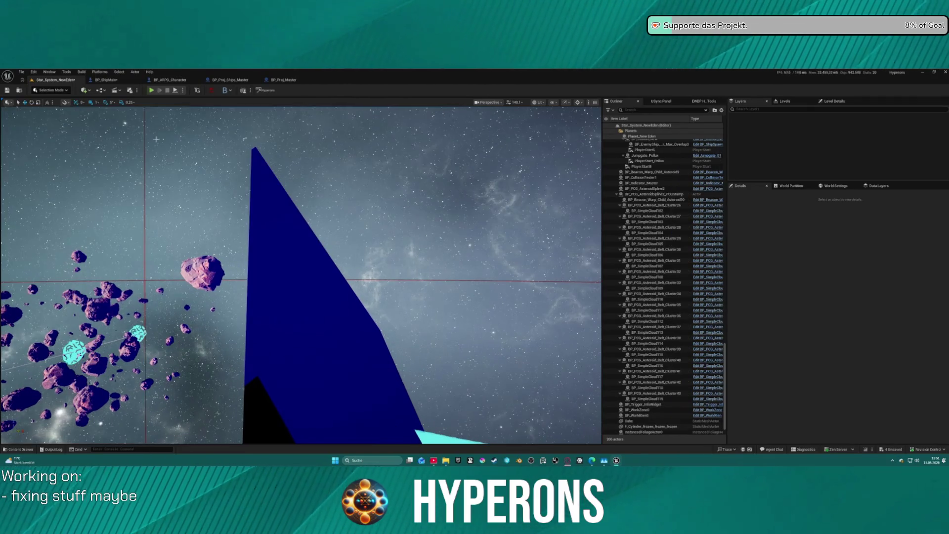
click(299, 309)
key(Delete)
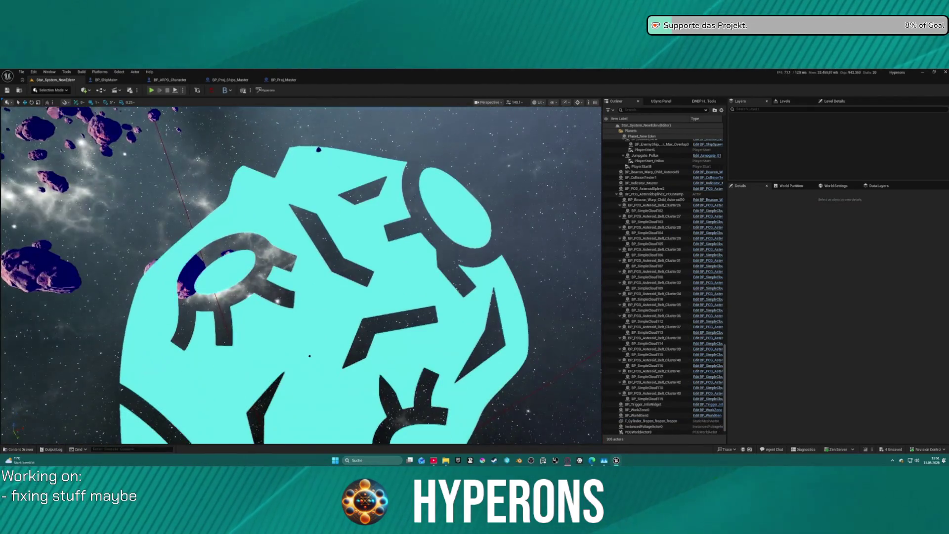
scroll(361, 292, down, 10)
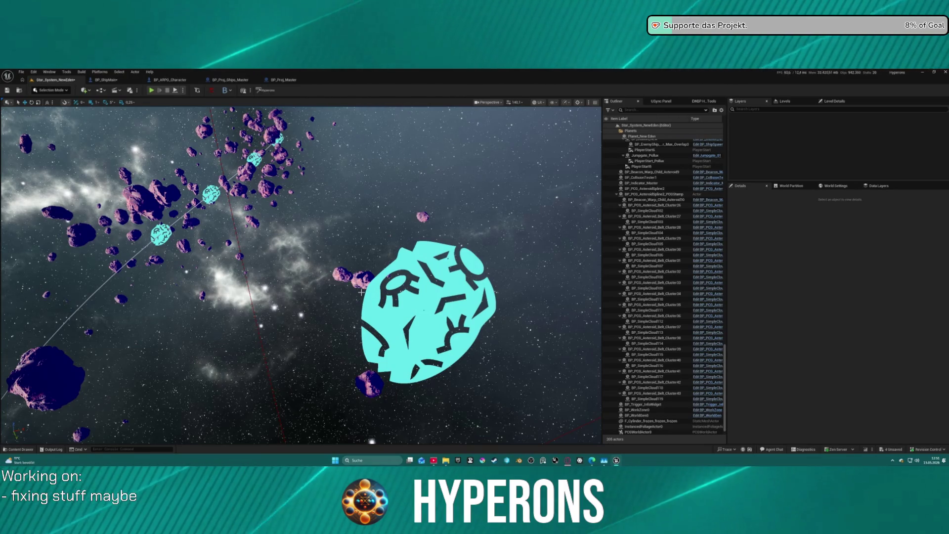
key(ctrl+space)
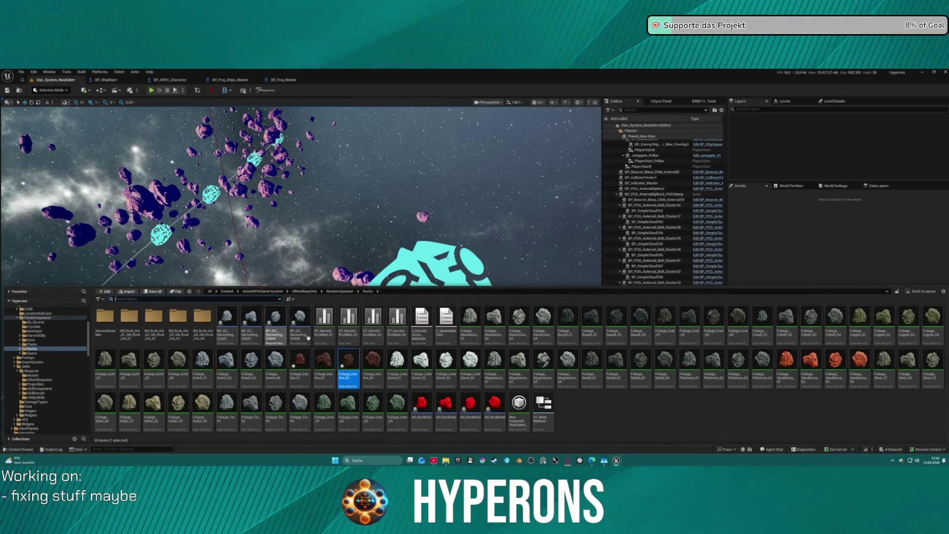
Create an Actor-based Blueprint in Rocks, name it BP_FoliageTestSpawner, and open it.
right_click(573, 409)
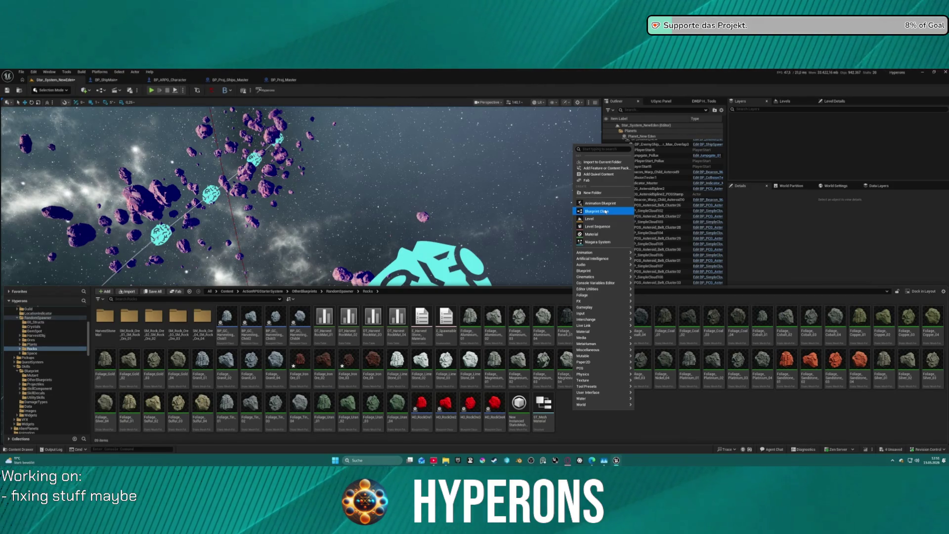
click(606, 211)
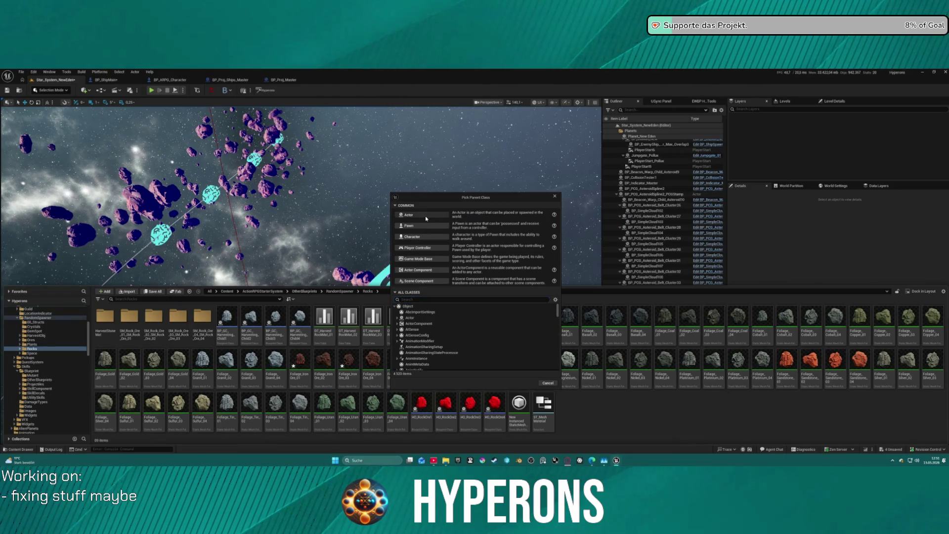
click(426, 218)
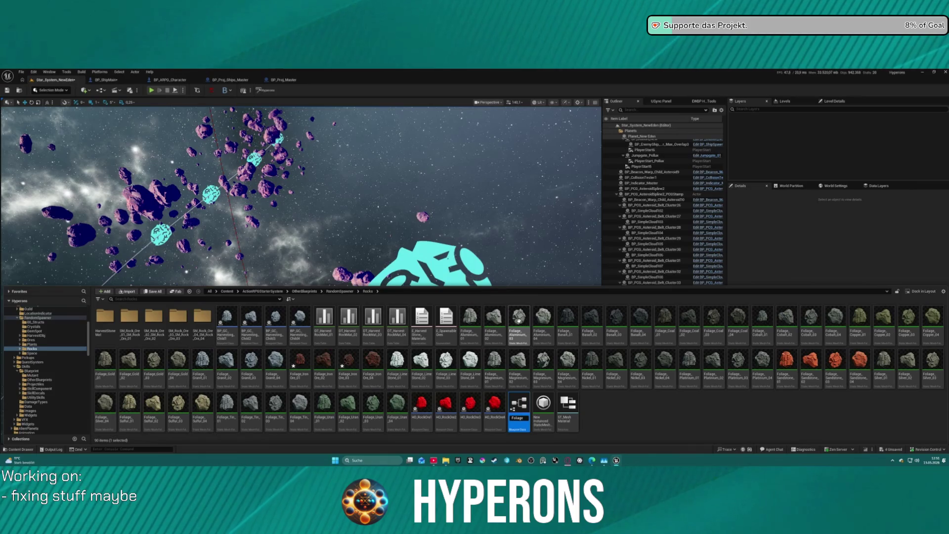
key(Home)
text(BP)
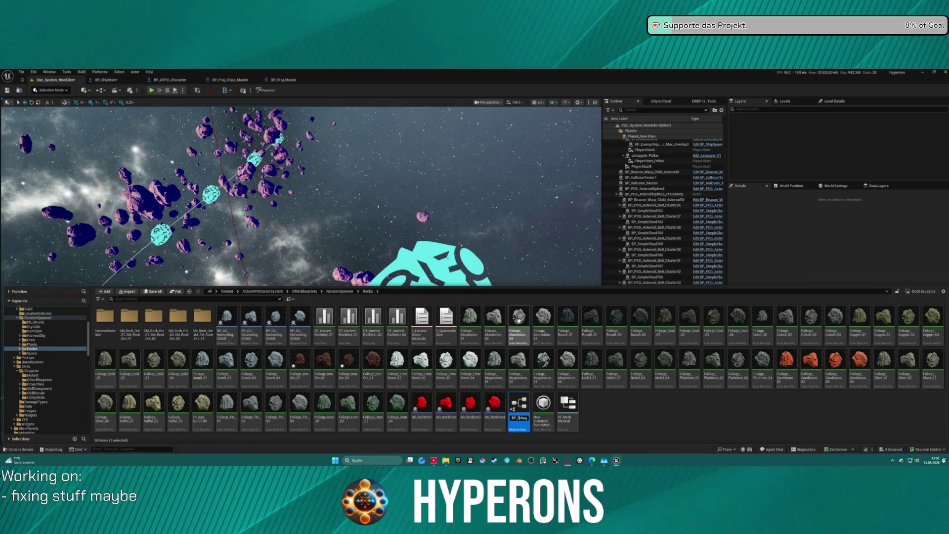
key(End)
text(T)
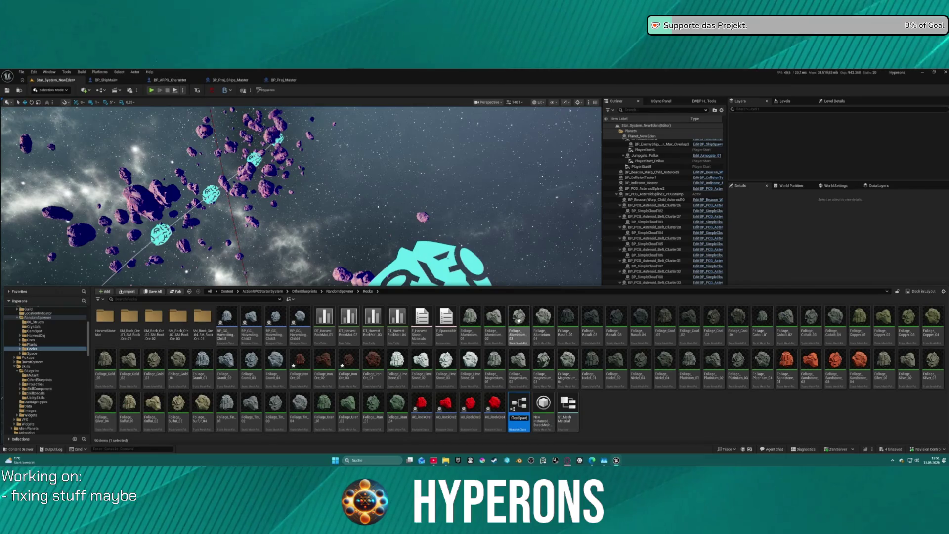
key(Return)
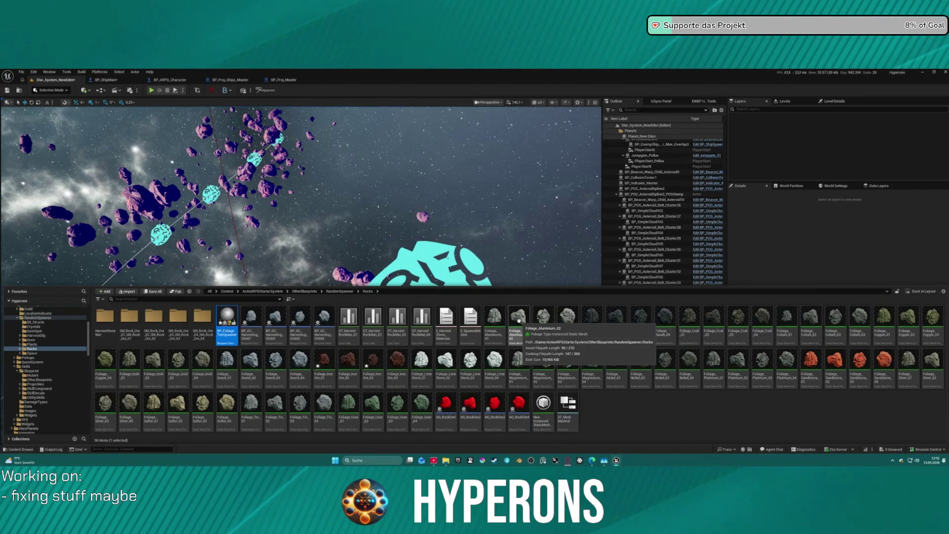
double_click(233, 333)
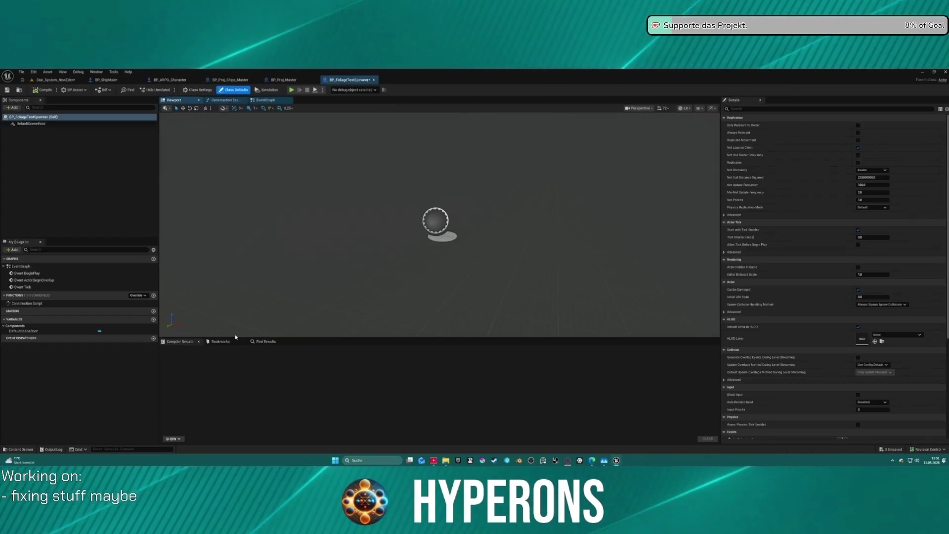
With DefaultSceneRoot selected, add a PCG component from the +Add search list.
click(13, 108)
text(foliage)
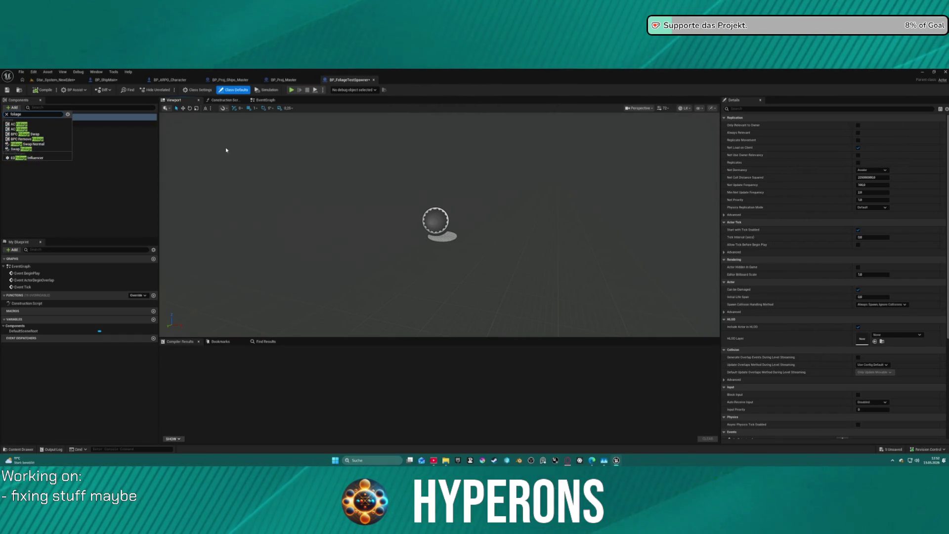
click(288, 159)
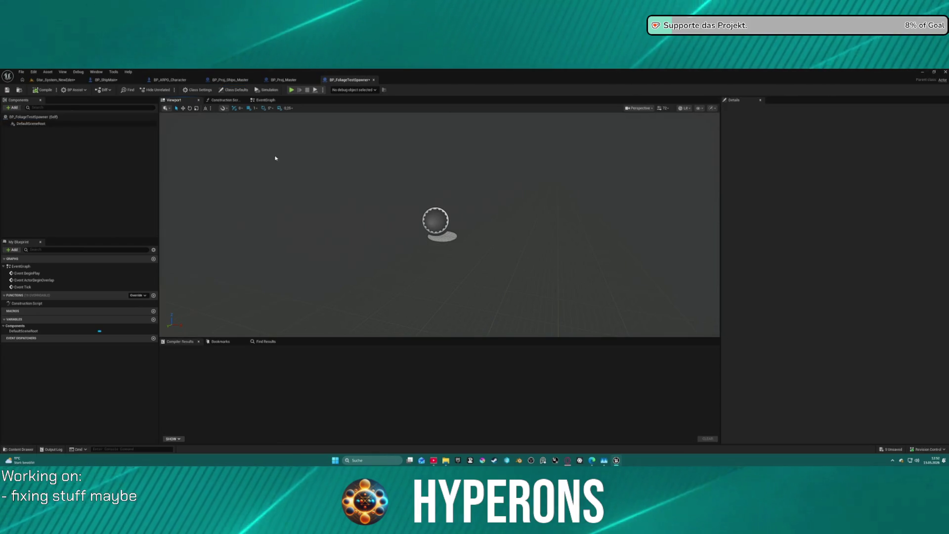
click(35, 123)
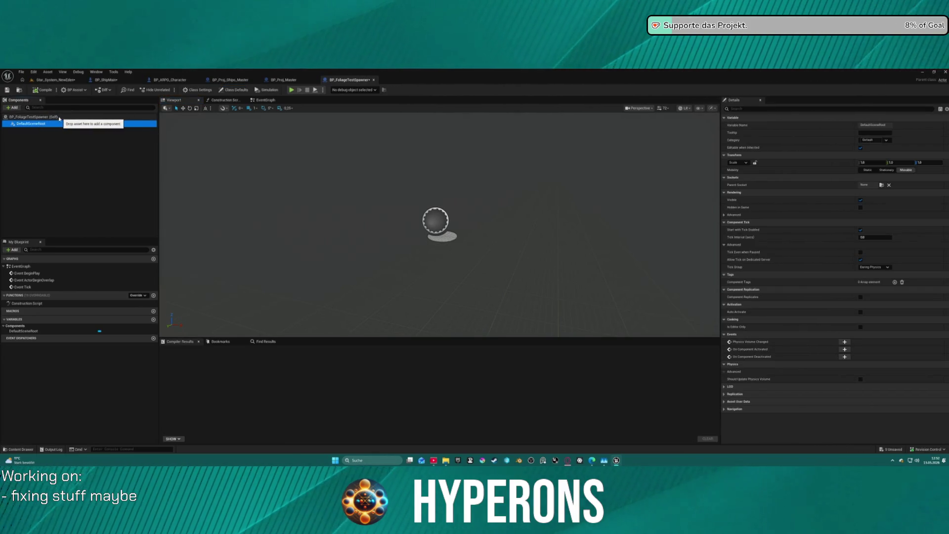
click(12, 108)
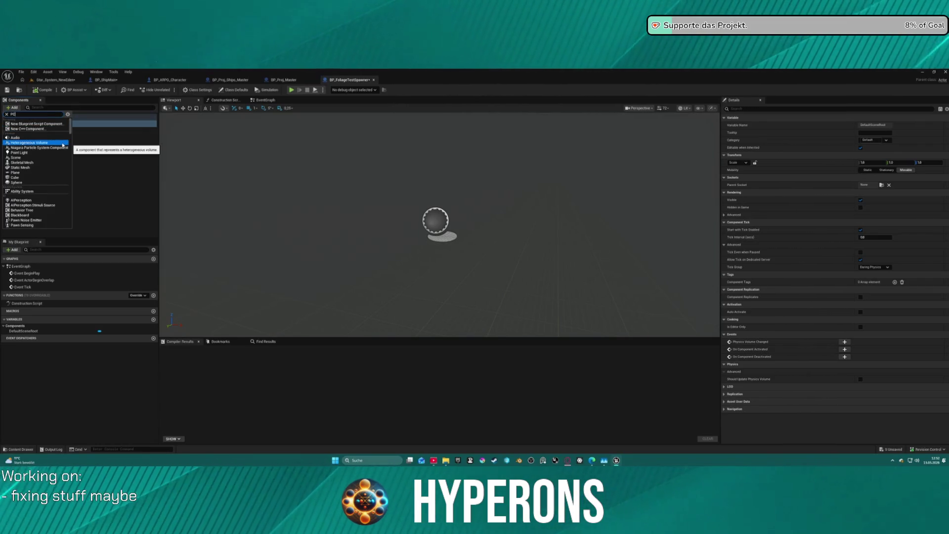
text(G)
click(39, 136)
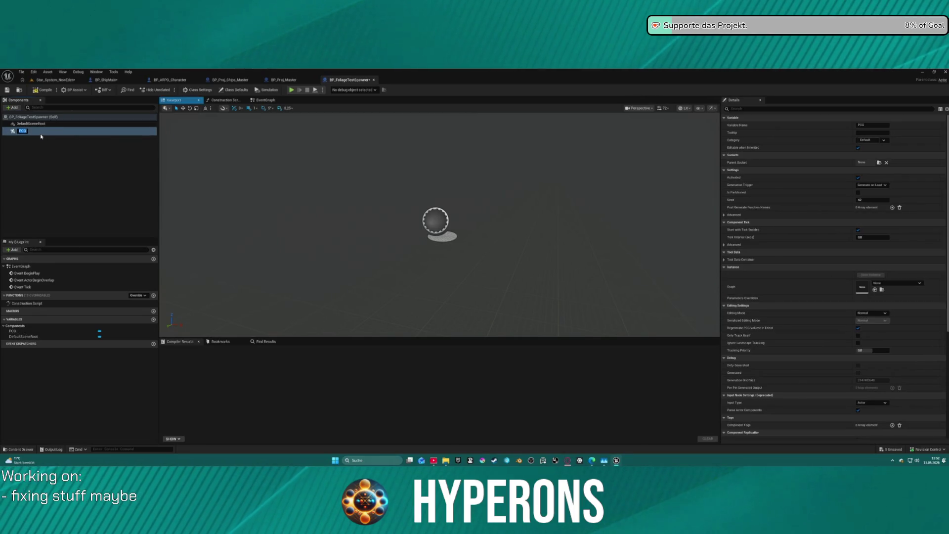
Create a new PCG Graph in Rocks from the TPL_Sampler_Spline template.
key(Return)
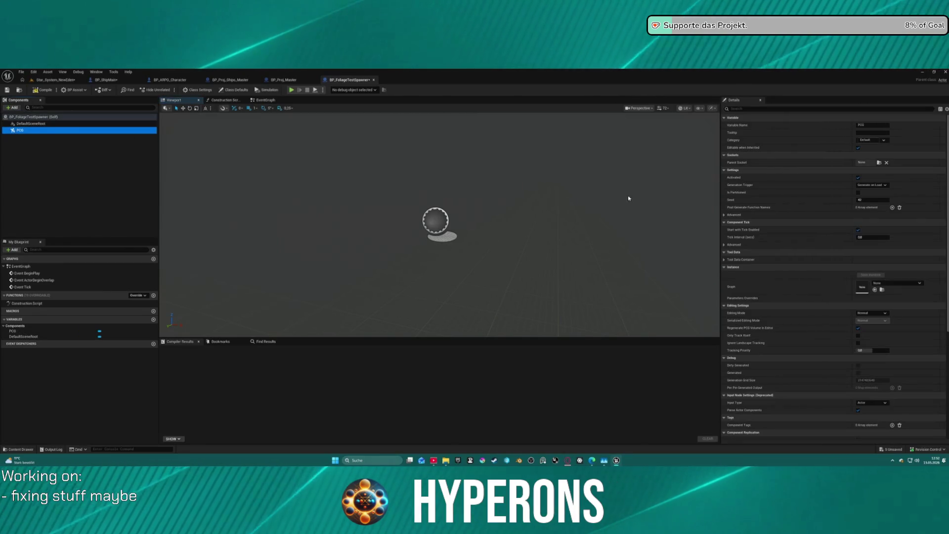
click(882, 291)
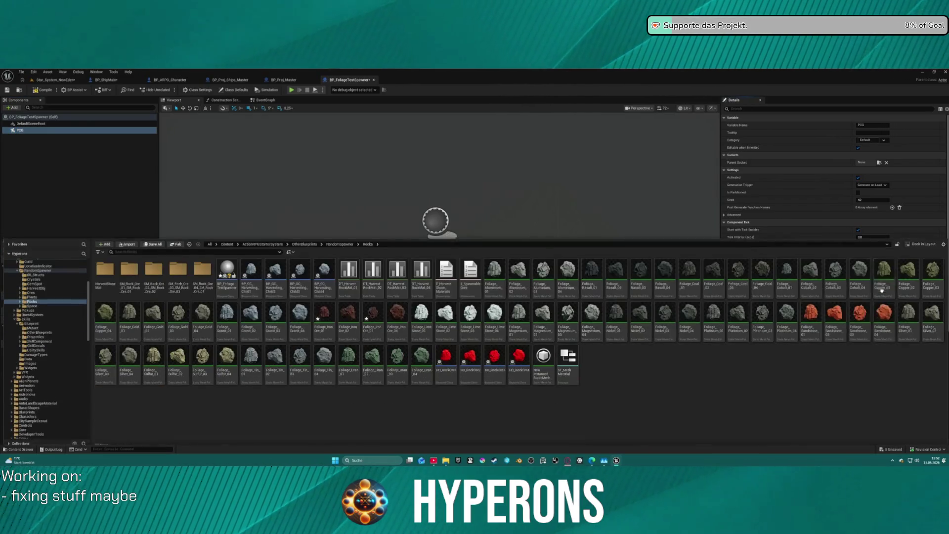
right_click(603, 360)
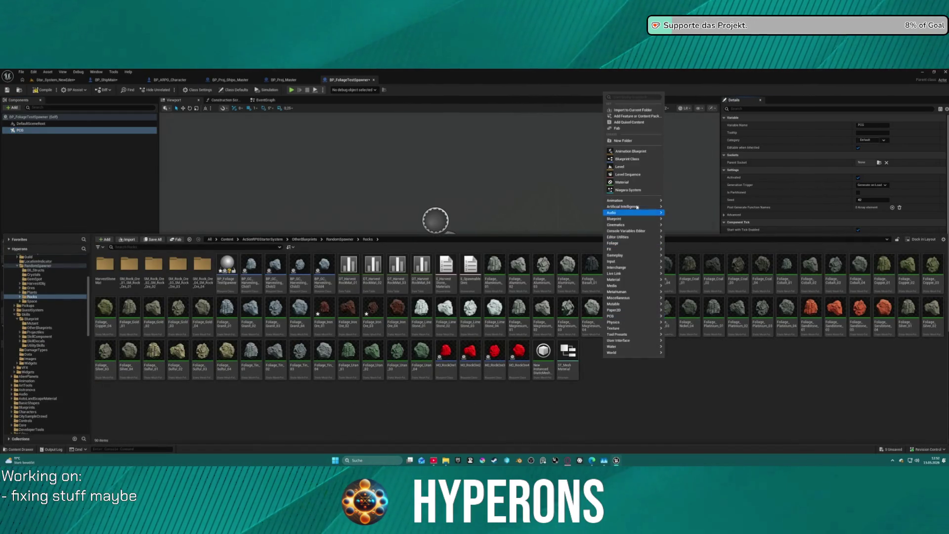
mouse_move(631, 318)
click(685, 320)
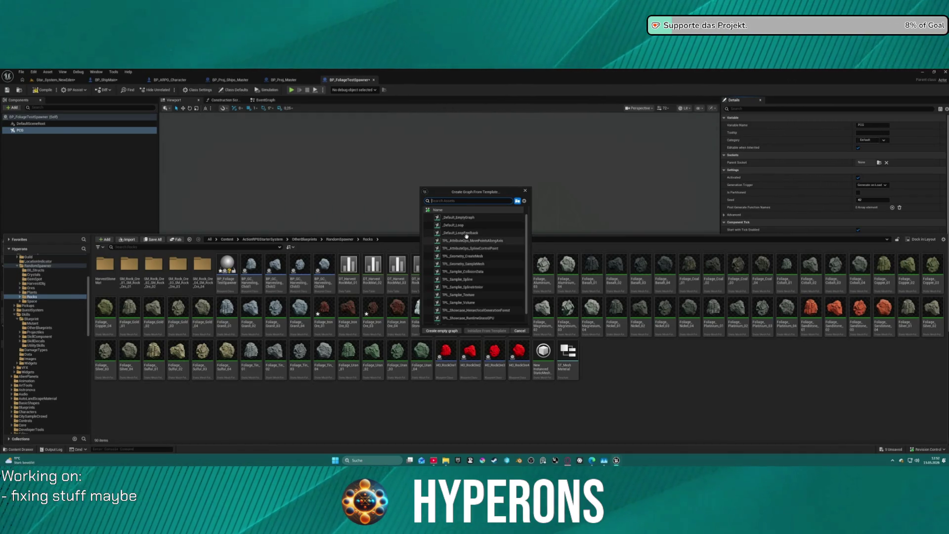
mouse_move(451, 231)
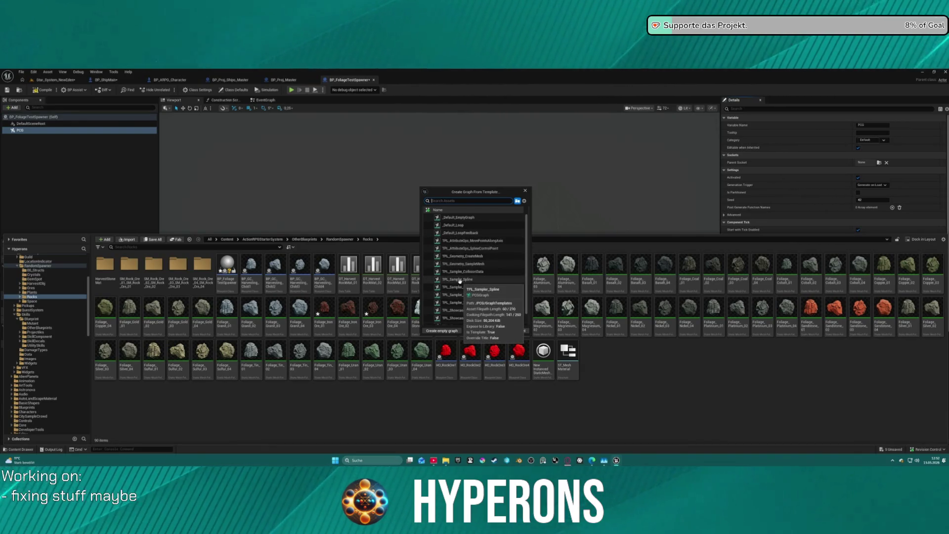
click(459, 279)
click(495, 330)
text(Foliage)
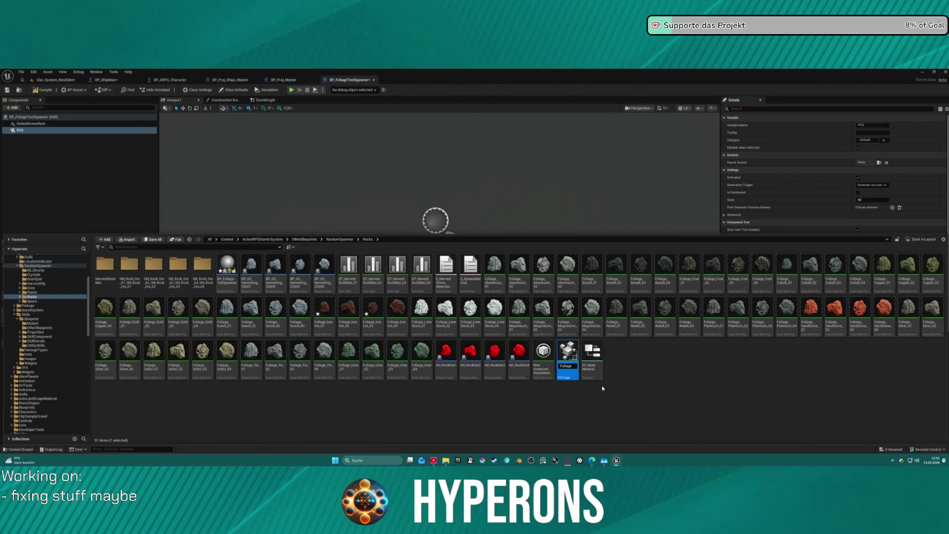
Name the graph PCG_FoliageTESTSpawner and return to the blueprint.
text(PCG_)
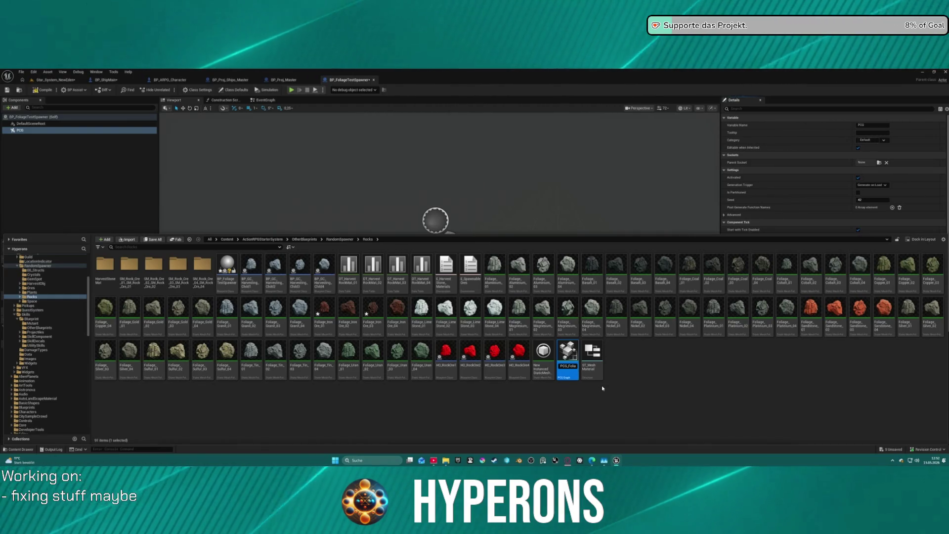
key(End)
text(TESTSp)
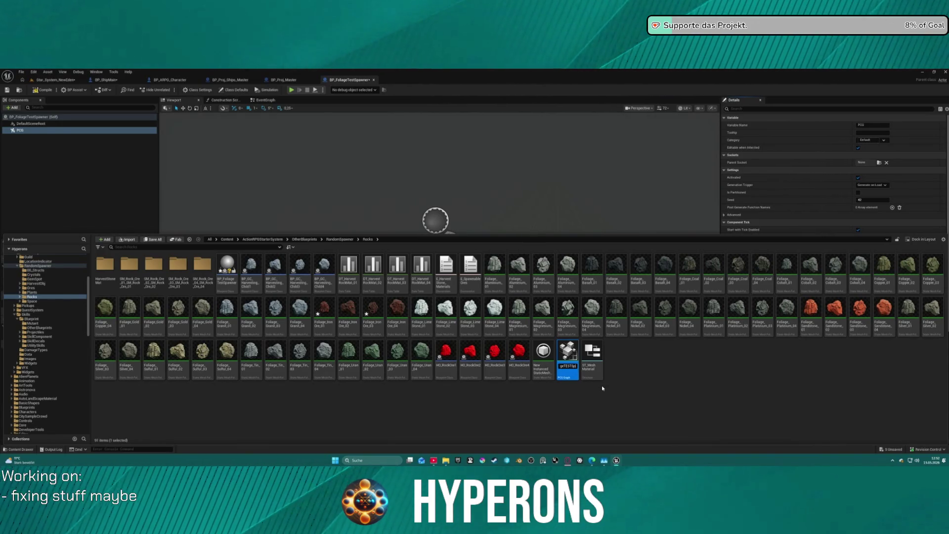
text(awner)
key(Return)
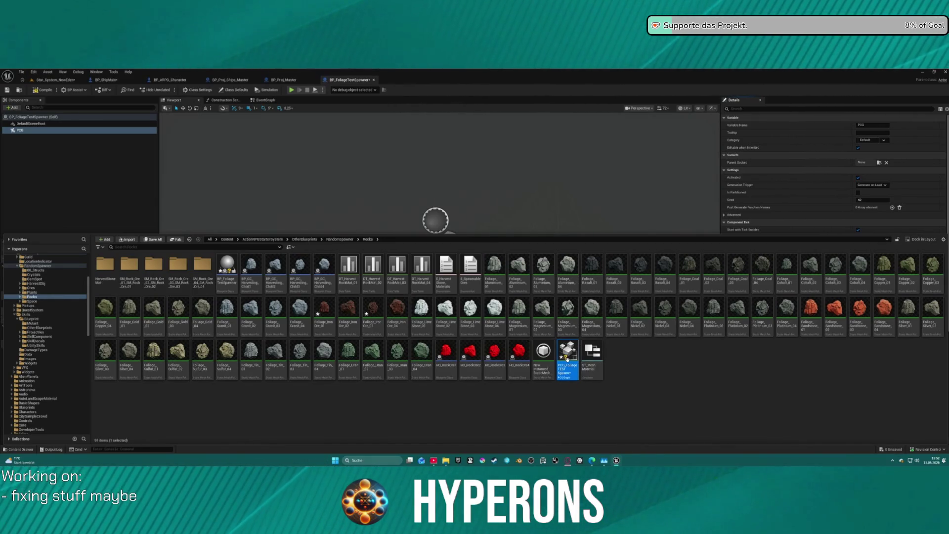
click(815, 206)
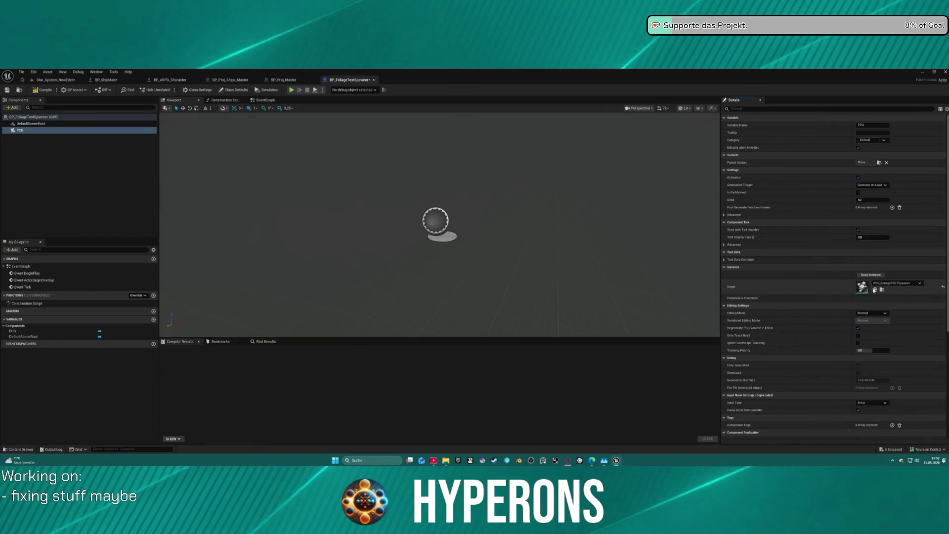
Add a Spline component to BP_FoliageTestSpawner.
click(12, 108)
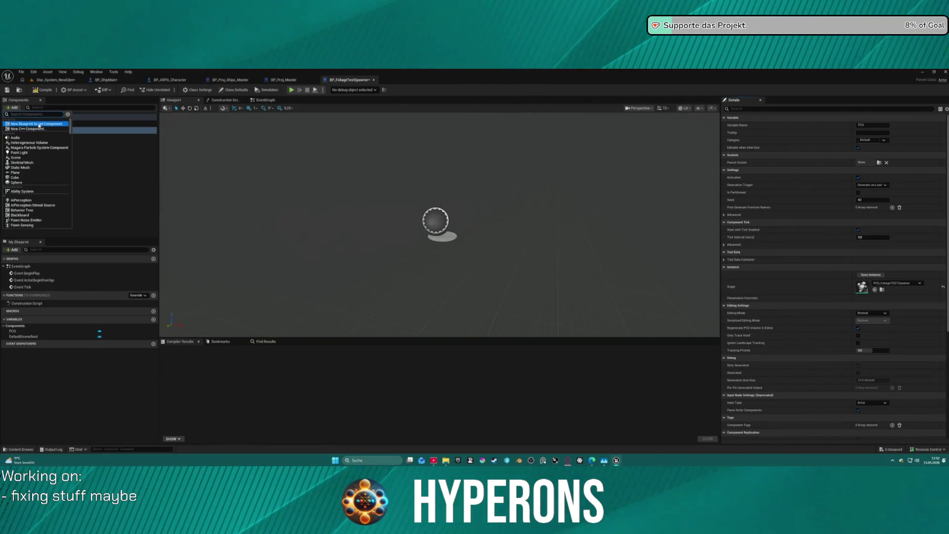
text(Spline)
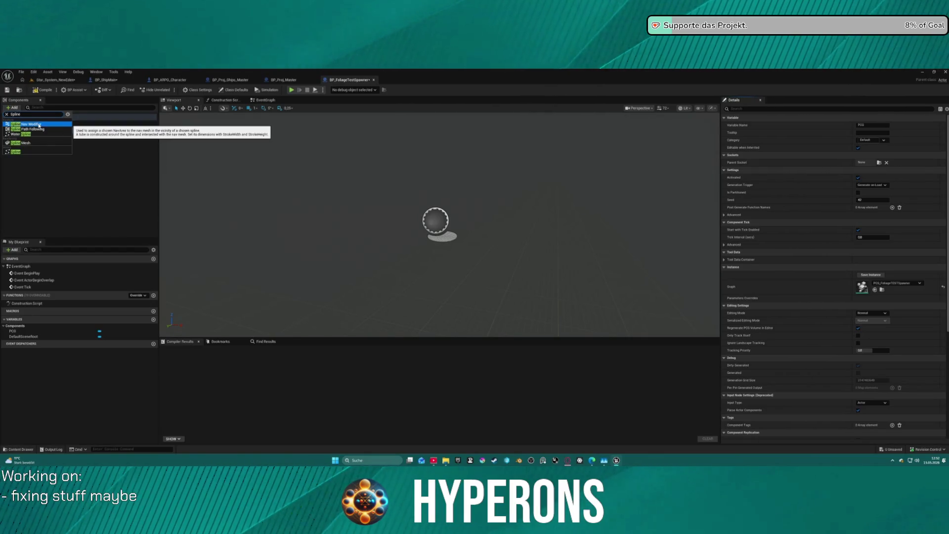
click(15, 151)
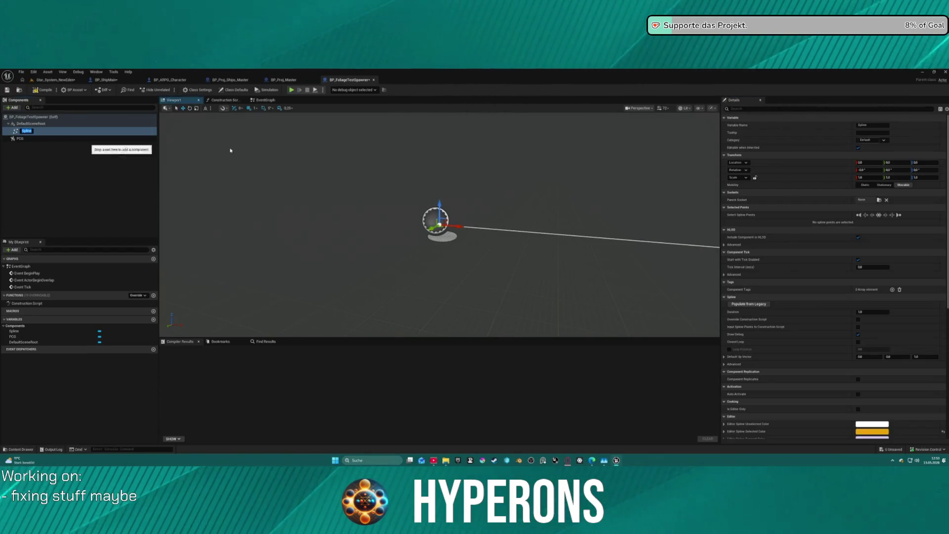
click(504, 230)
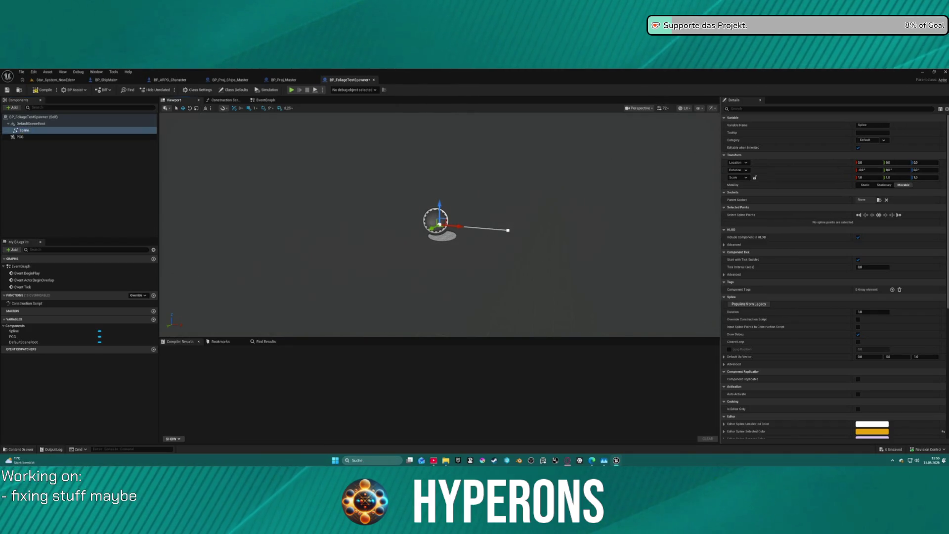
Raise the spline end point's Location X to lengthen it, then compile the blueprint.
click(506, 230)
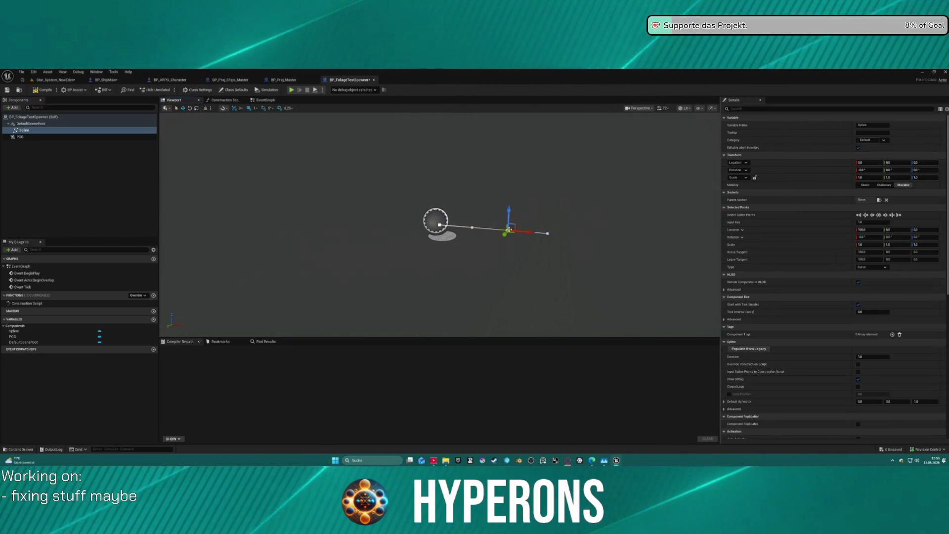
click(863, 230)
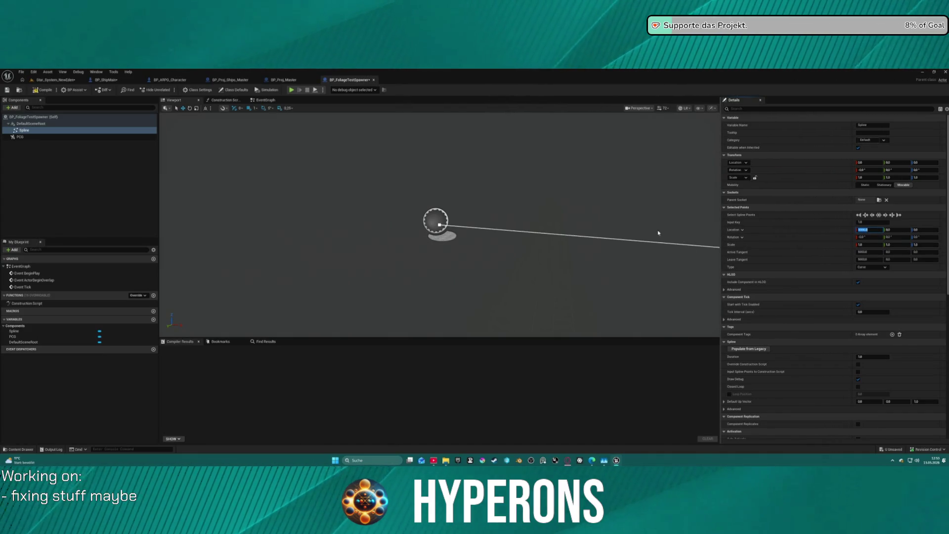
drag(653, 233, 595, 222)
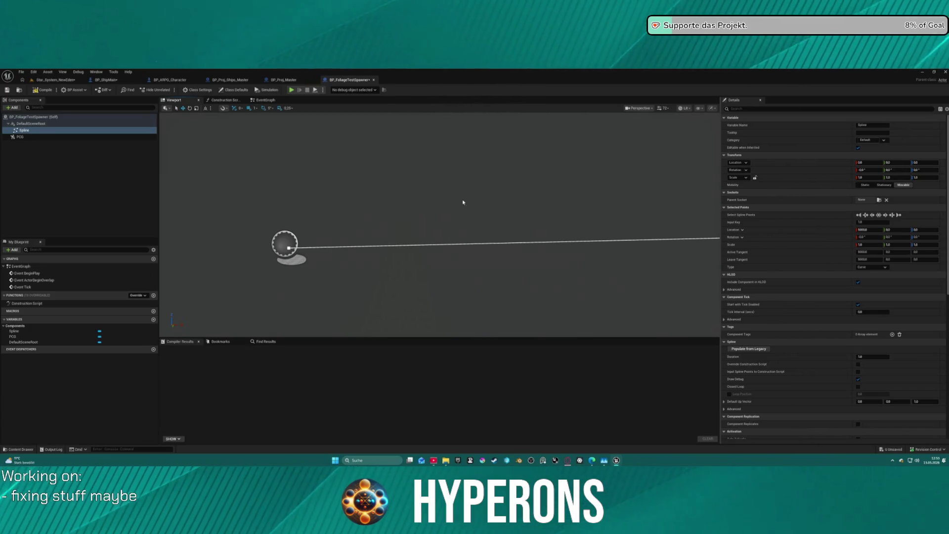
click(43, 91)
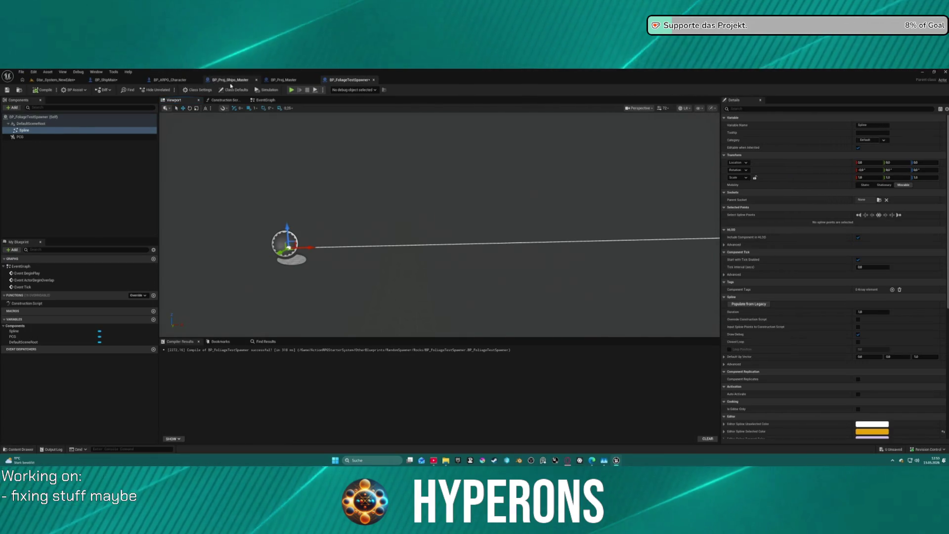
key(ctrl+space)
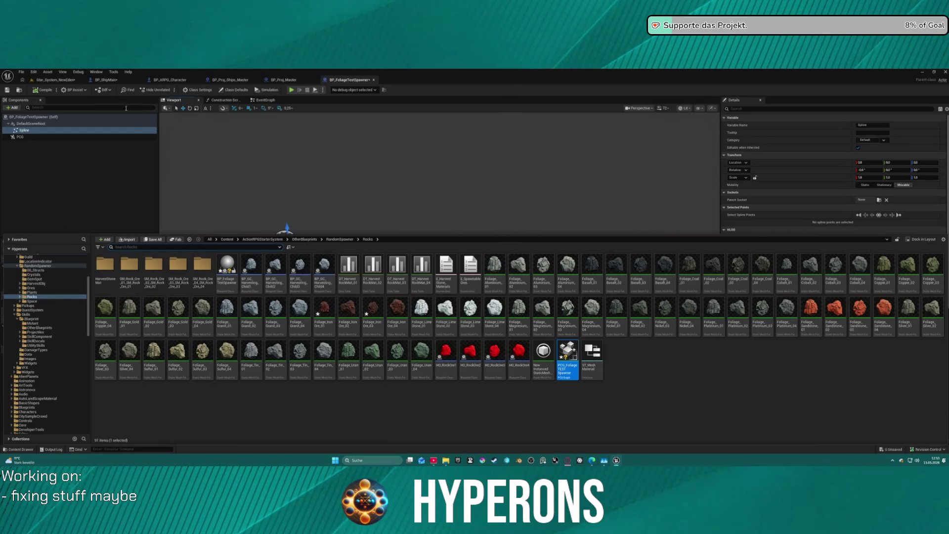
In Star_System_NewEden, focus on PCG_FoliageTESTSpawner, drag it lower, and reopen the Rocks folder.
click(55, 80)
key(ctrl+space)
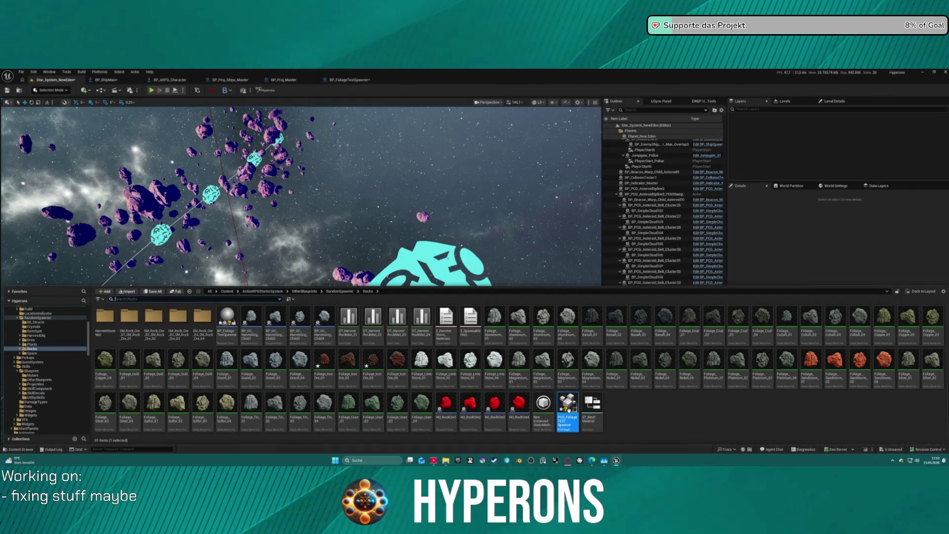
key(ctrl+space)
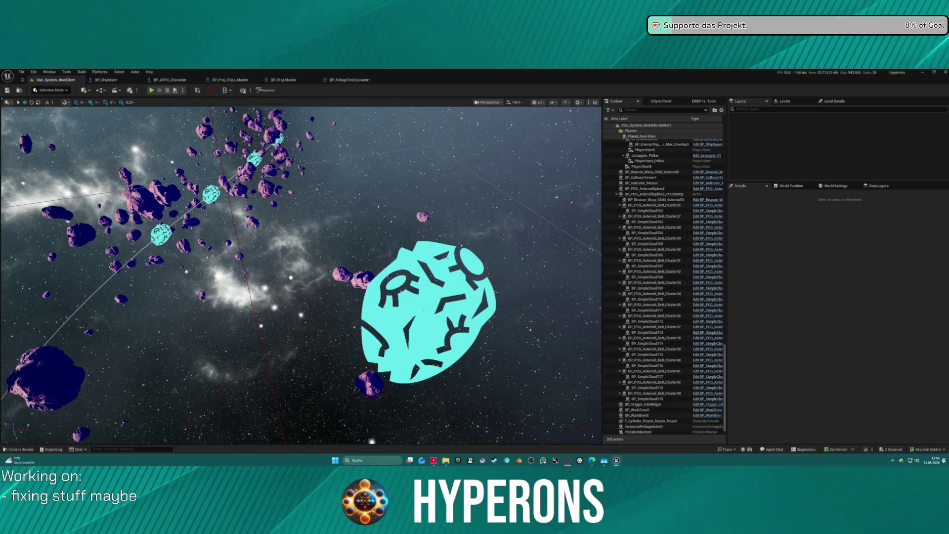
double_click(646, 416)
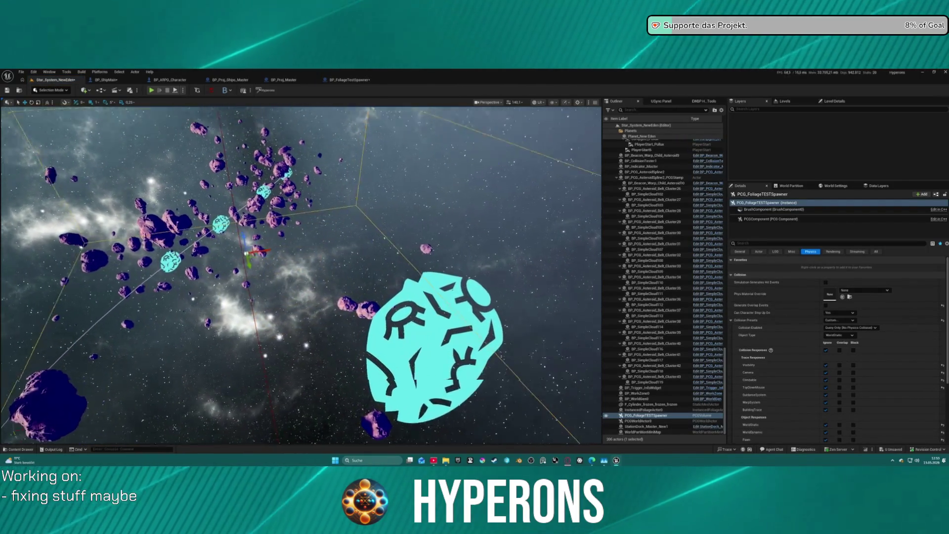
mouse_move(298, 261)
mouse_down()
mouse_move(299, 420)
mouse_move(313, 415)
mouse_move(330, 318)
mouse_up()
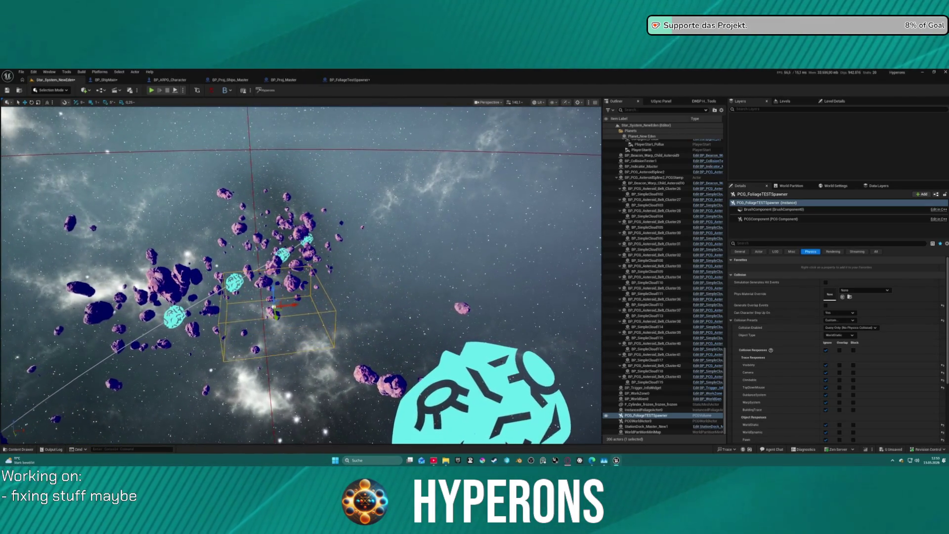
key(ctrl+space)
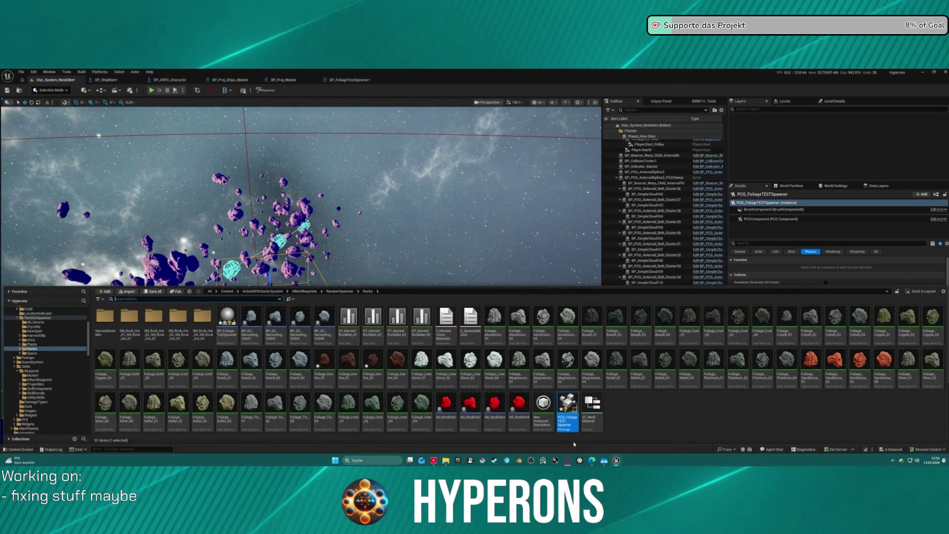
Open PCG_FoliageTESTSpawner and confirm Get Spline Data's Actor Filter stays on Self.
double_click(568, 412)
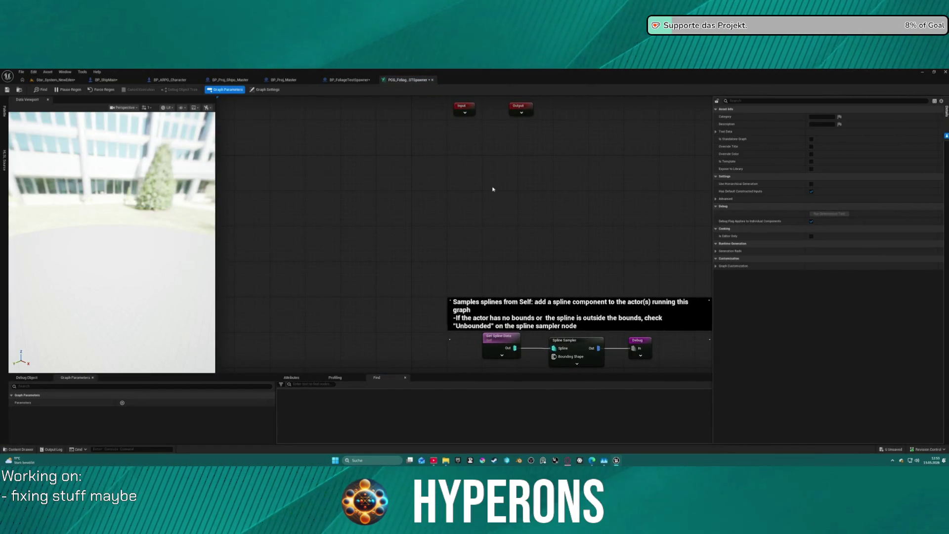
right_click(464, 179)
drag(634, 186, 537, 136)
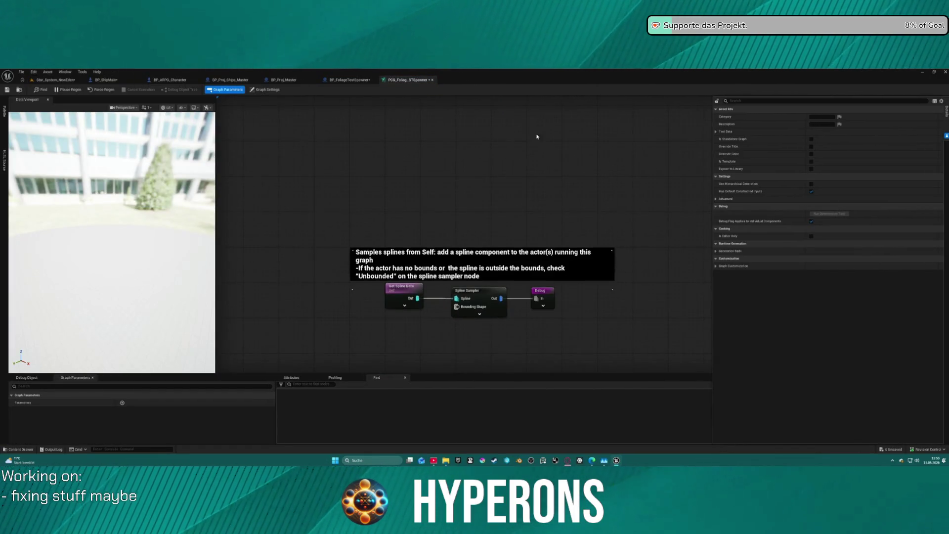
click(405, 299)
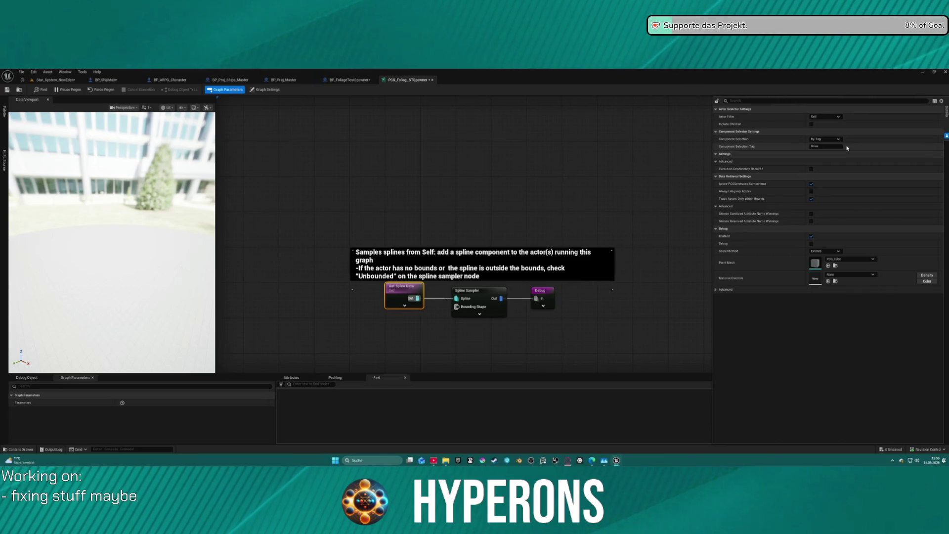
click(827, 116)
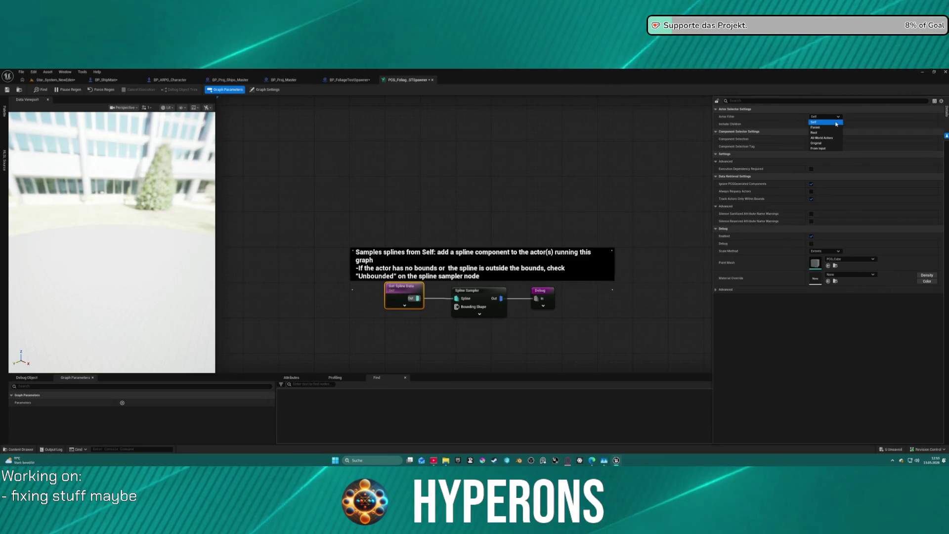
click(825, 114)
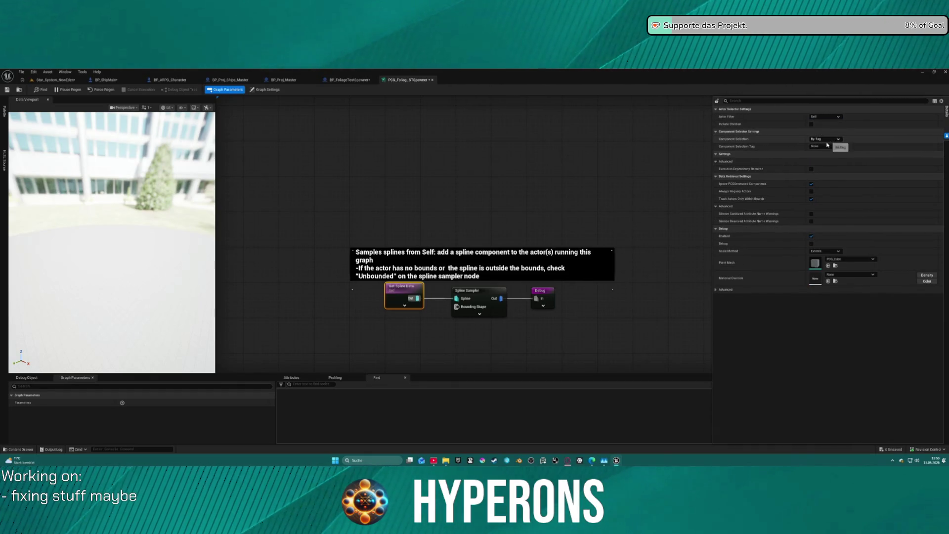
Delete a selected graph element, reposition the graph view, and bring up the node search menu.
mouse_move(544, 231)
mouse_down()
mouse_move(328, 212)
mouse_move(544, 198)
mouse_up()
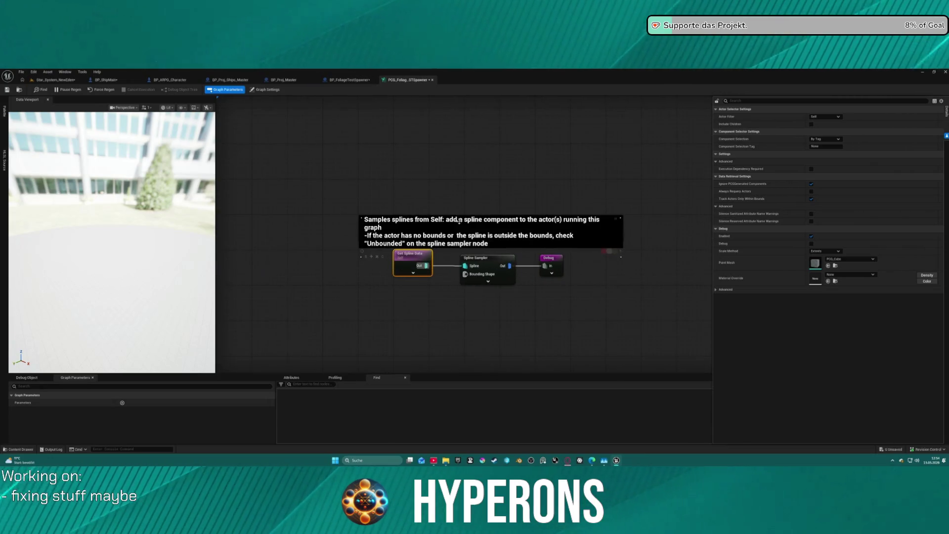
click(608, 249)
key(Delete)
drag(470, 225, 342, 247)
scroll(342, 247, down, 2)
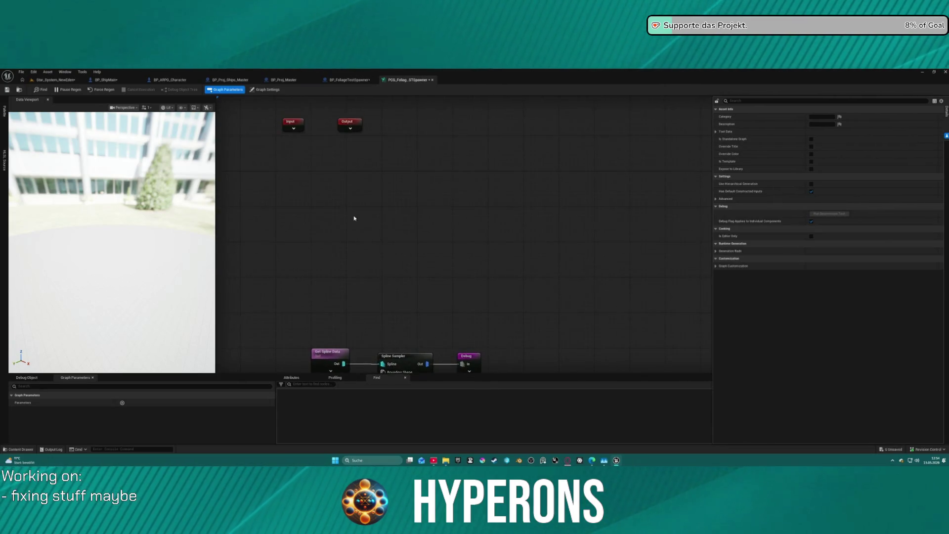
right_click(354, 262)
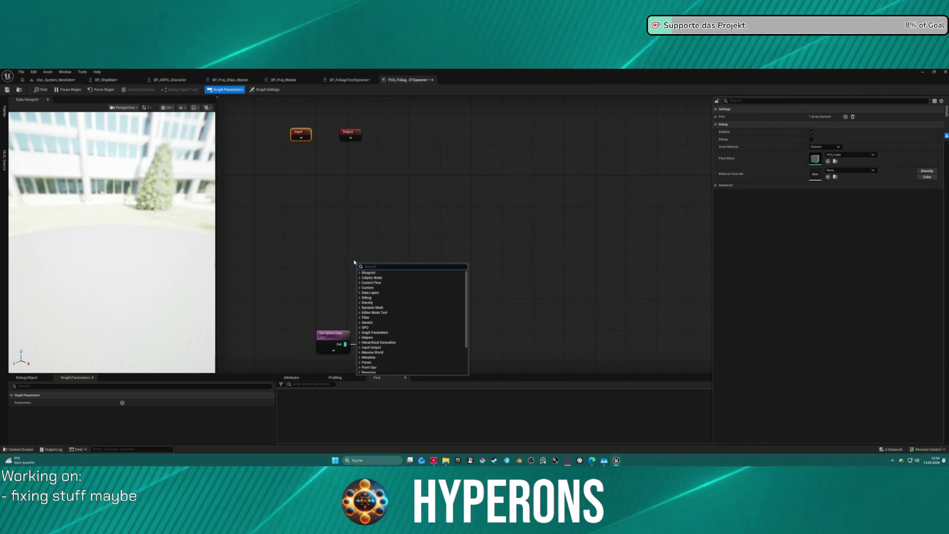
Add a Get Actor Data node and a Copy Points node wired from its output.
text(Get acto)
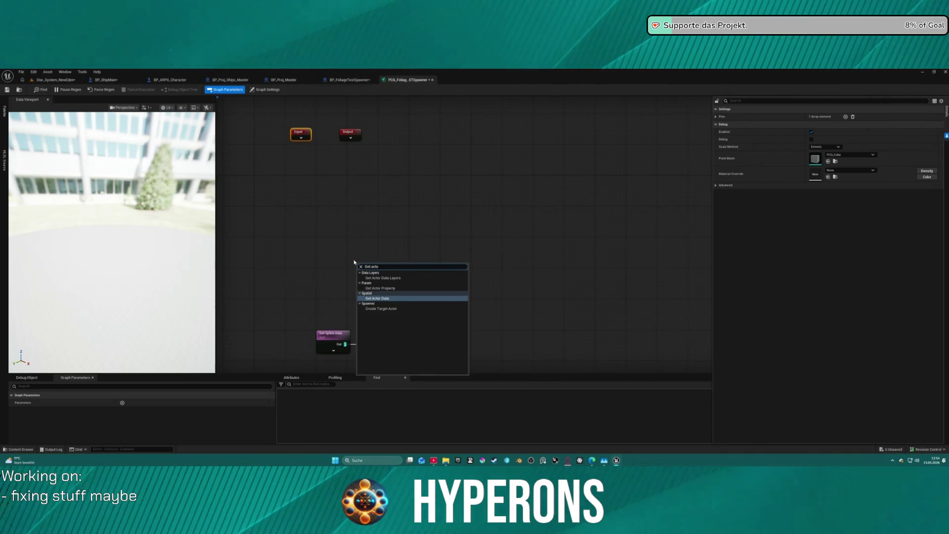
text(r d)
key(Return)
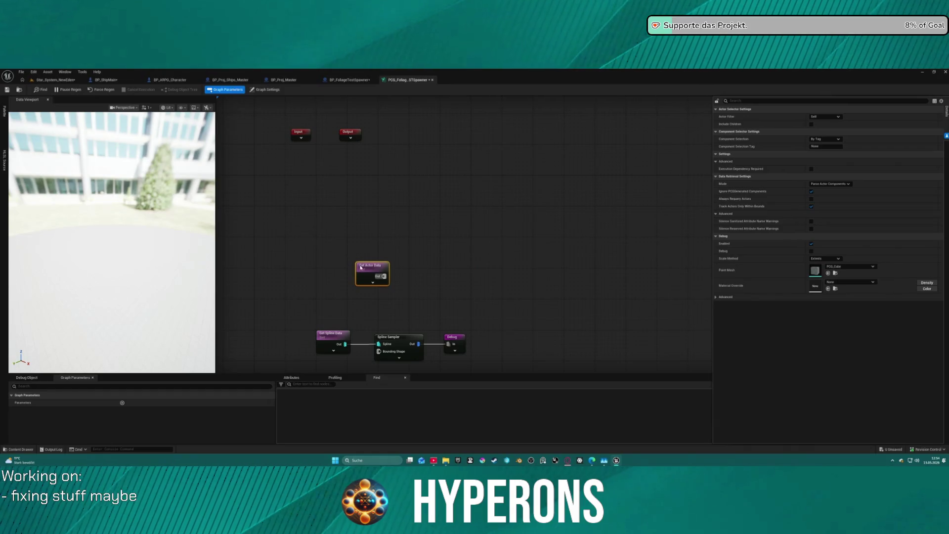
click(368, 246)
mouse_move(374, 266)
mouse_down()
mouse_move(314, 243)
mouse_move(410, 271)
mouse_up()
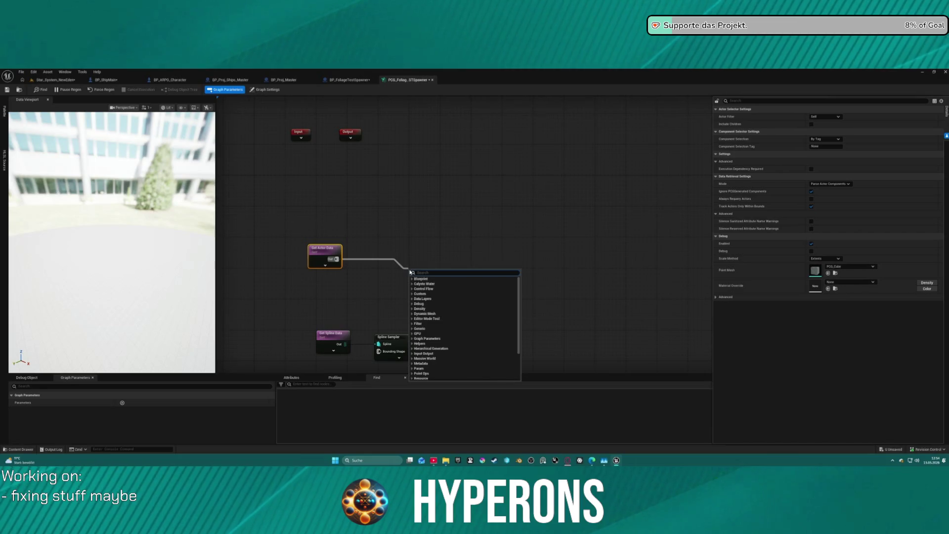
click(409, 254)
click(477, 332)
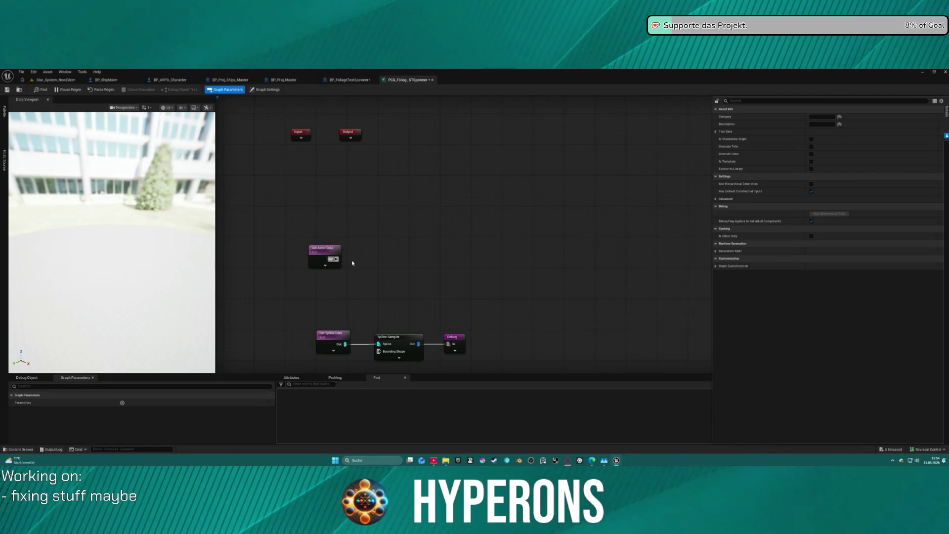
drag(340, 261, 468, 259)
text(copy)
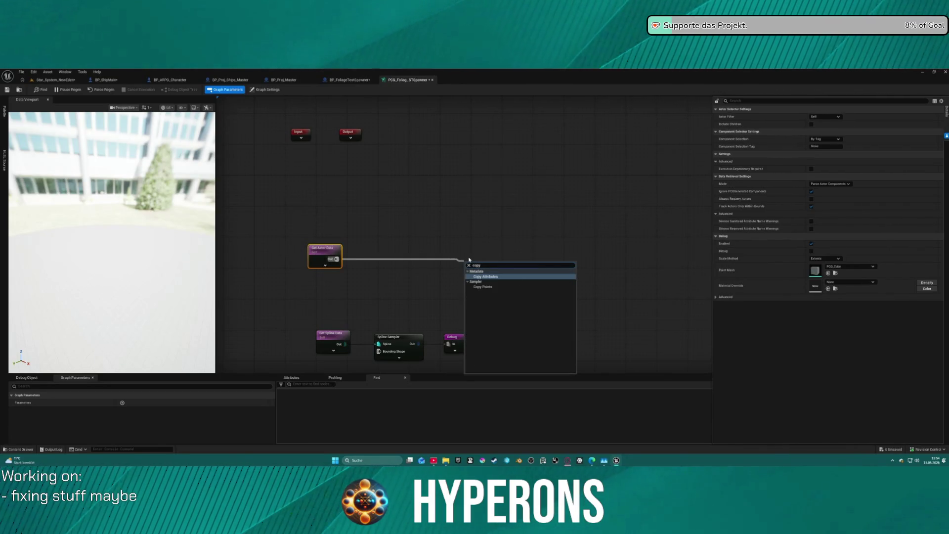
key(Down)
key(Return)
click(484, 267)
Feed the Spline Sampler output into Copy Points' Target and set Distance Increment to 25000.
mouse_move(483, 267)
mouse_down()
mouse_move(548, 291)
mouse_move(552, 270)
mouse_move(419, 345)
mouse_up()
click(398, 337)
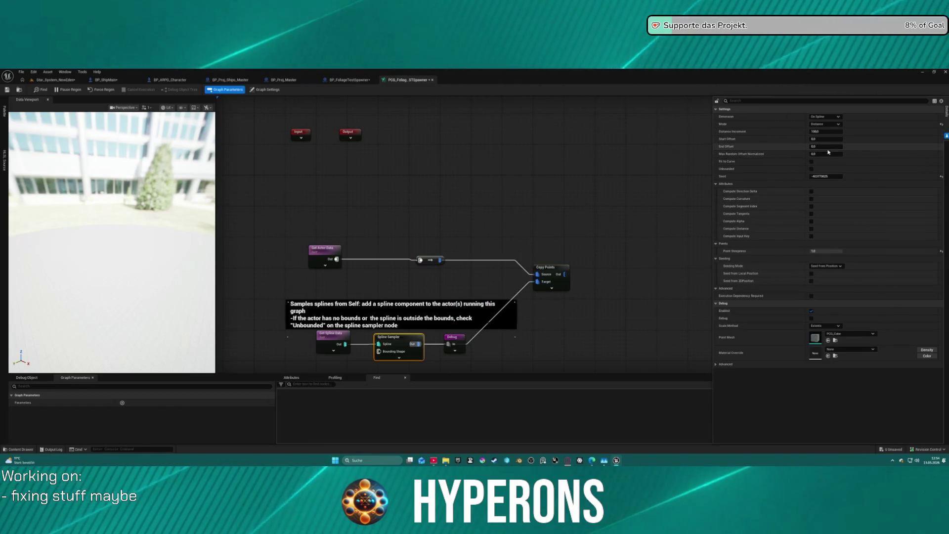
text(1)
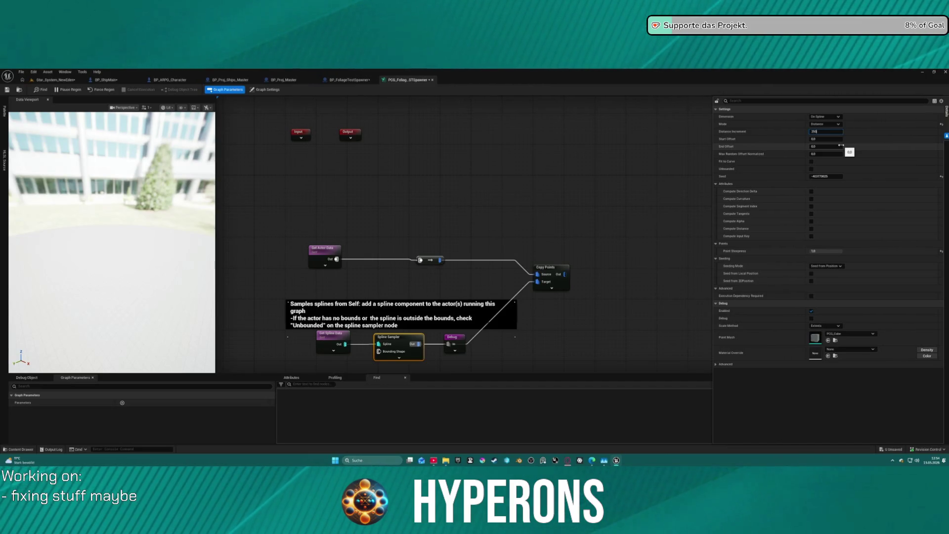
text(0)
key(Return)
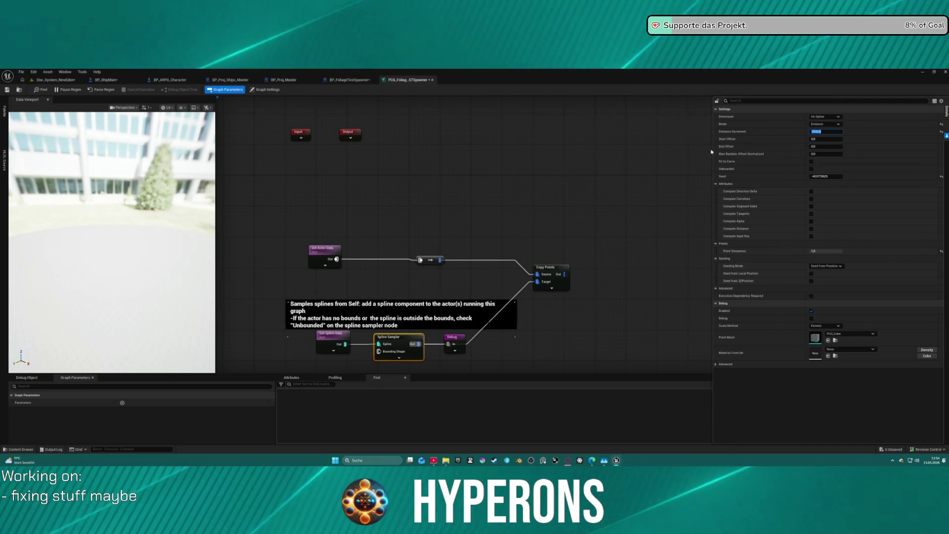
click(604, 157)
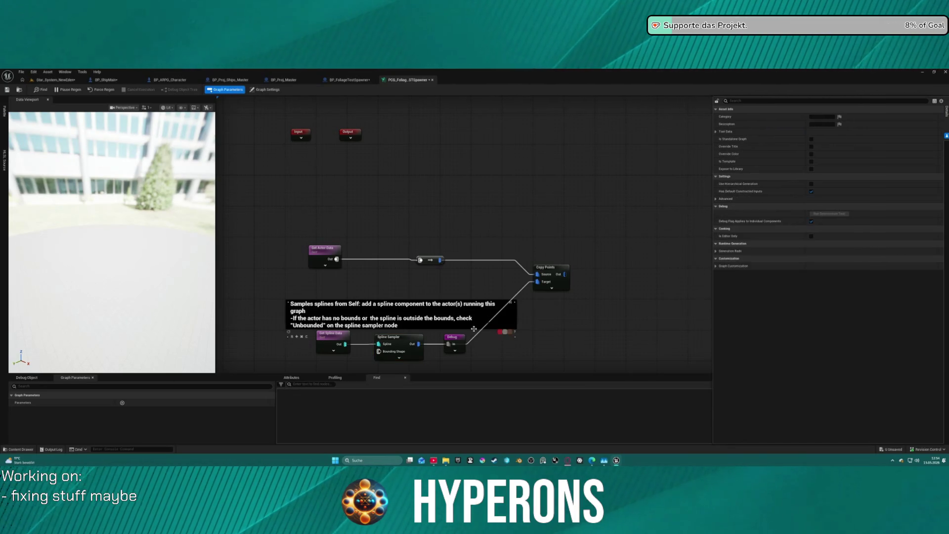
click(401, 339)
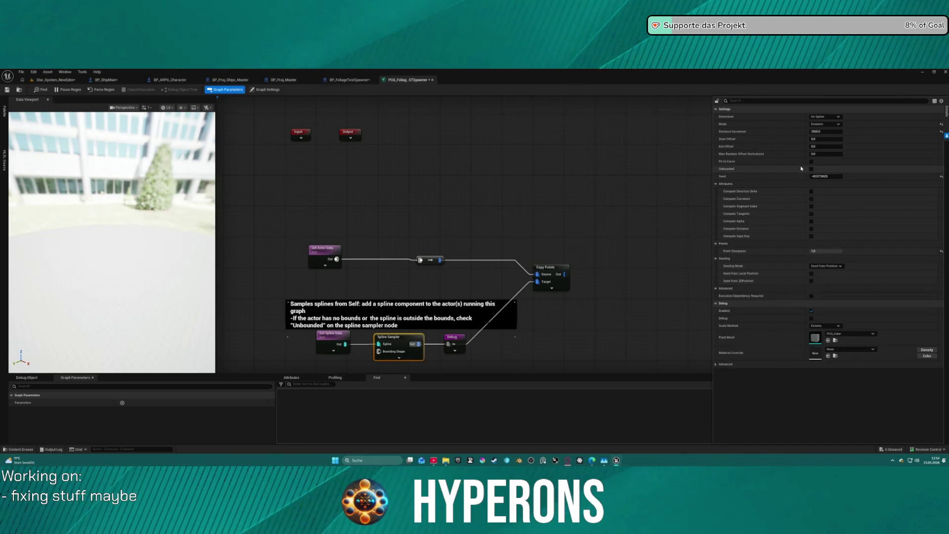
Rearrange the graph so the Debug node follows Copy Points, then return to the level.
drag(569, 273, 696, 273)
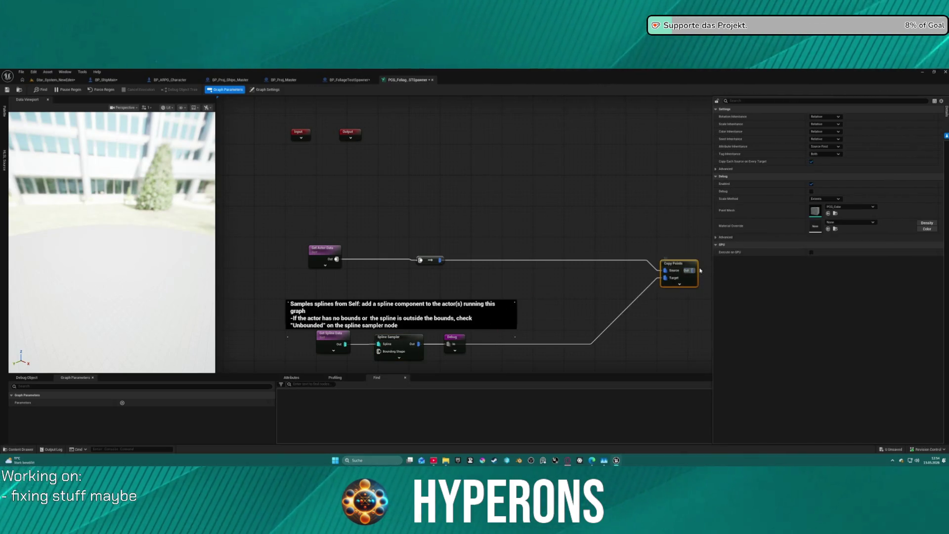
drag(460, 345, 719, 327)
mouse_move(704, 288)
mouse_down()
mouse_move(412, 261)
mouse_move(436, 278)
mouse_up()
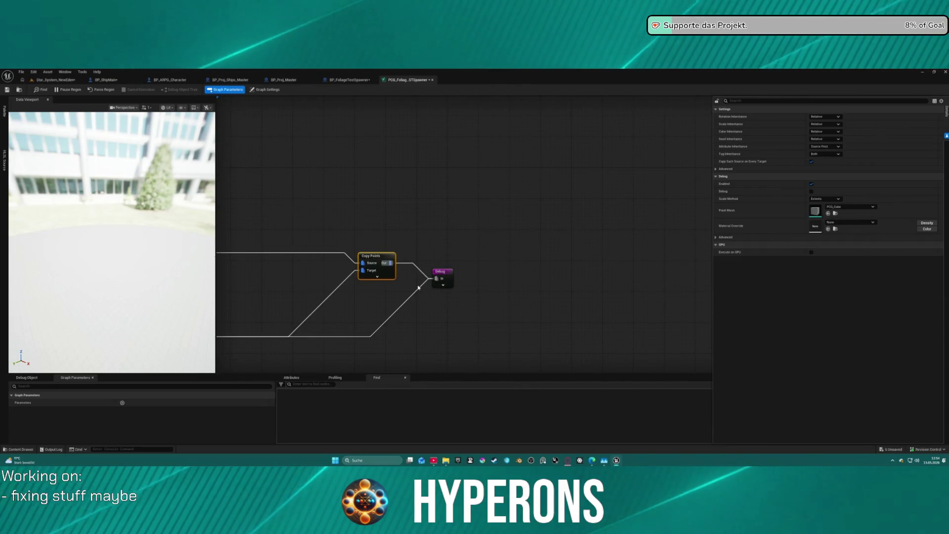
click(420, 290)
click(376, 260)
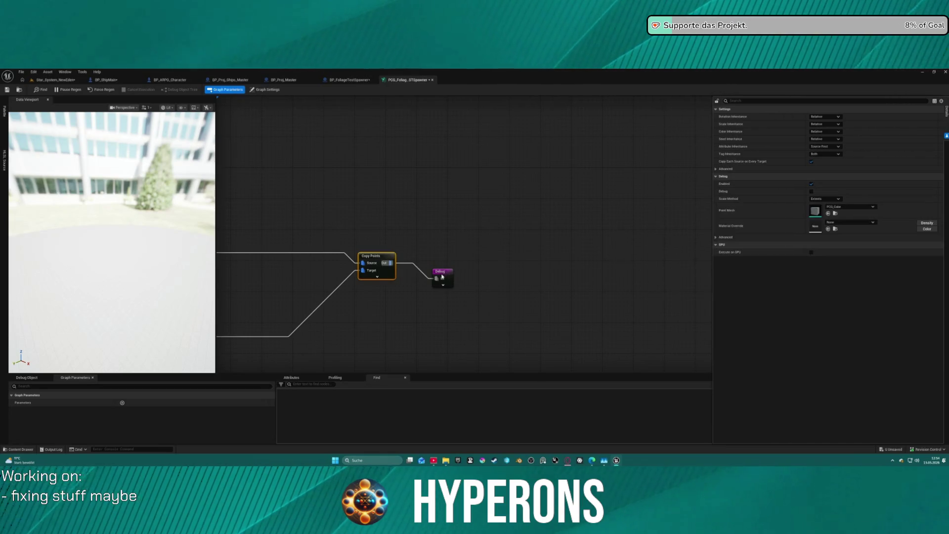
drag(441, 272, 495, 256)
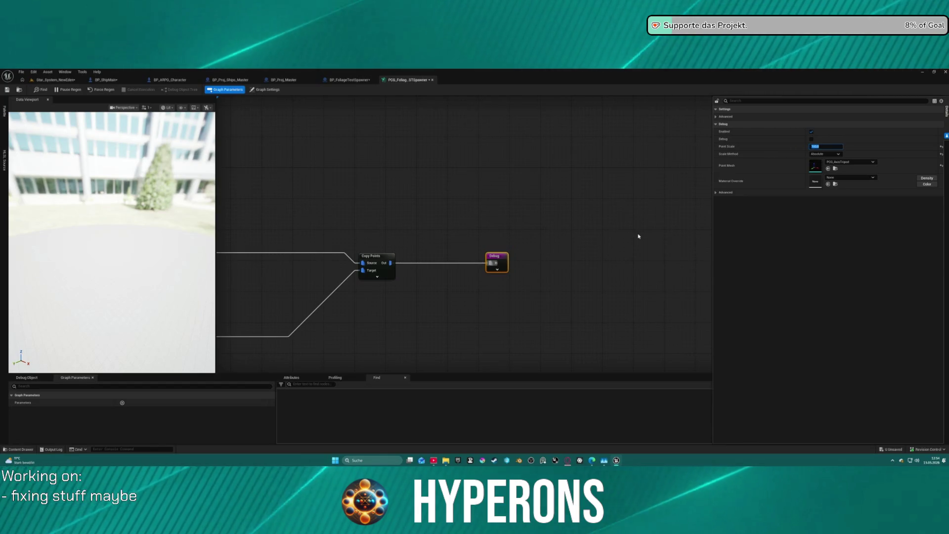
text(10)
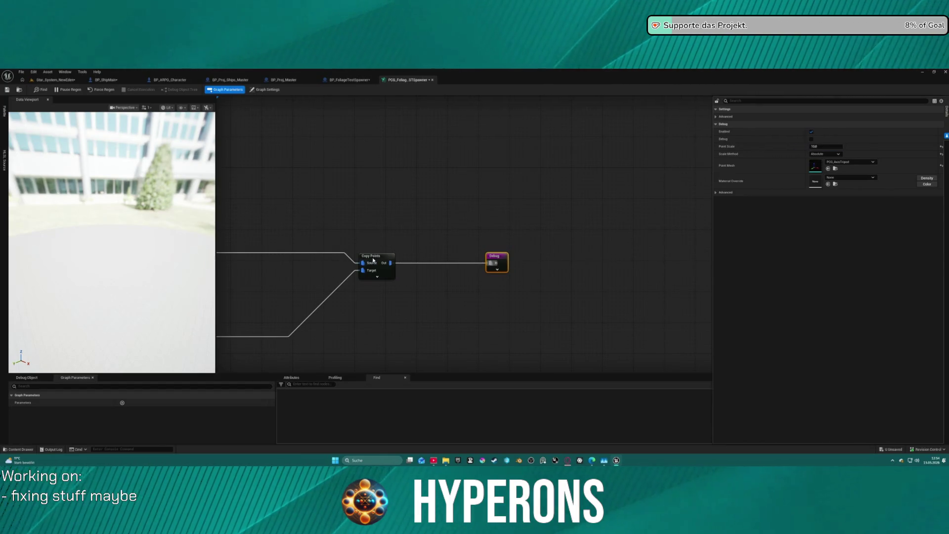
click(59, 80)
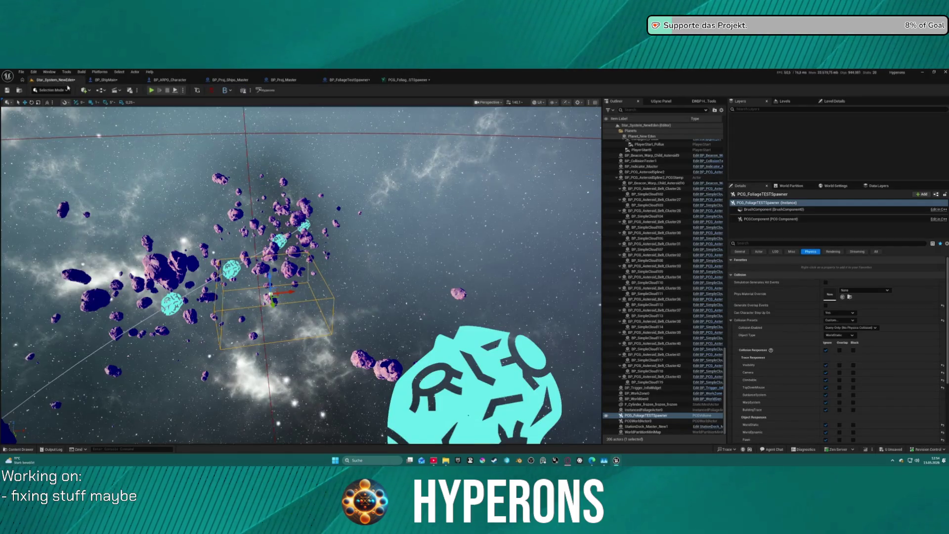
Dock the PCG graph on the right half of the screen beside the level editor.
click(428, 78)
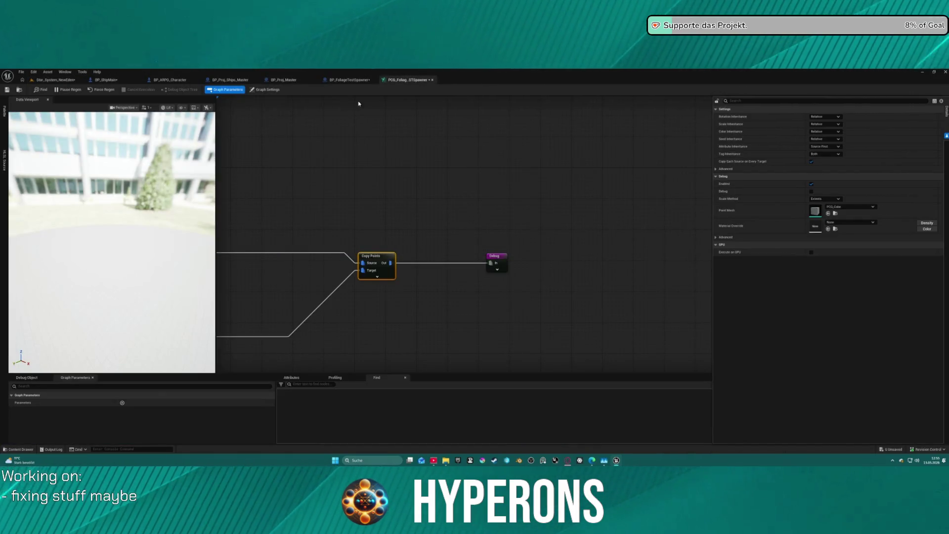
drag(407, 79, 455, 132)
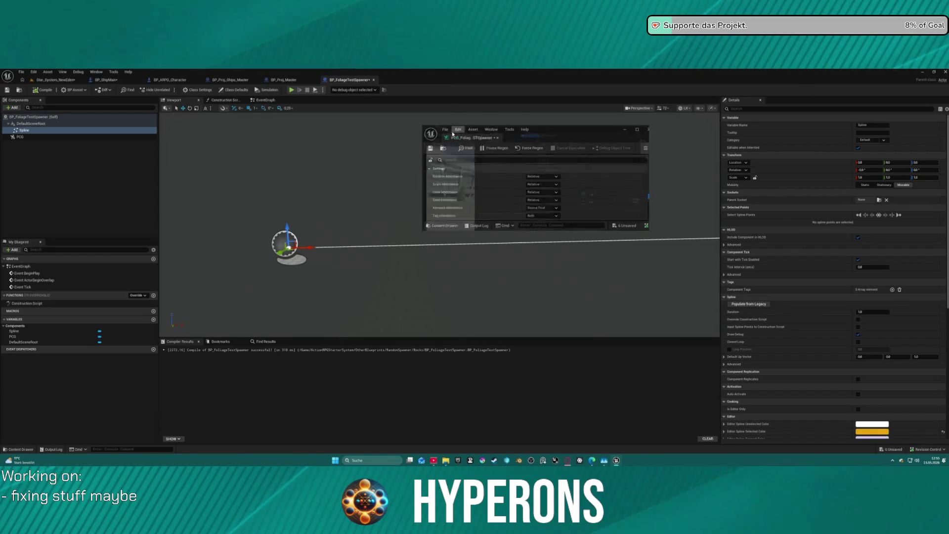
key(super+Right)
click(104, 146)
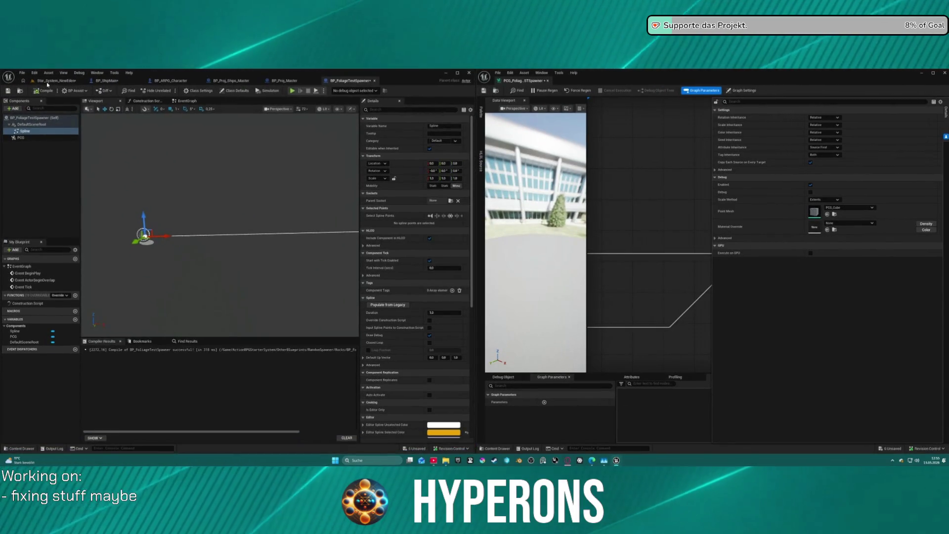
drag(170, 271, 237, 251)
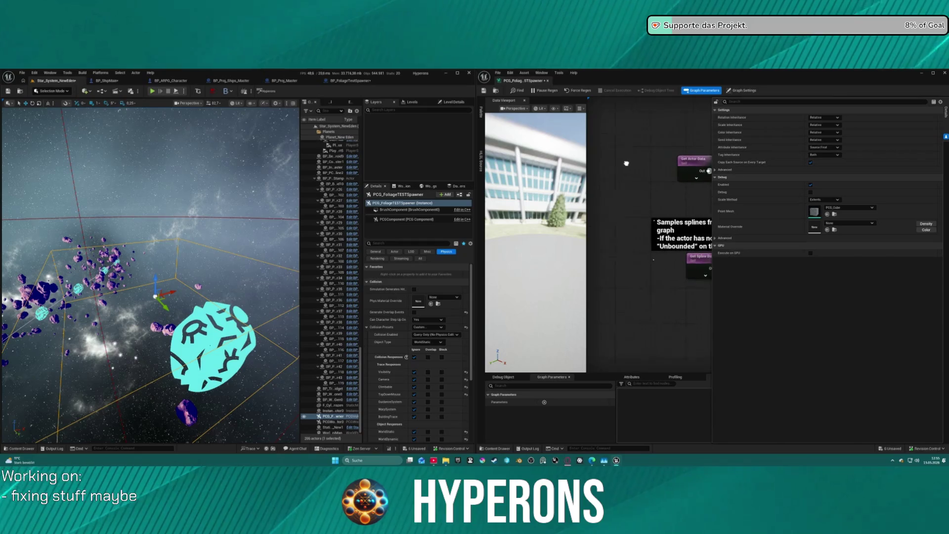
Set the Get Actor Data node's Mode to Get Single Point.
click(632, 164)
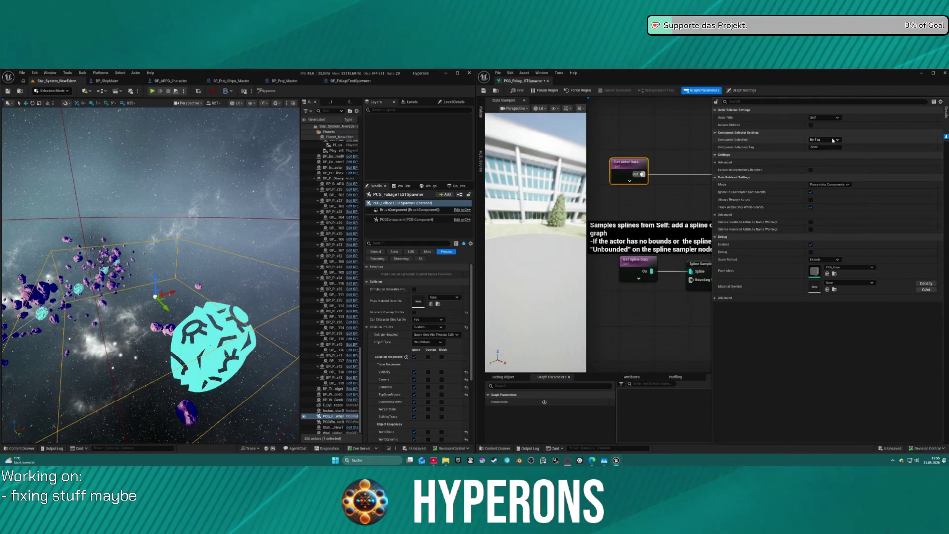
drag(663, 155, 652, 152)
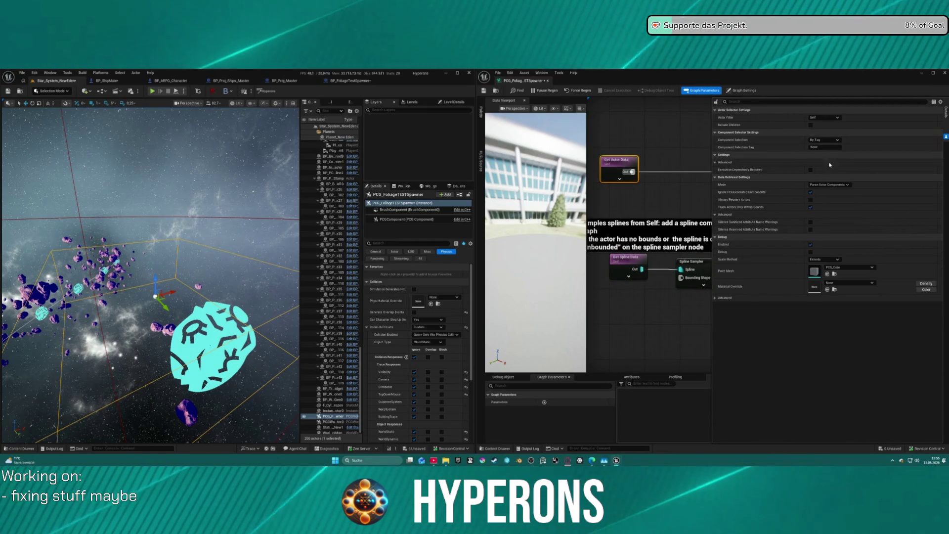
click(835, 185)
click(845, 196)
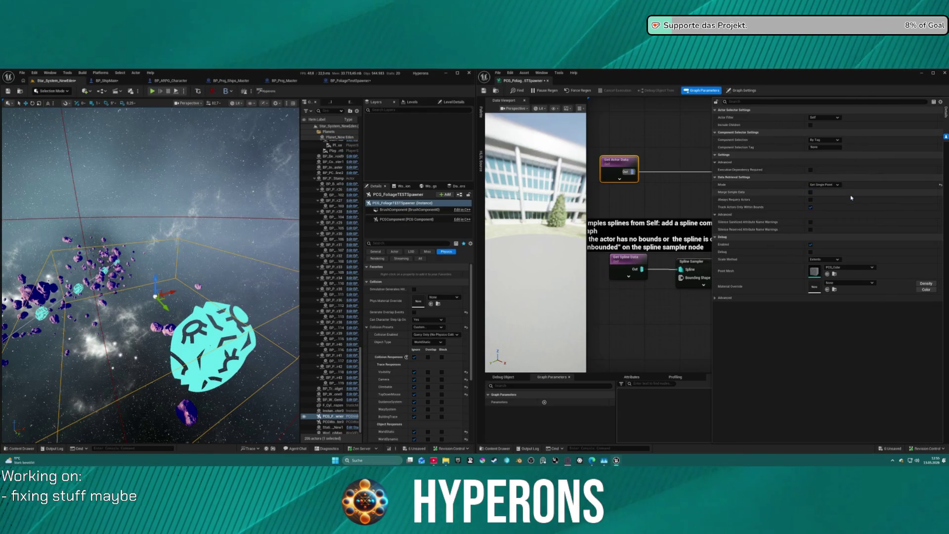
drag(659, 144, 490, 129)
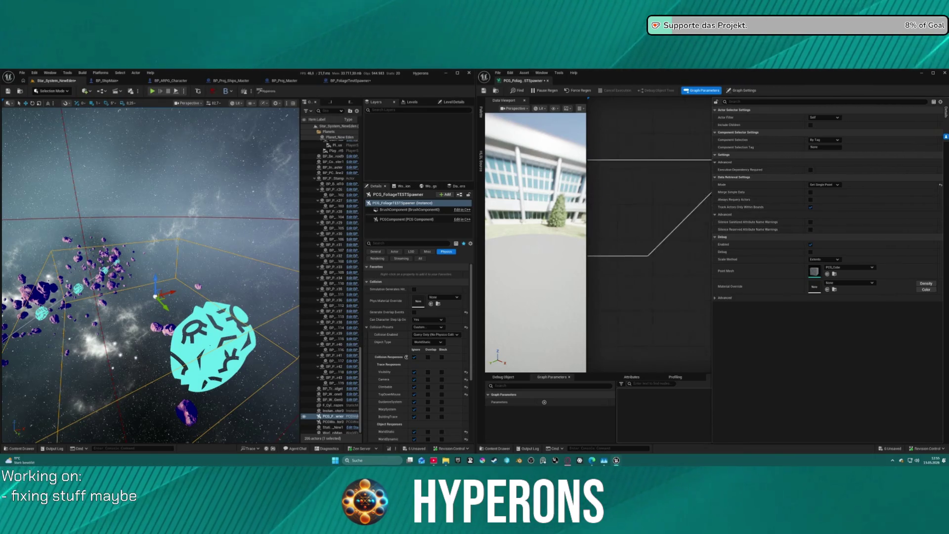
click(675, 162)
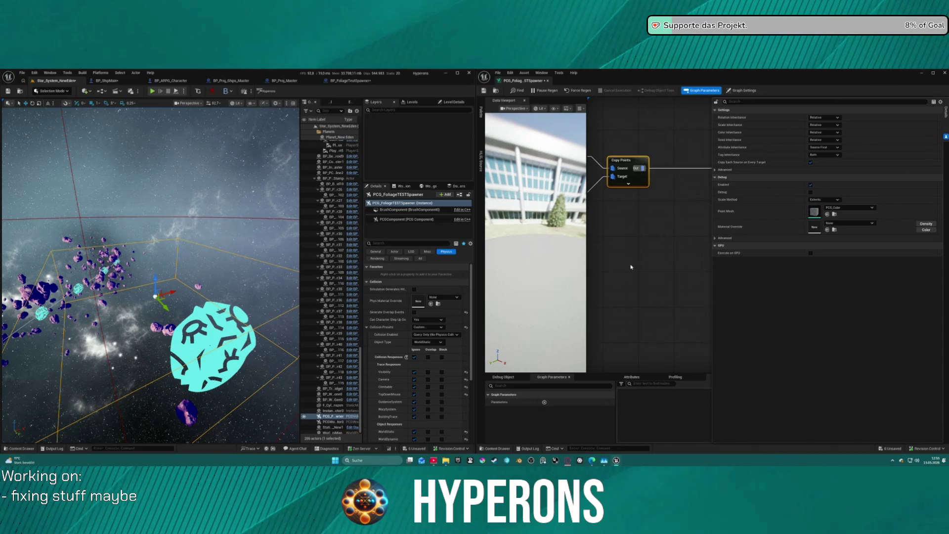
Maximize the level viewport and fly the camera around the asteroid field.
scroll(631, 260, down, 6)
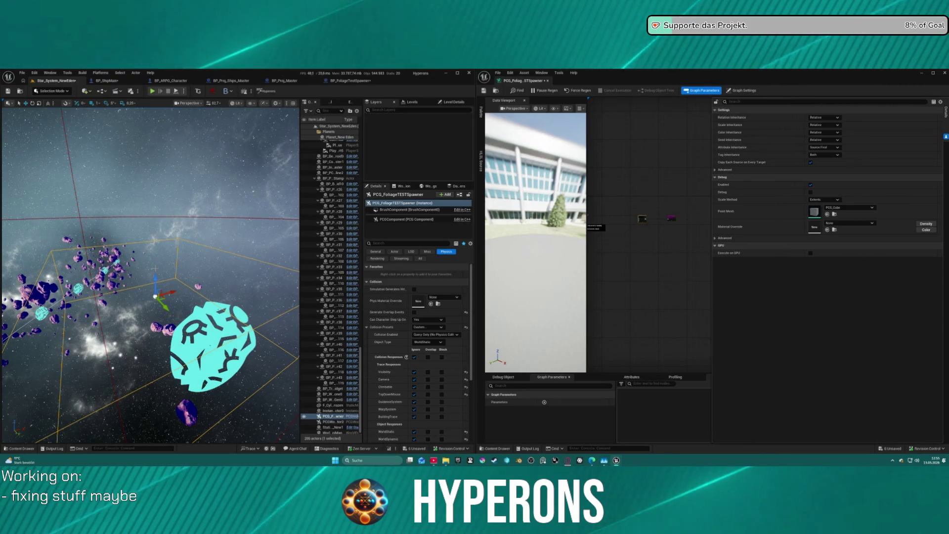
key(ctrl+shift+space)
mouse_move(164, 268)
mouse_down()
mouse_move(143, 274)
mouse_move(147, 260)
mouse_move(189, 260)
mouse_up()
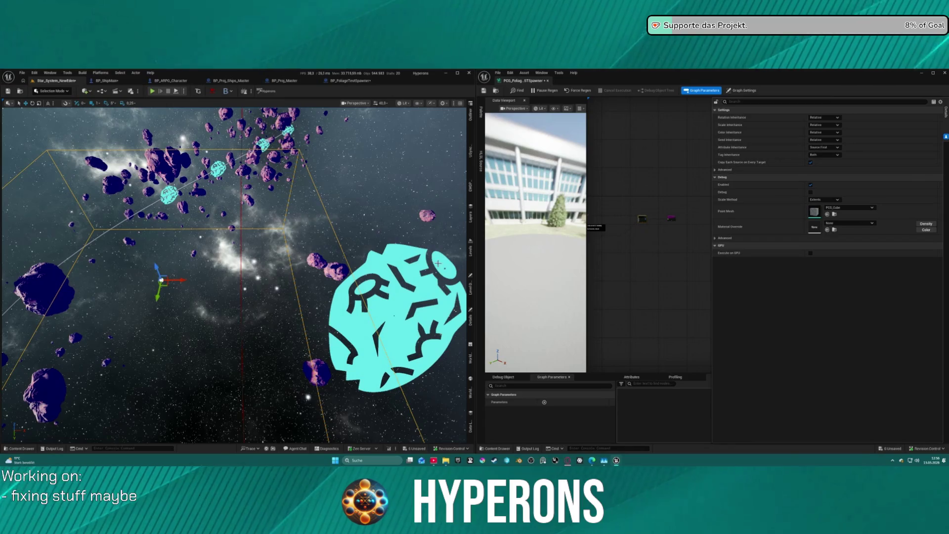
Delete the old PCG spawner actor from the level.
click(162, 284)
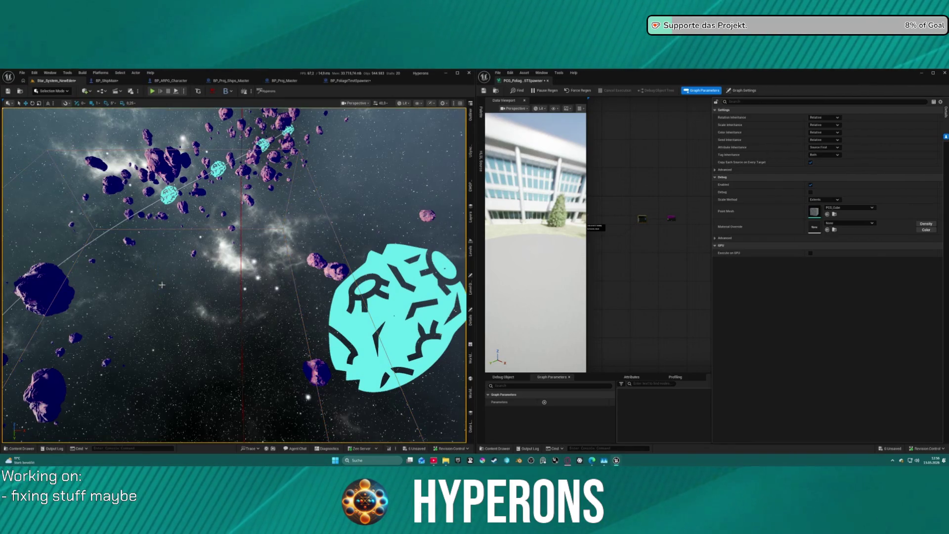
click(161, 280)
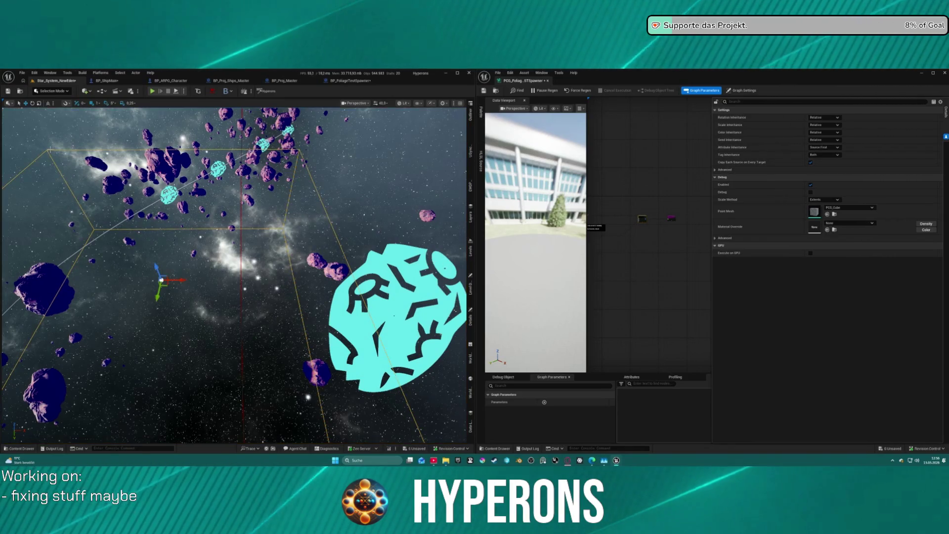
click(470, 115)
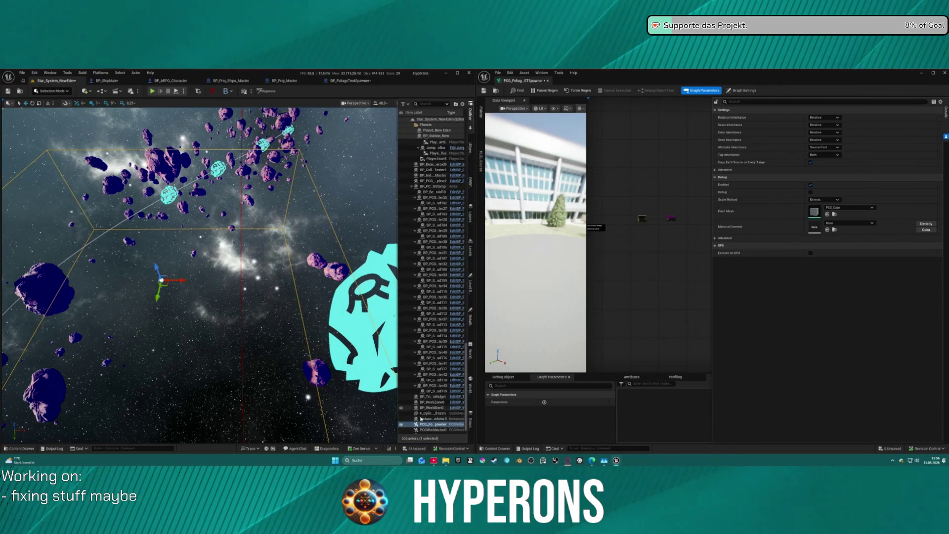
key(Delete)
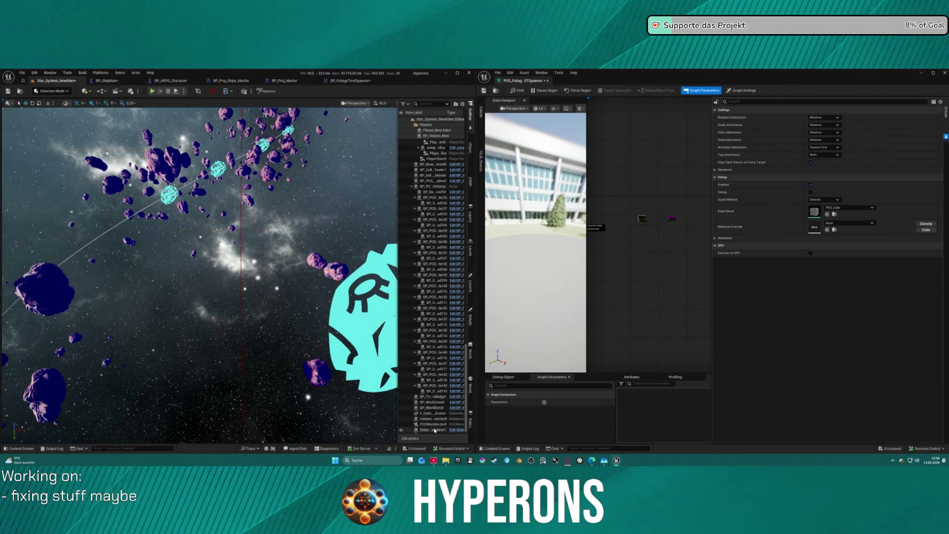
Drag BP_FoliageTestSpawner from the Content Drawer into the level.
key(ctrl+space)
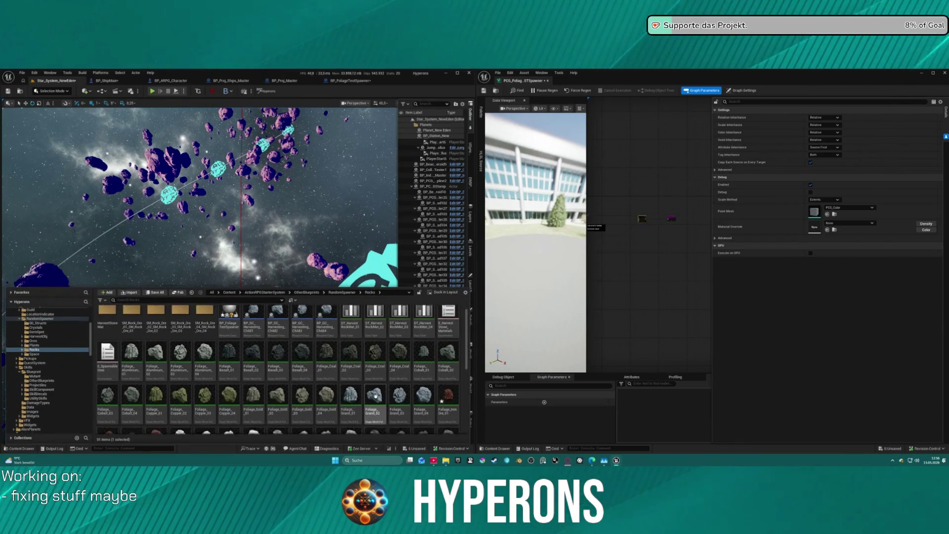
scroll(376, 395, down, 5)
click(448, 377)
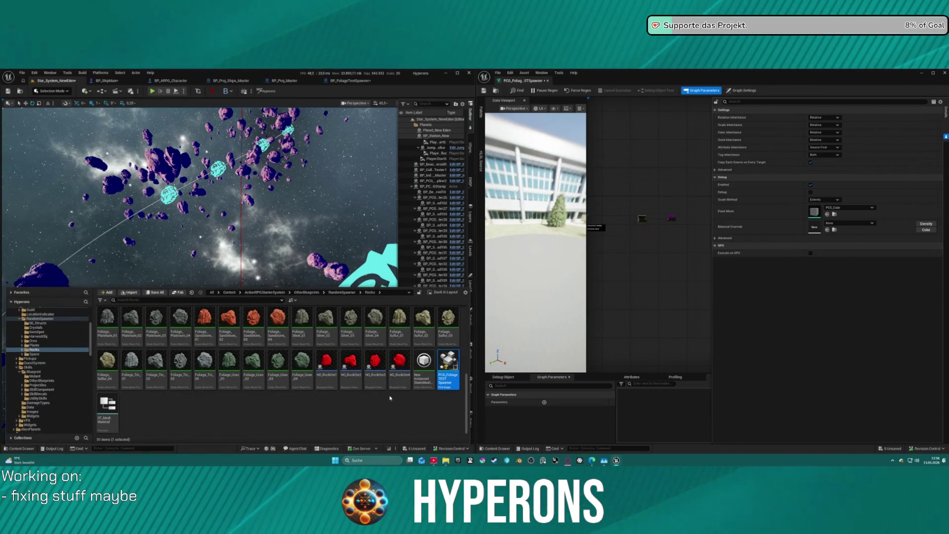
scroll(390, 398, up, 5)
mouse_move(234, 326)
mouse_down()
mouse_move(231, 306)
mouse_move(247, 267)
mouse_move(230, 270)
mouse_move(245, 254)
mouse_up()
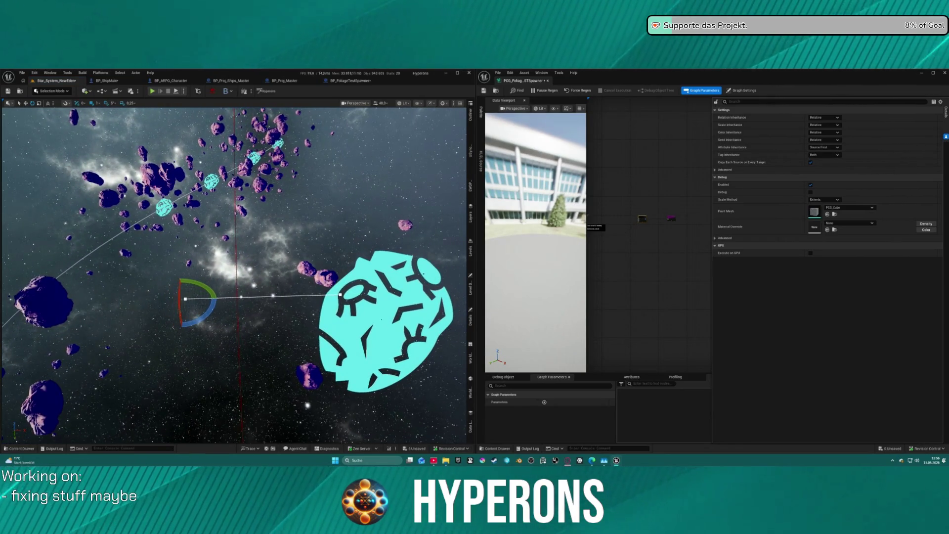
Look over the BP_FoliageTestSpawner, BP_Proj_Master and BP_ShipMain Blueprints, then return to Star_System_NewEden.
key(ctrl+space)
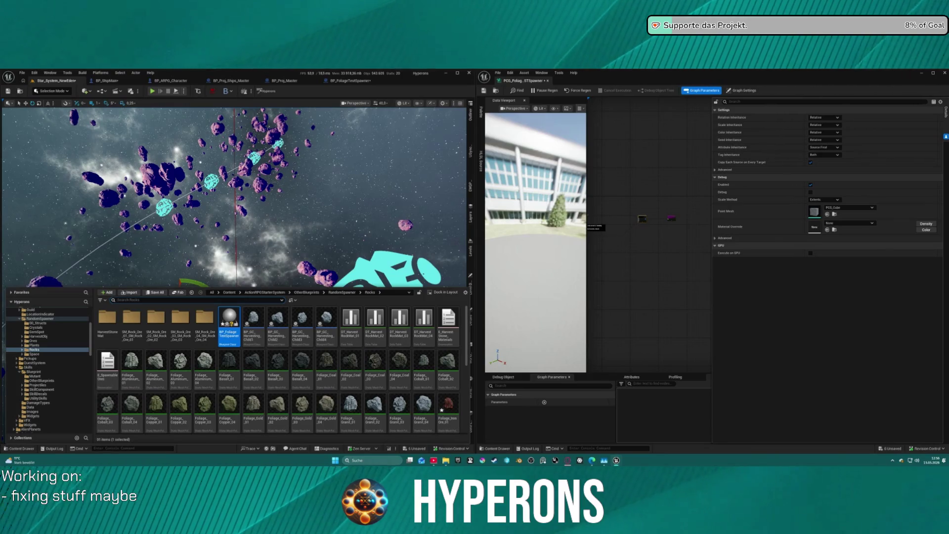
click(338, 82)
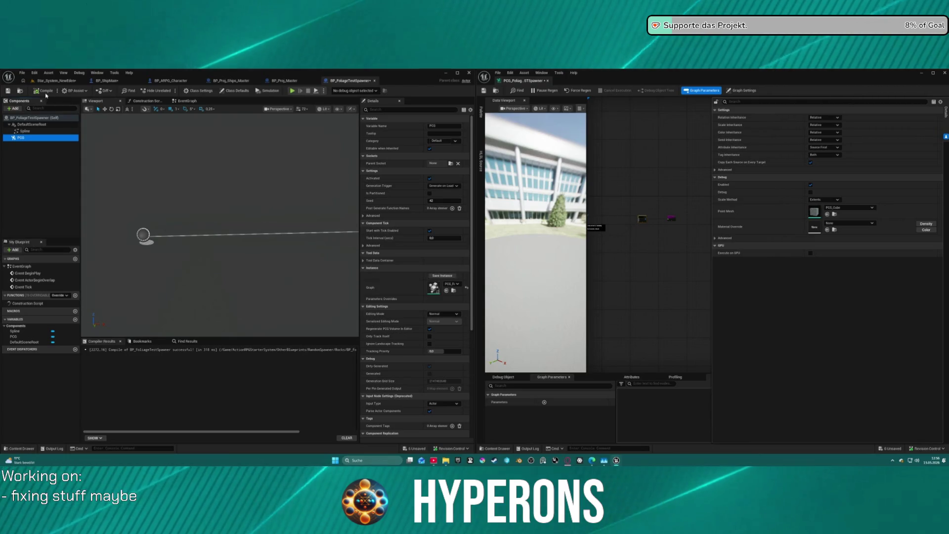
click(285, 81)
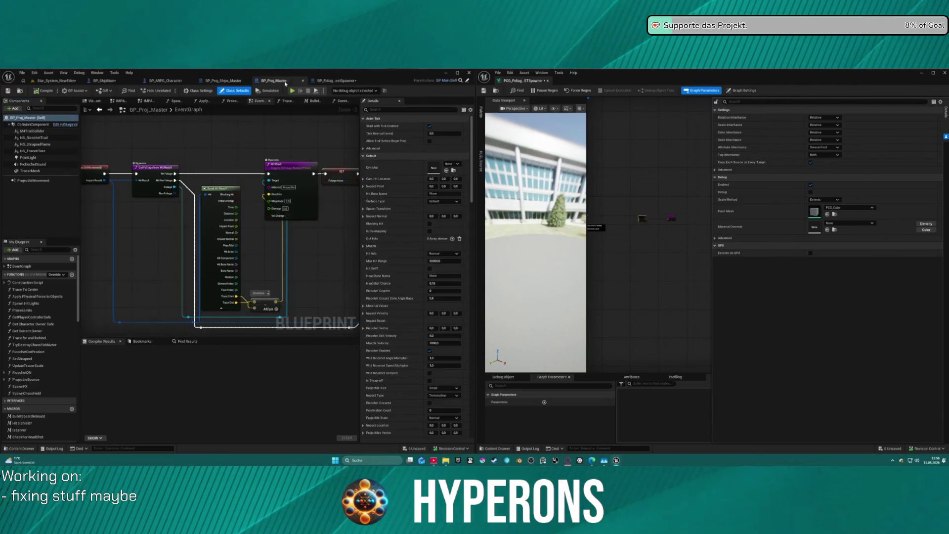
click(105, 81)
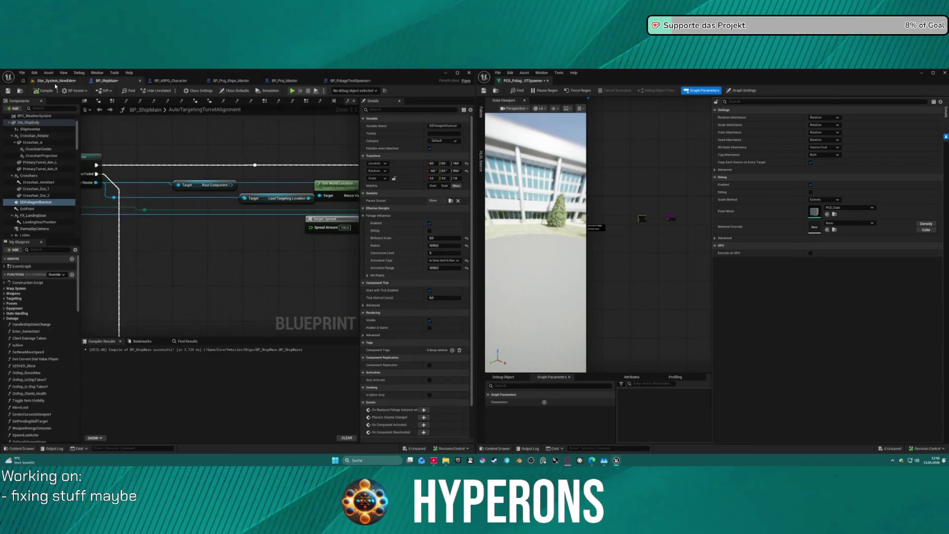
click(56, 81)
key(d)
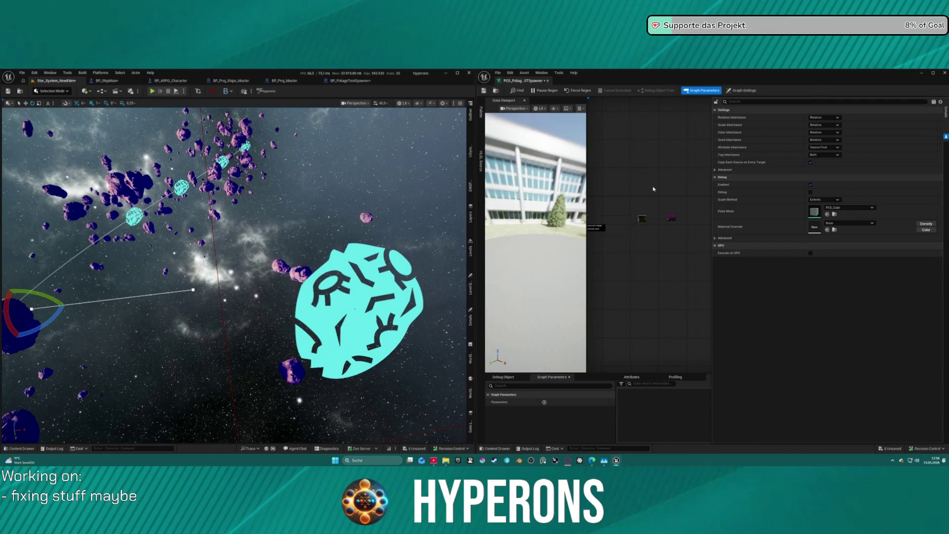
Inspect the Copy Points and Spline Sampler node settings in the PCG graph.
scroll(648, 225, up, 5)
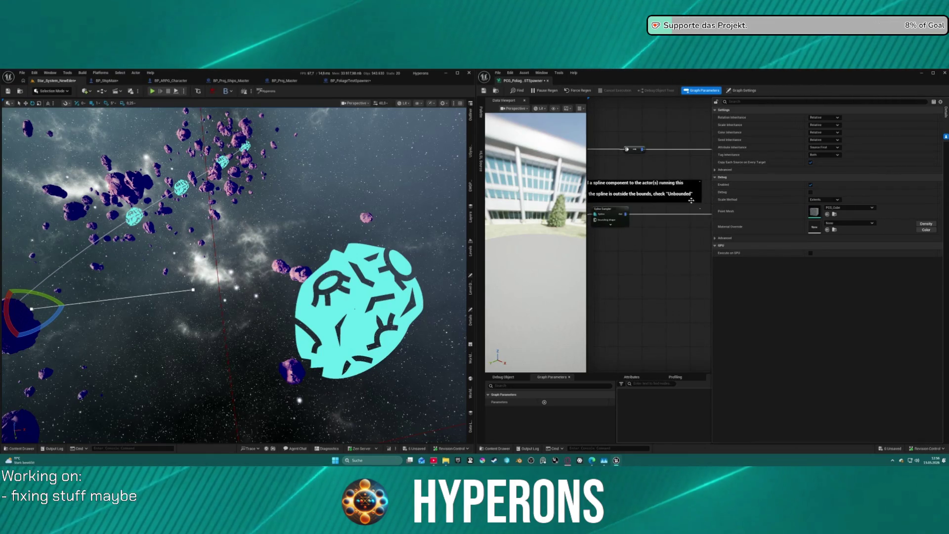
drag(644, 222, 524, 191)
mouse_move(643, 222)
mouse_down()
mouse_move(591, 222)
mouse_move(643, 222)
mouse_move(613, 223)
mouse_up()
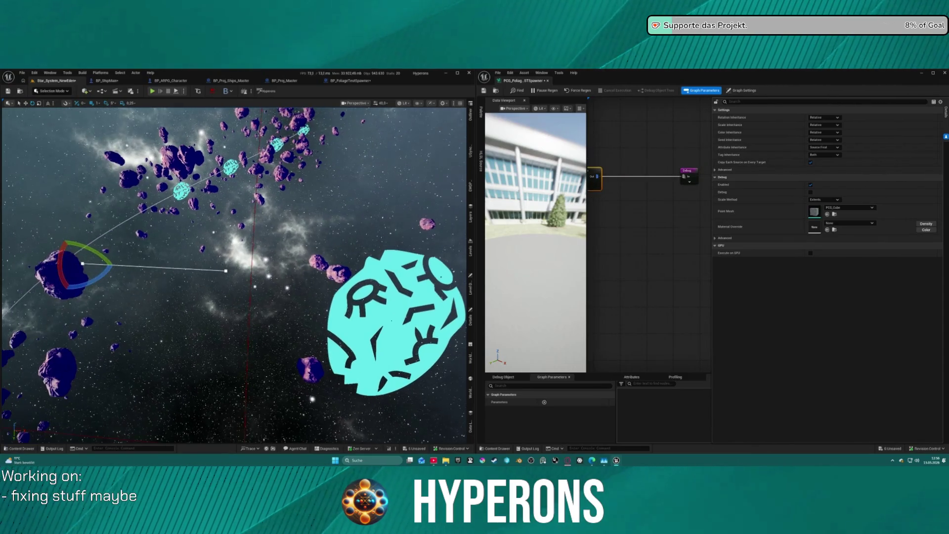
drag(619, 168, 708, 168)
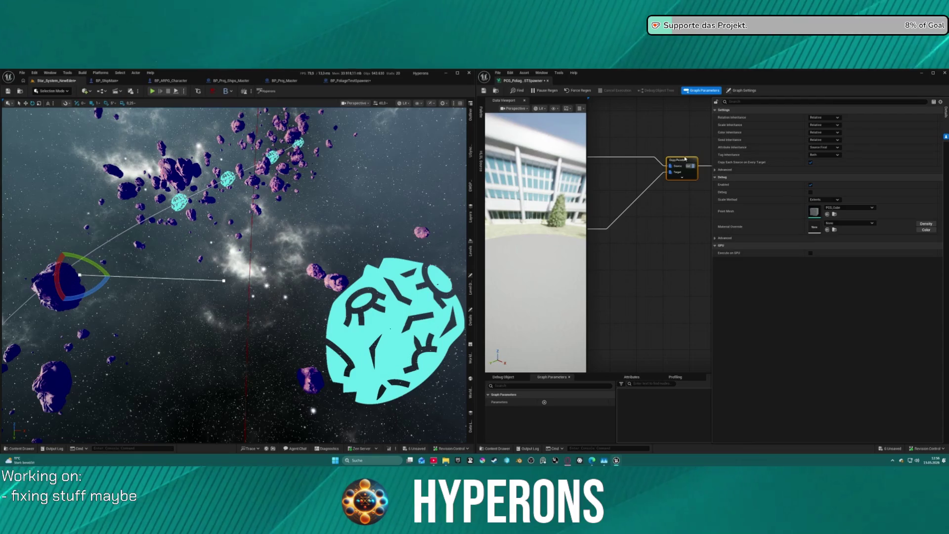
ctrl+click(686, 172)
click(675, 163)
drag(658, 247, 658, 204)
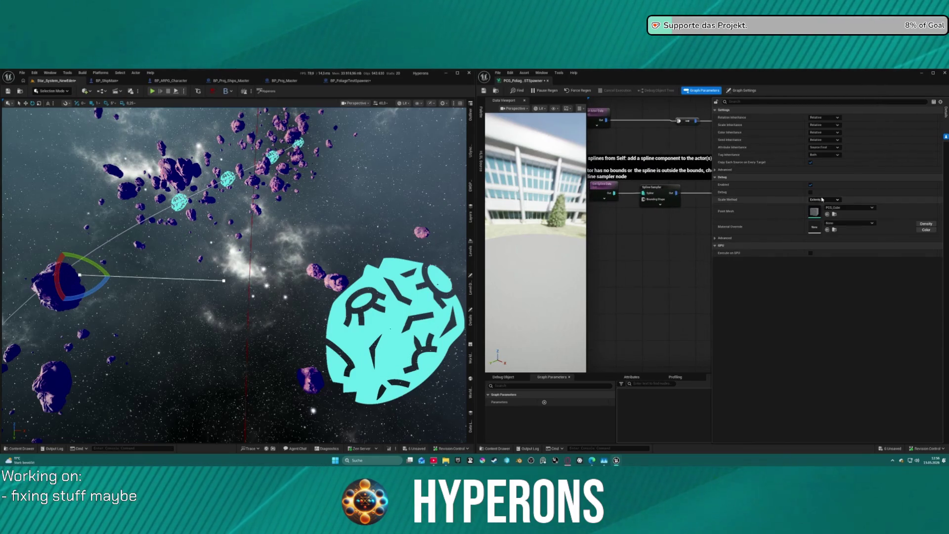
click(678, 190)
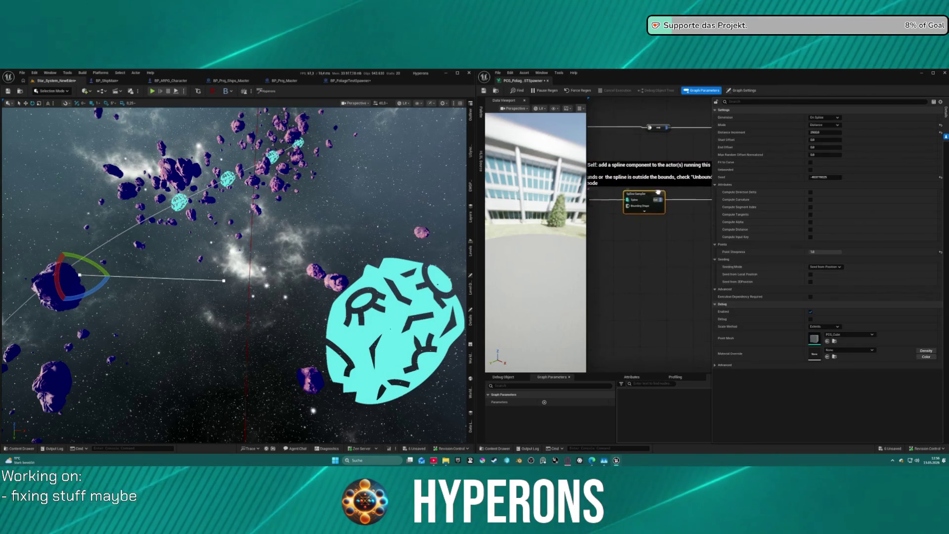
scroll(699, 193, down, 5)
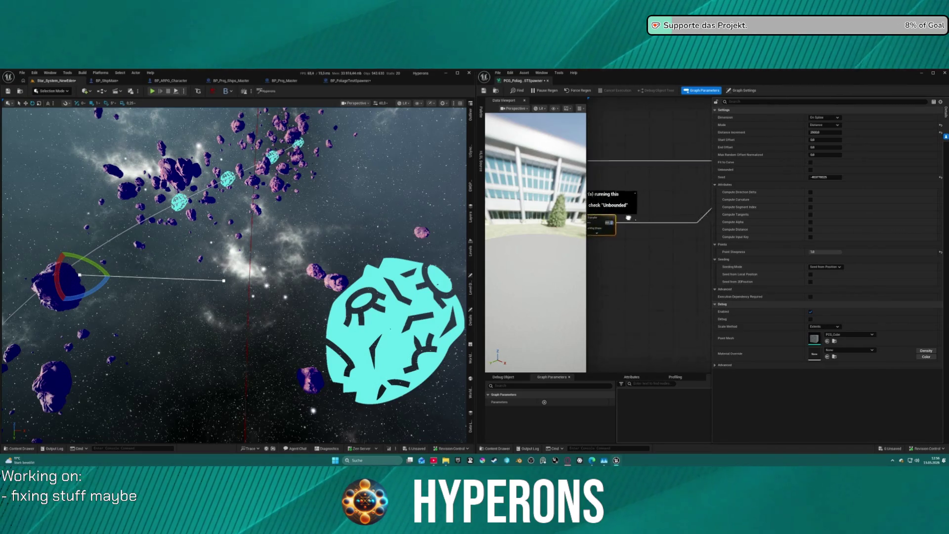
mouse_move(699, 193)
mouse_down()
mouse_move(628, 186)
mouse_move(662, 184)
mouse_up()
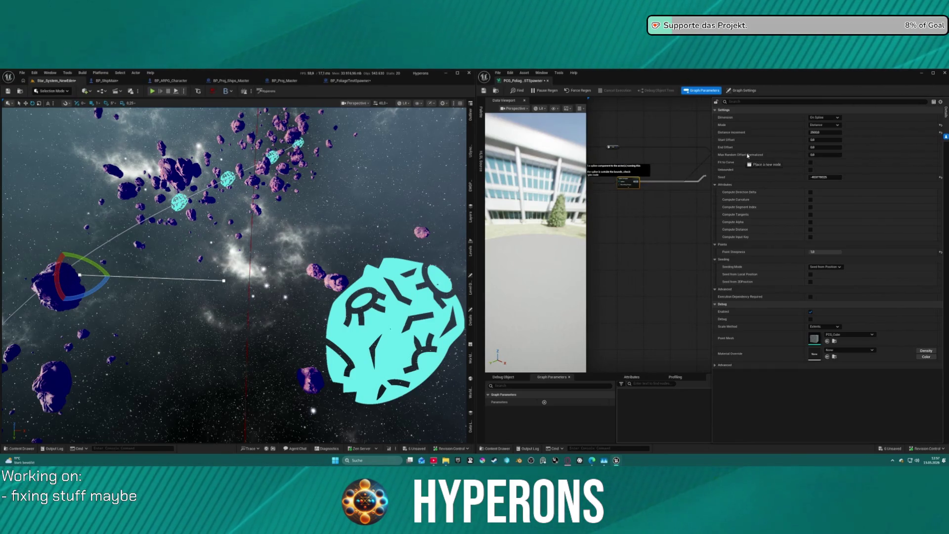
Widen the graph editor and connect the Spline Sampler output directly to the Debug node.
drag(724, 182, 712, 181)
scroll(693, 178, down, 5)
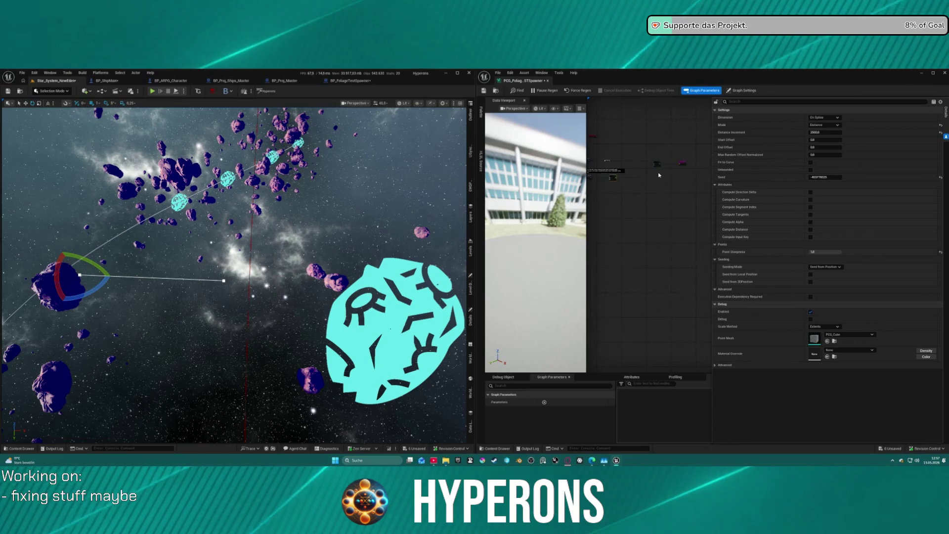
click(687, 174)
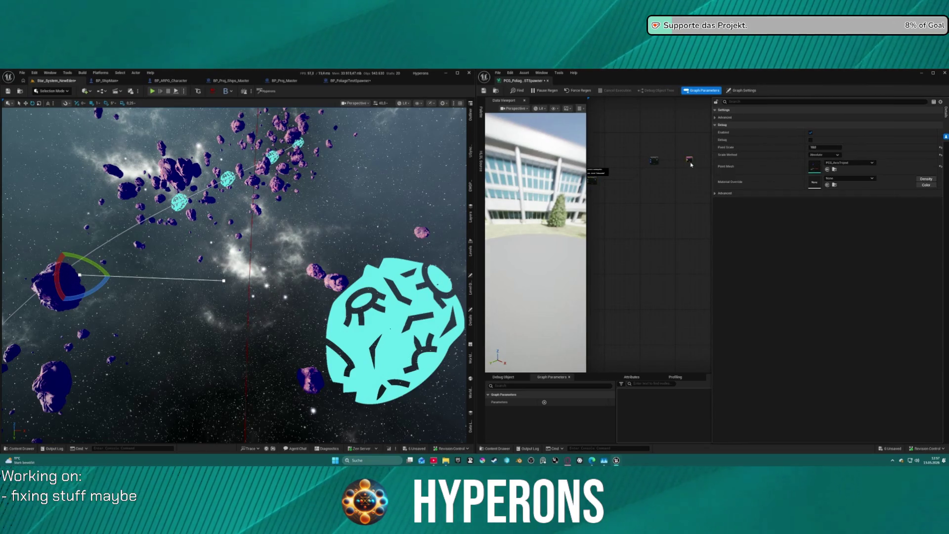
scroll(639, 188, up, 5)
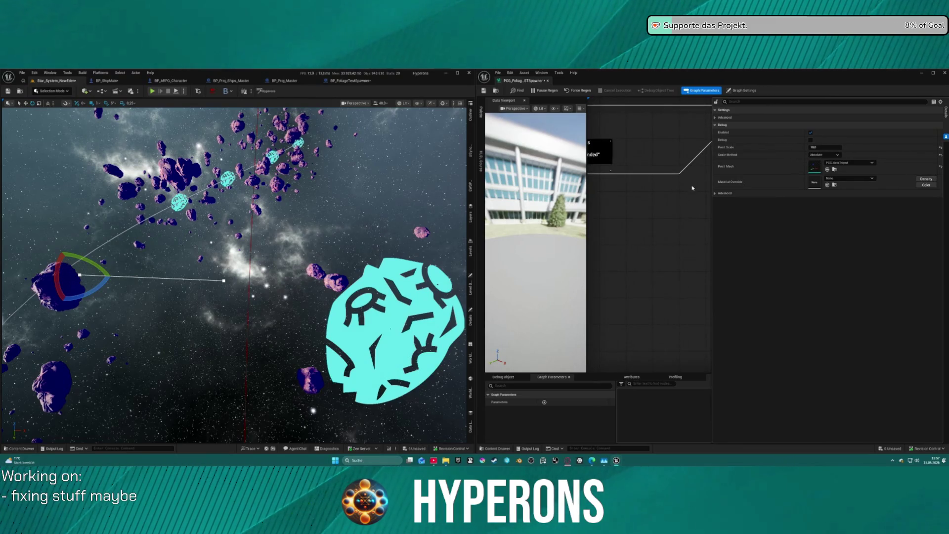
drag(712, 210, 842, 210)
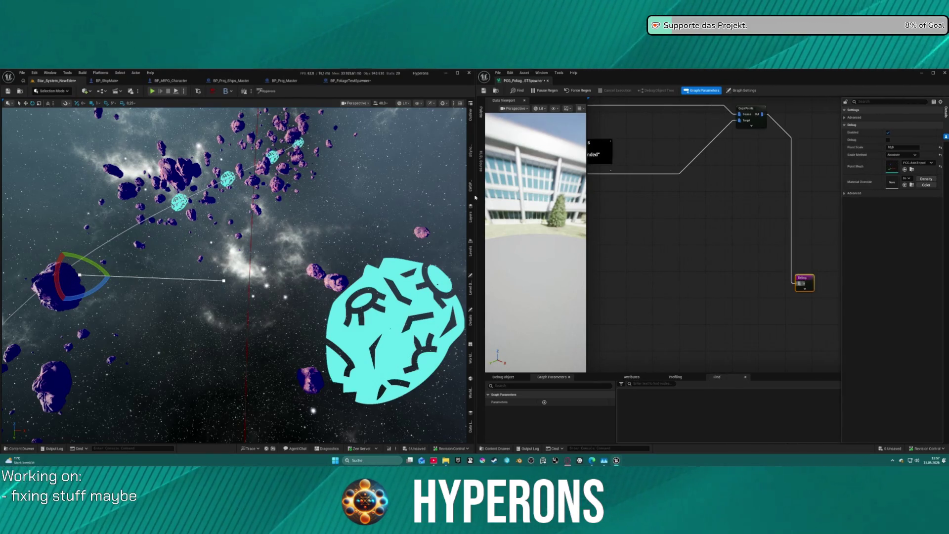
drag(481, 201, 303, 200)
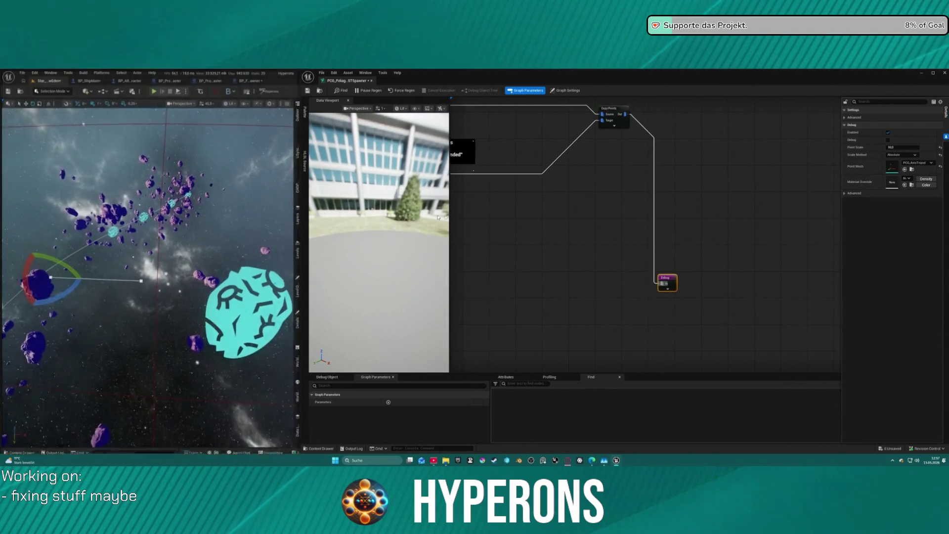
mouse_move(537, 198)
mouse_down()
mouse_move(685, 287)
mouse_move(790, 328)
mouse_up()
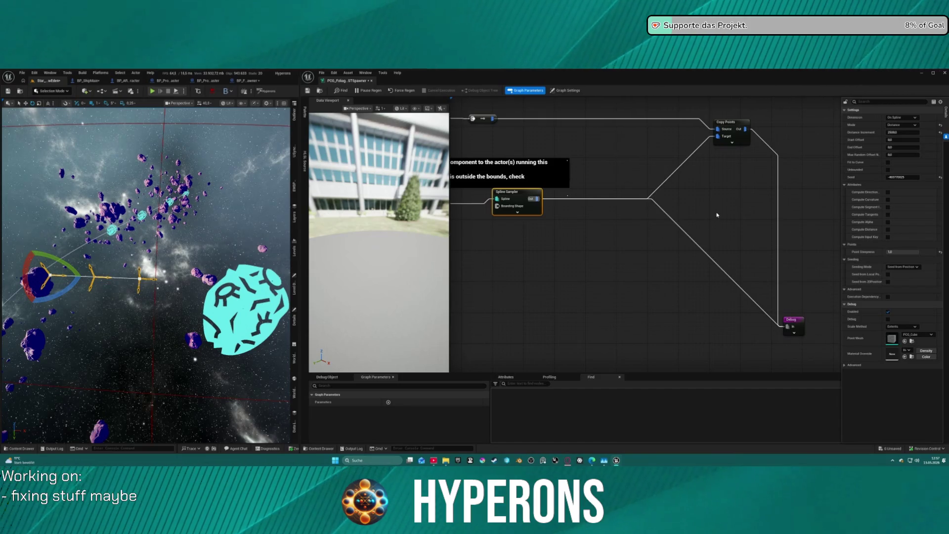
Delete the Copy Points node and move Debug up level with the Spline Sampler.
click(703, 156)
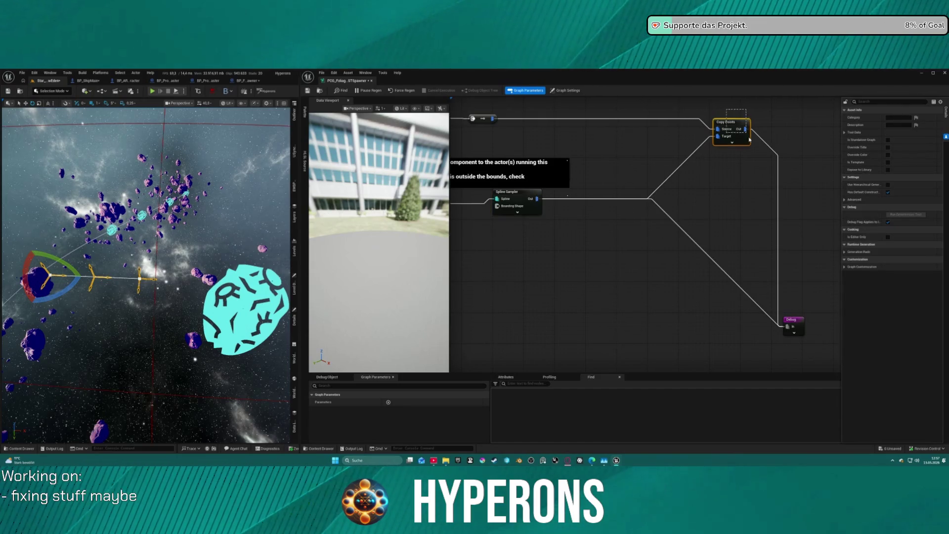
key(Delete)
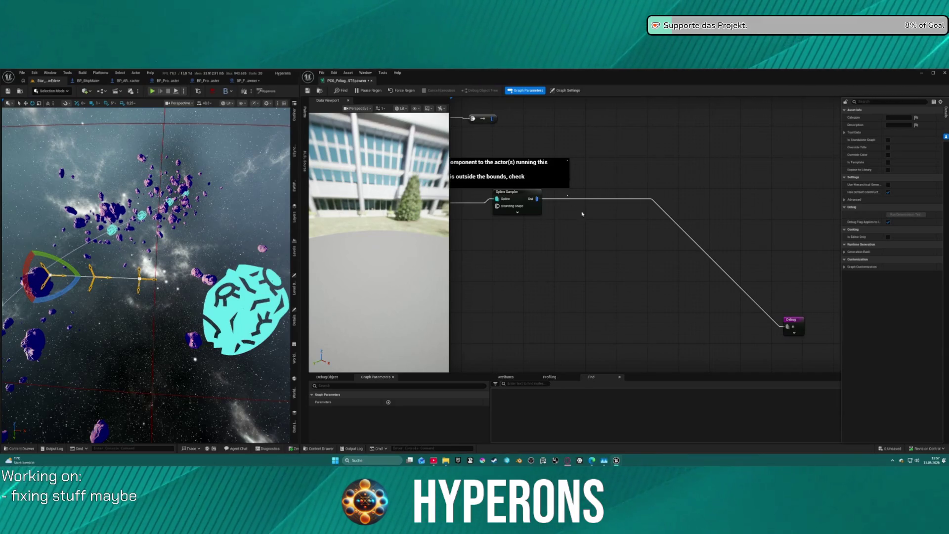
click(791, 320)
drag(791, 320, 768, 202)
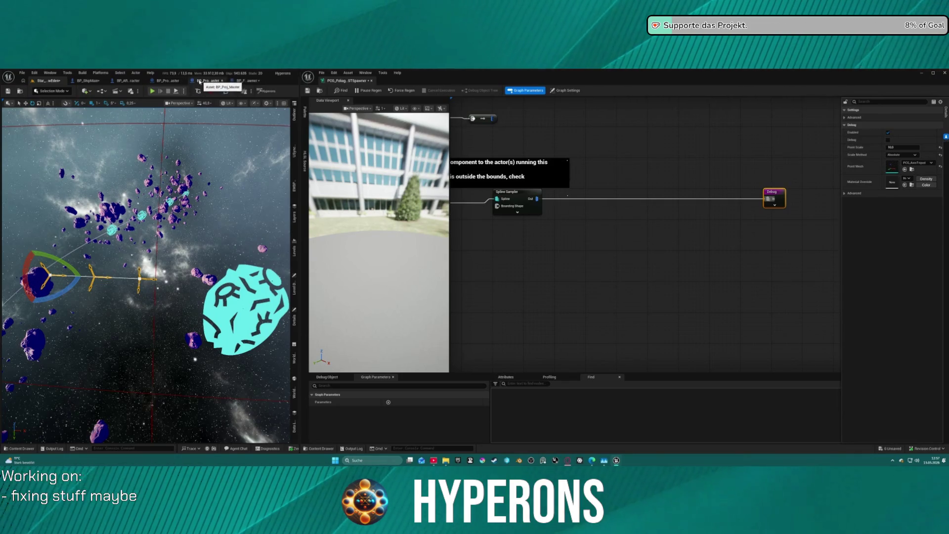
Add a Static Mesh Spawner node fed by the Spline Sampler output.
key(ctrl+space)
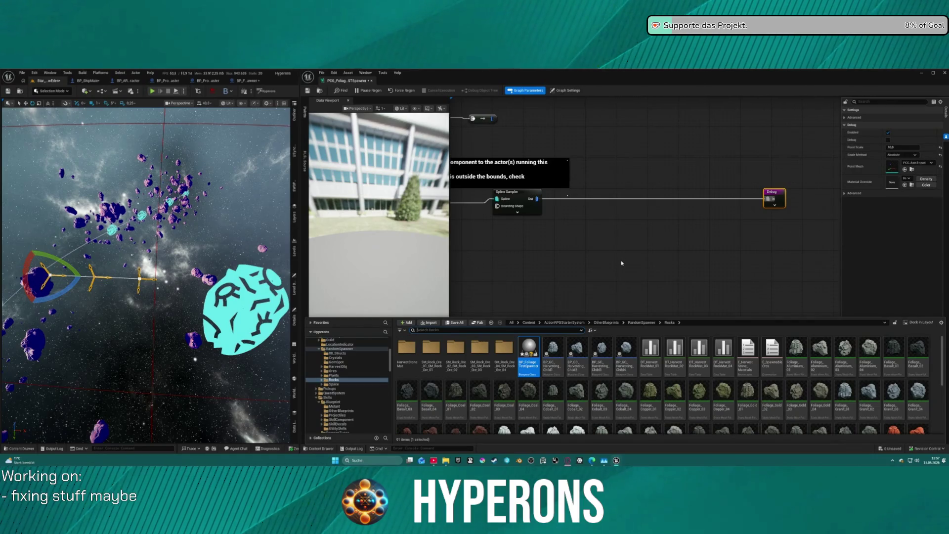
drag(532, 199, 676, 254)
text(s)
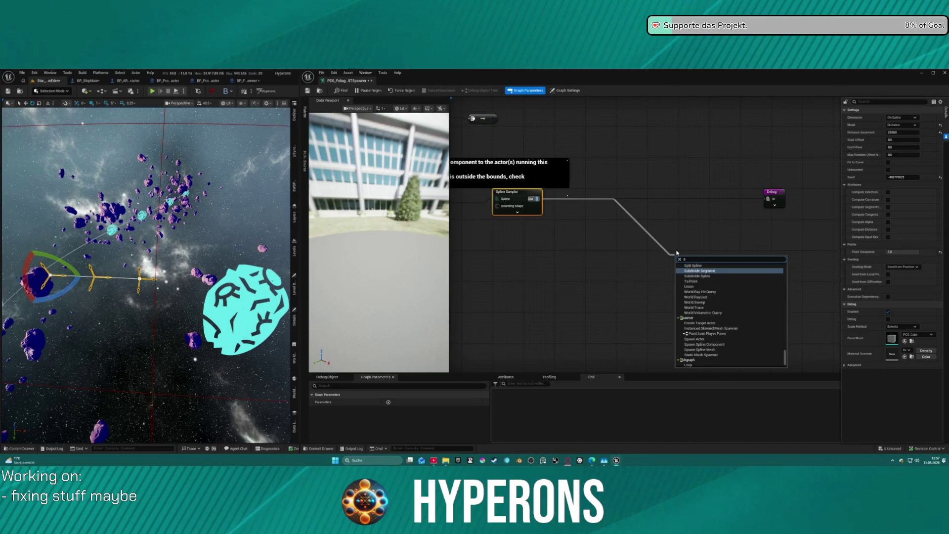
text(tati mesh)
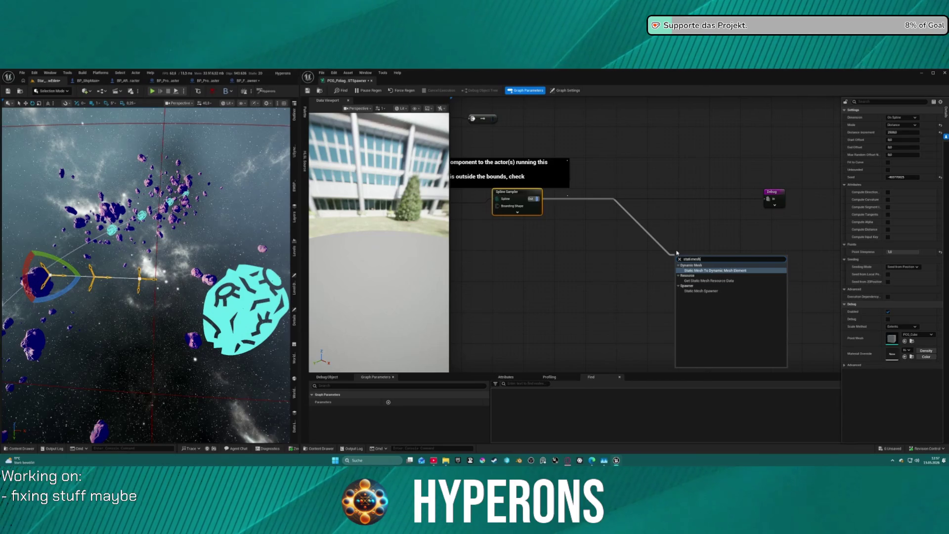
key(Down)
key(Down)
key(Return)
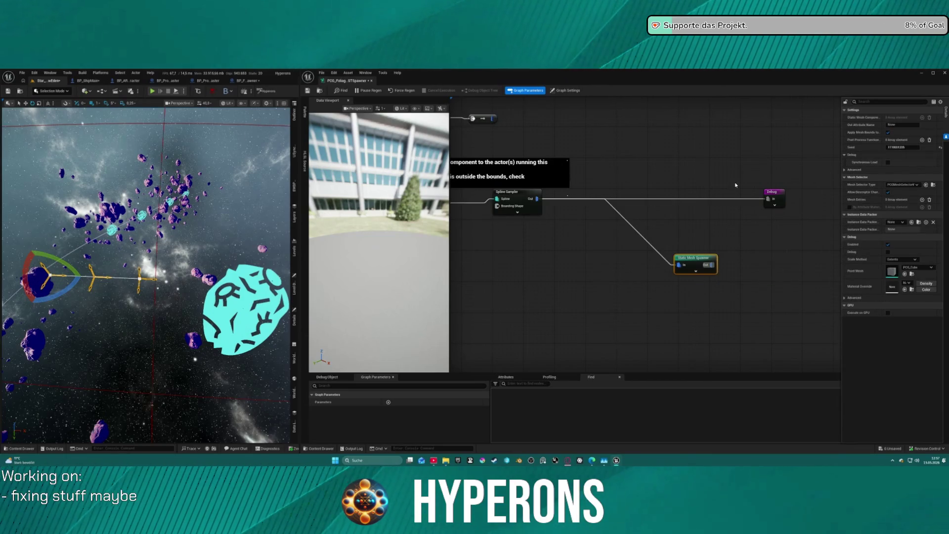
drag(772, 212, 770, 211)
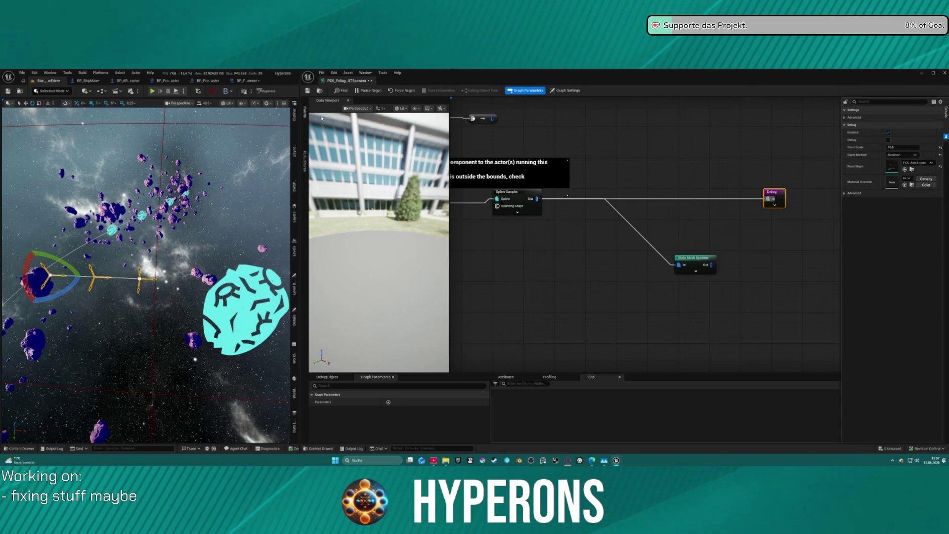
key(ctrl+space)
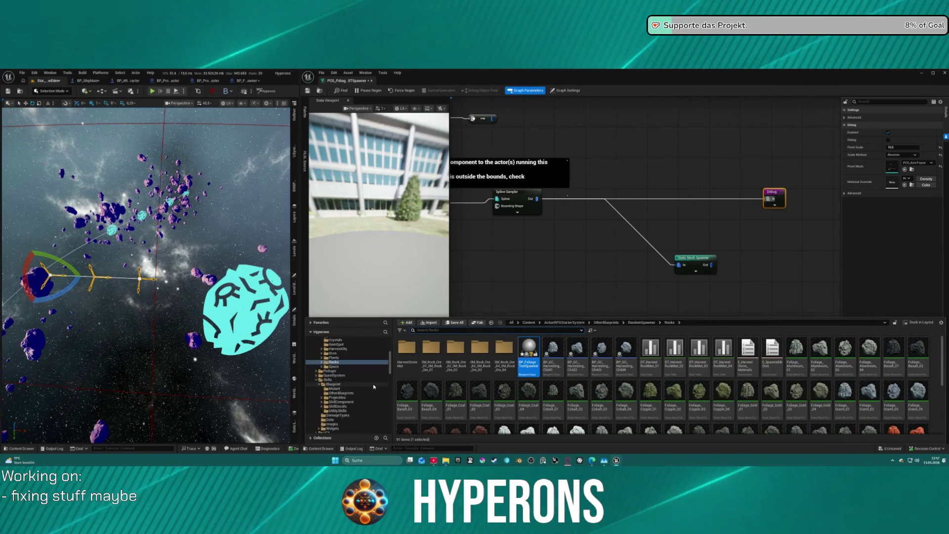
Scroll through the Content Drawer and select the Core folder.
scroll(352, 384, down, 10)
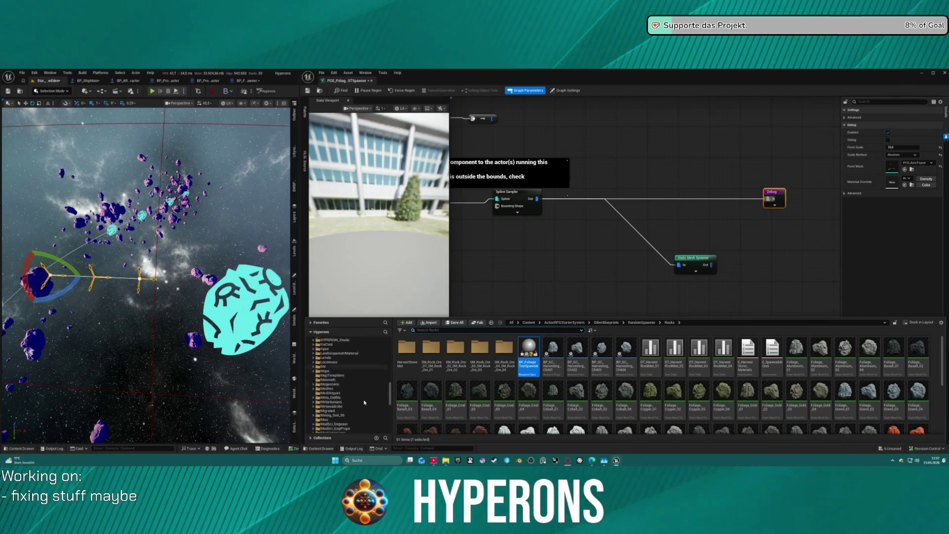
scroll(364, 402, down, 5)
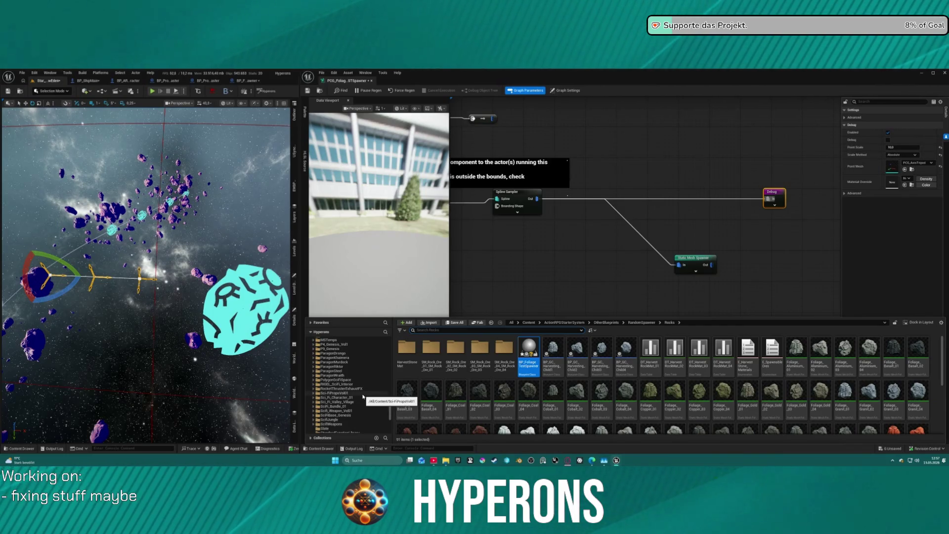
scroll(346, 380, up, 15)
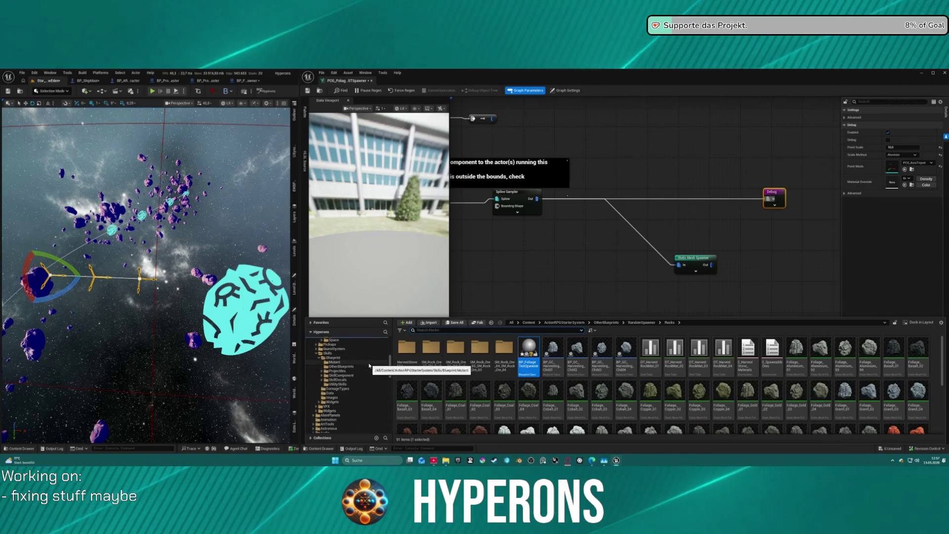
scroll(373, 366, up, 6)
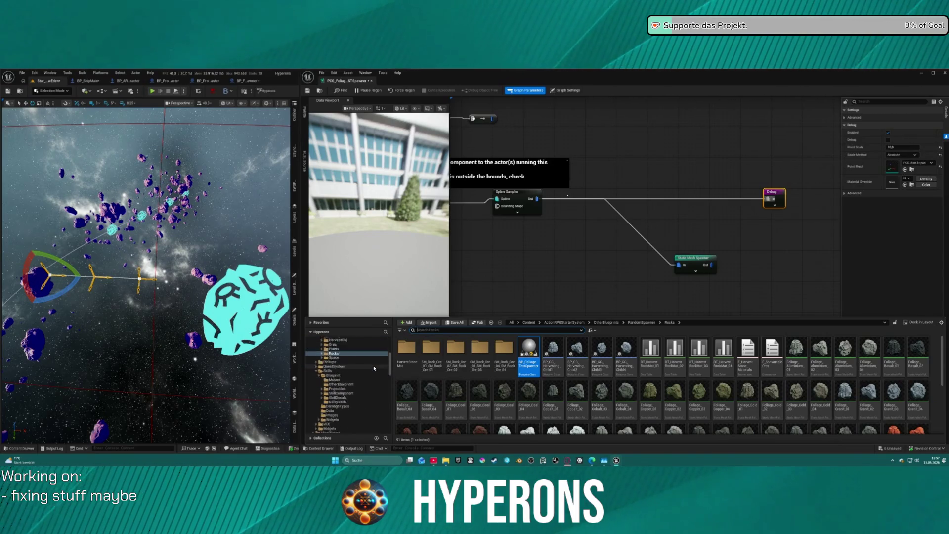
scroll(363, 390, down, 8)
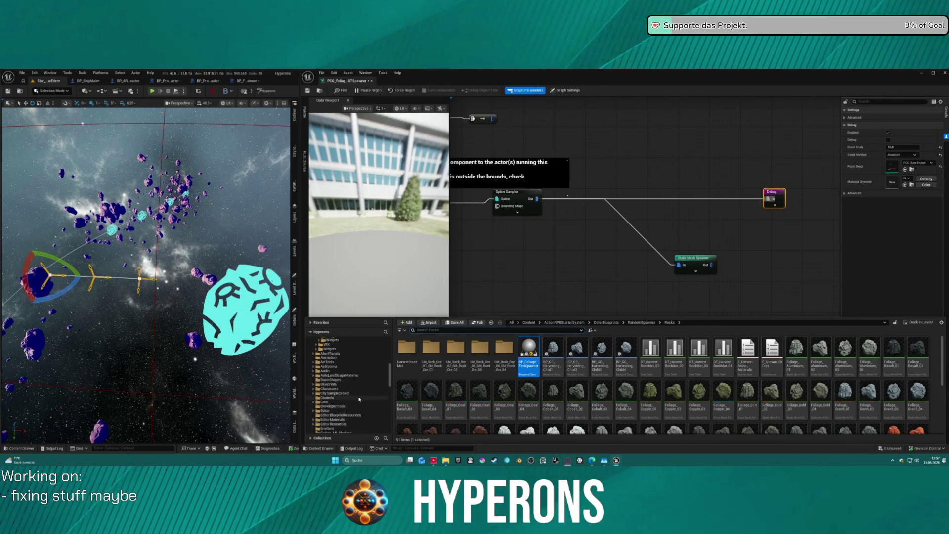
scroll(361, 398, up, 4)
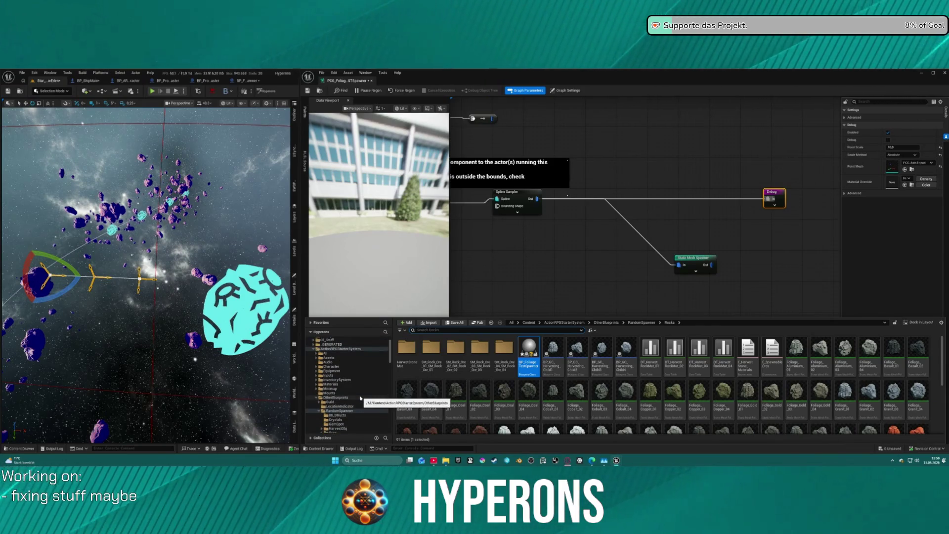
scroll(352, 391, down, 10)
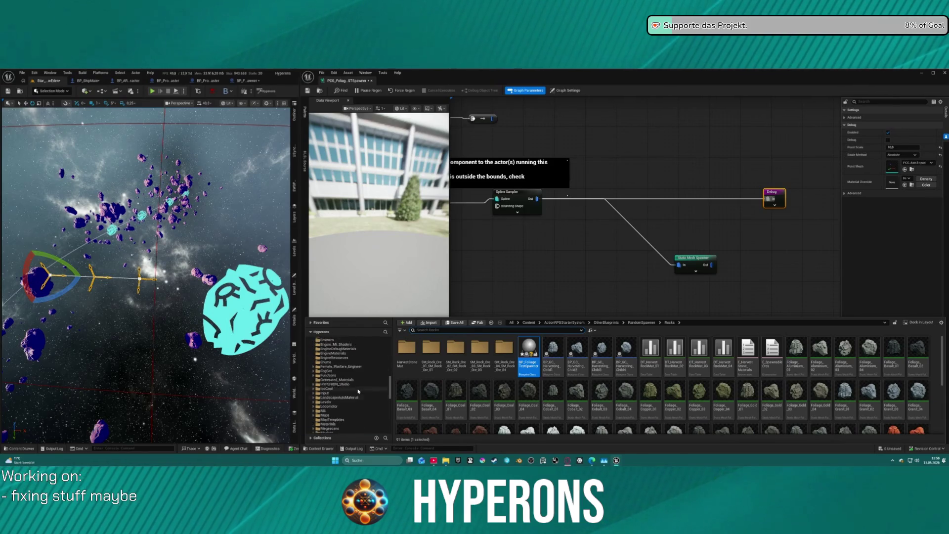
scroll(358, 390, up, 5)
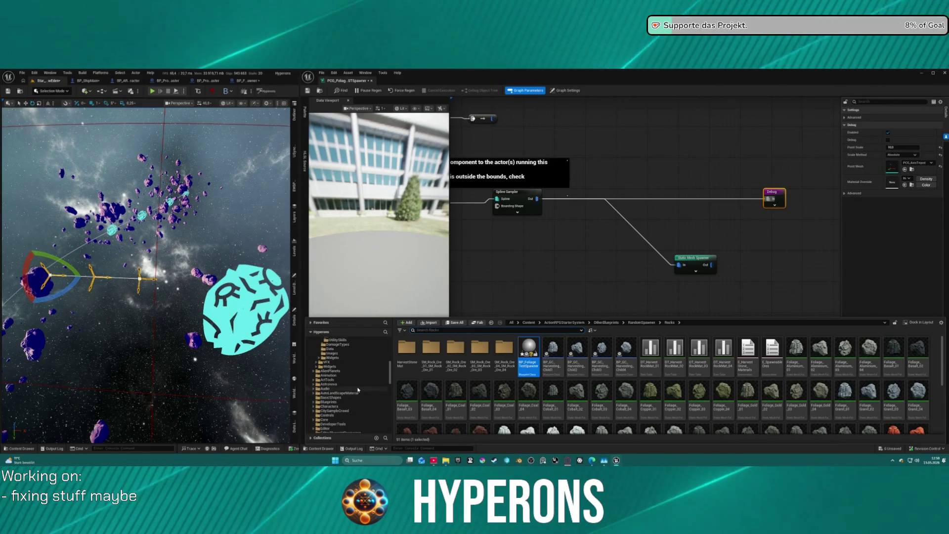
scroll(358, 389, down, 5)
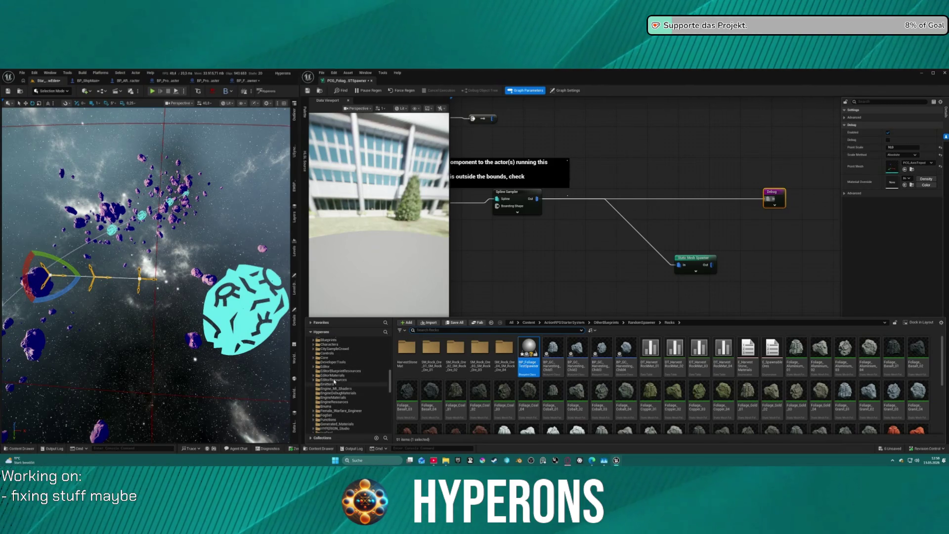
click(331, 358)
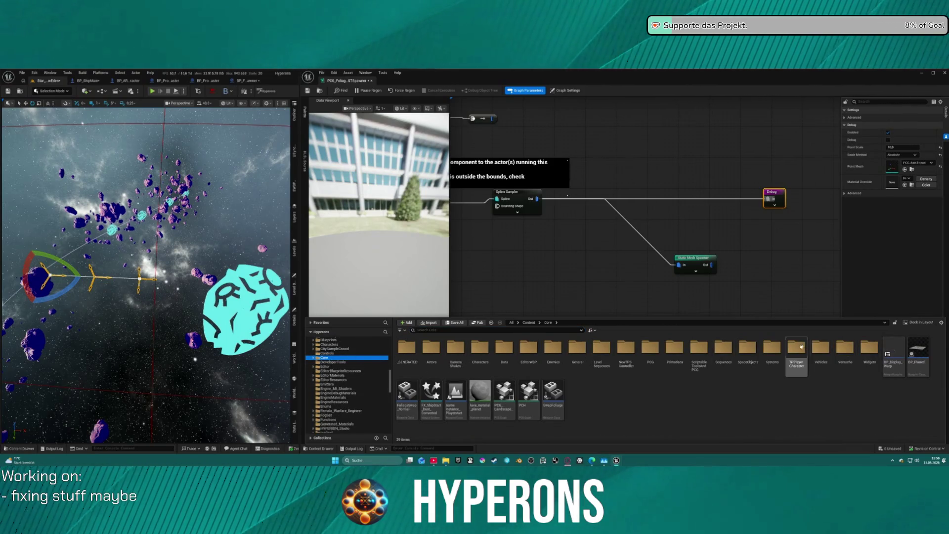
Navigate into Systems > PCG_Tools > PCG_Manager and open BP_PCGManager_Biome_Tool.
double_click(770, 352)
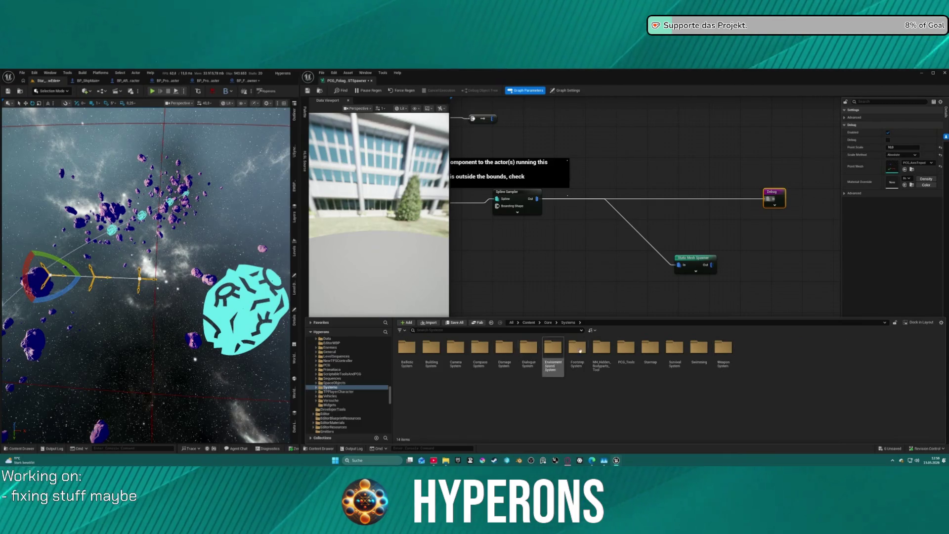
double_click(623, 349)
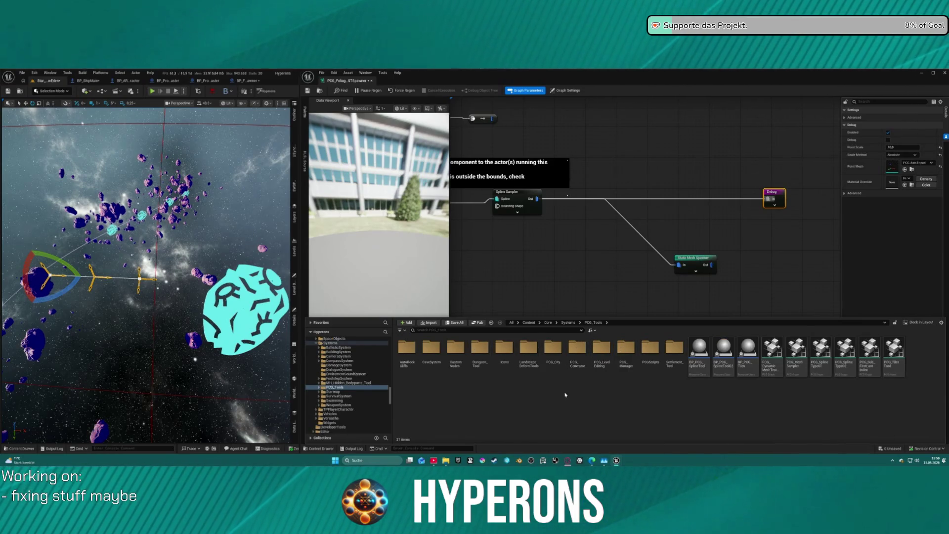
double_click(626, 348)
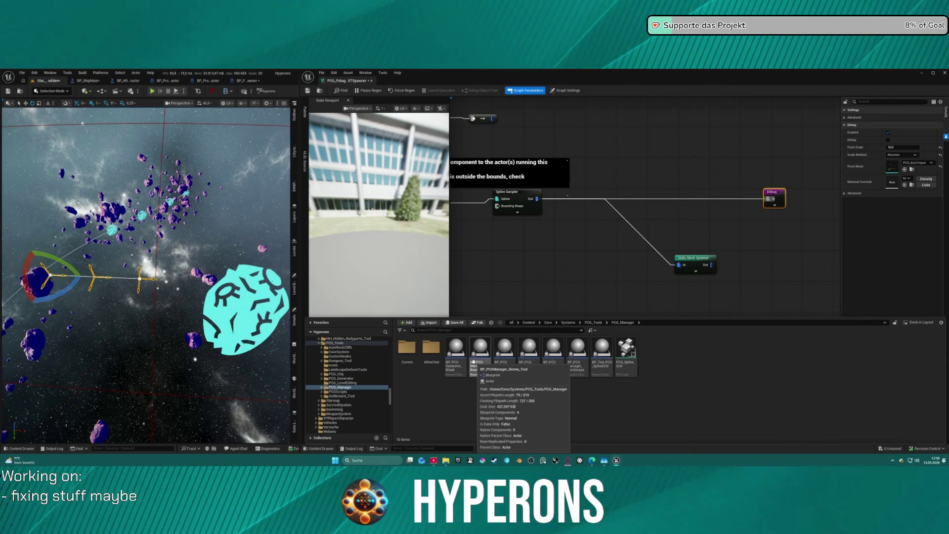
double_click(481, 355)
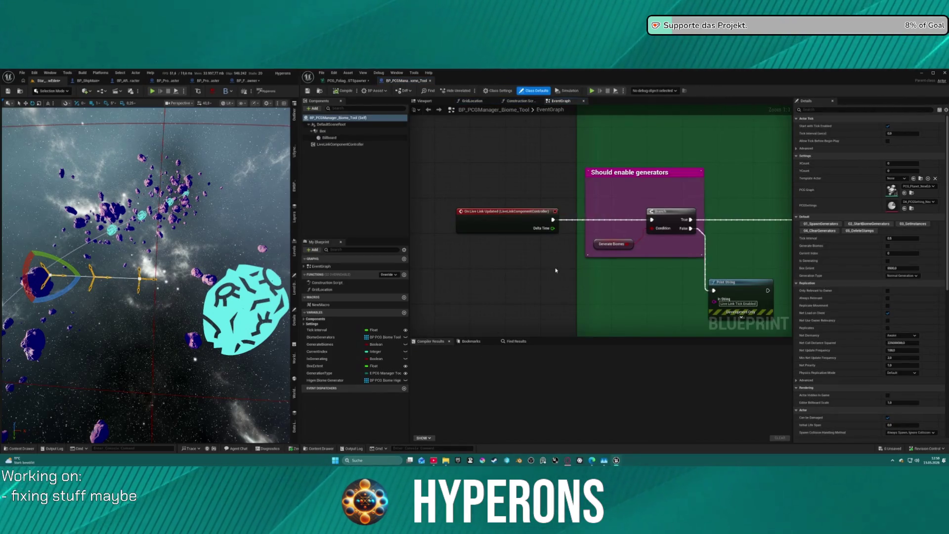
Zoom and pan around the Biome Tool event graph, then close its tab.
scroll(622, 225, down, 10)
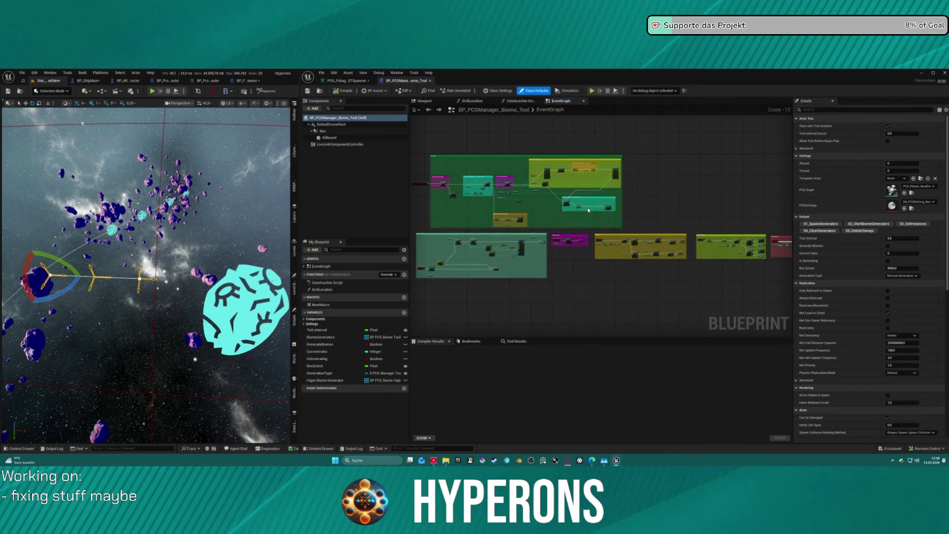
scroll(588, 210, up, 3)
mouse_move(588, 210)
mouse_down()
mouse_move(614, 195)
mouse_move(500, 173)
mouse_move(469, 152)
mouse_move(588, 156)
mouse_up()
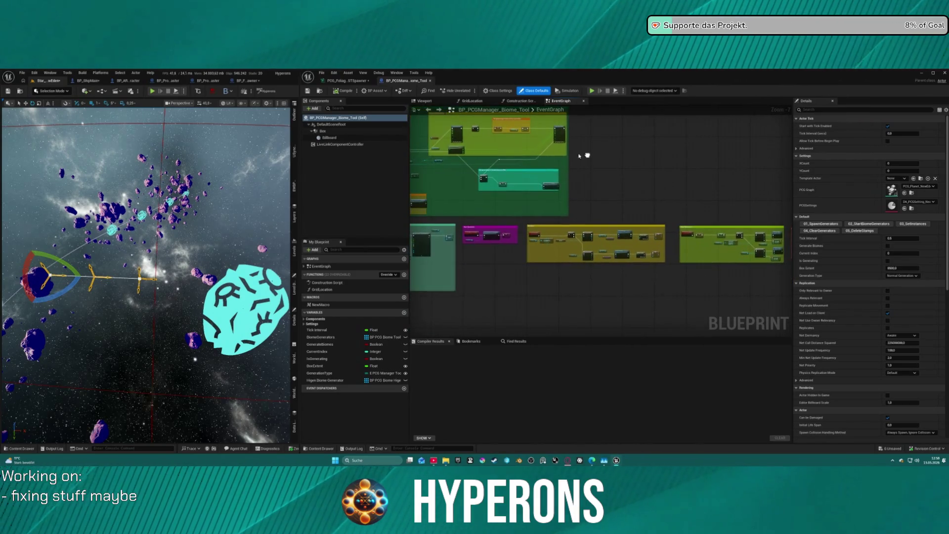
middle_click(413, 80)
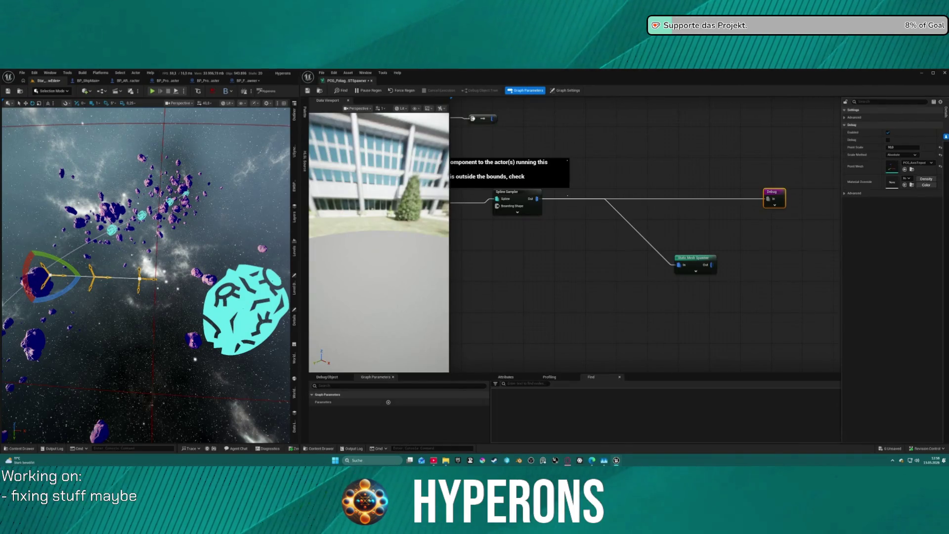
Resize the Hyperons Editor Tool panel, then widen the level editor over the graph.
drag(493, 249, 767, 252)
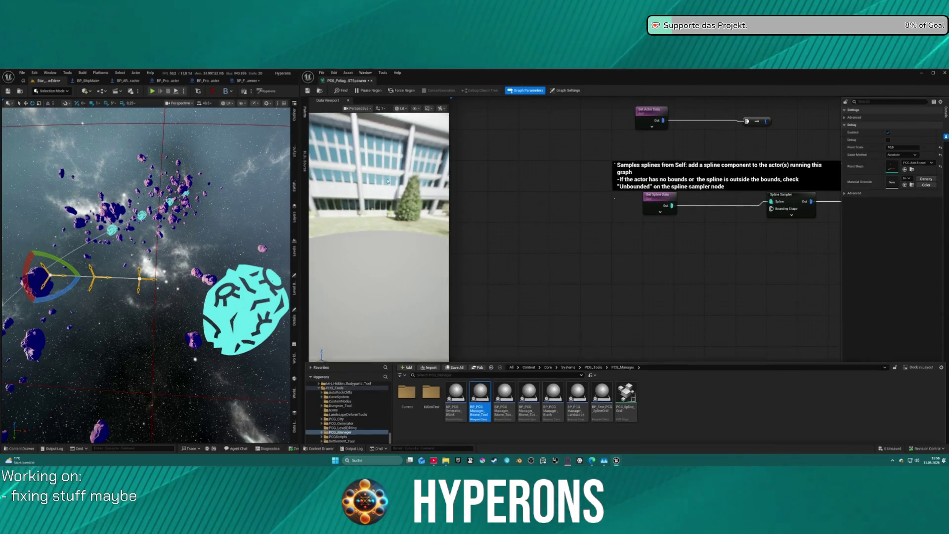
click(295, 183)
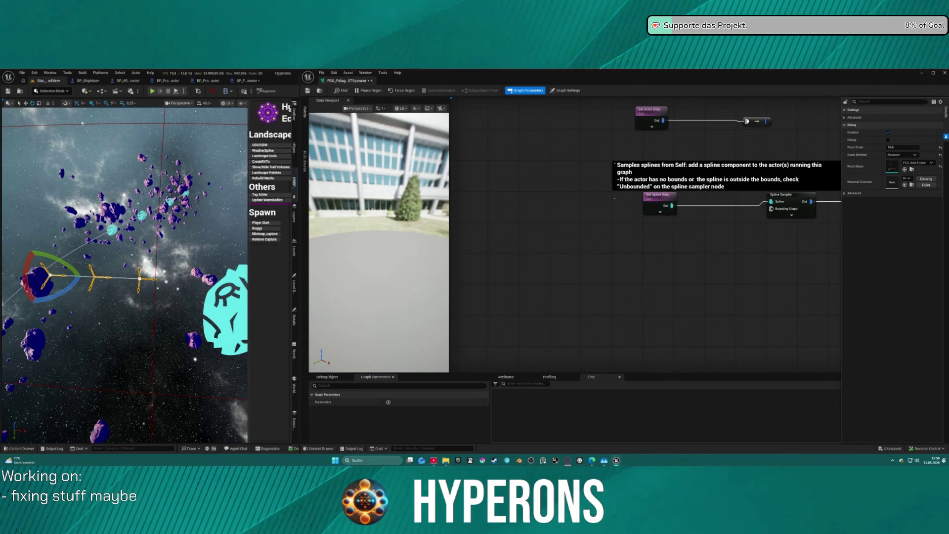
drag(246, 151, 203, 152)
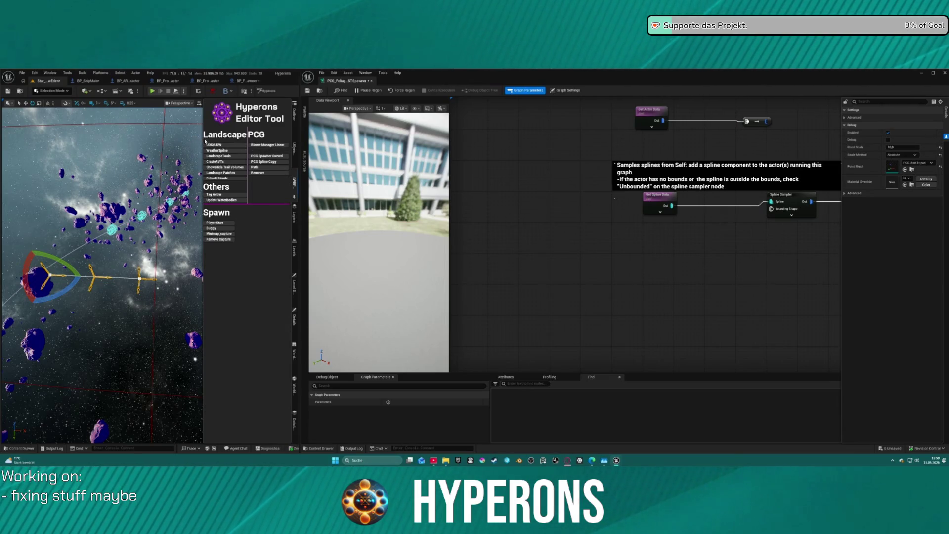
drag(203, 126, 263, 124)
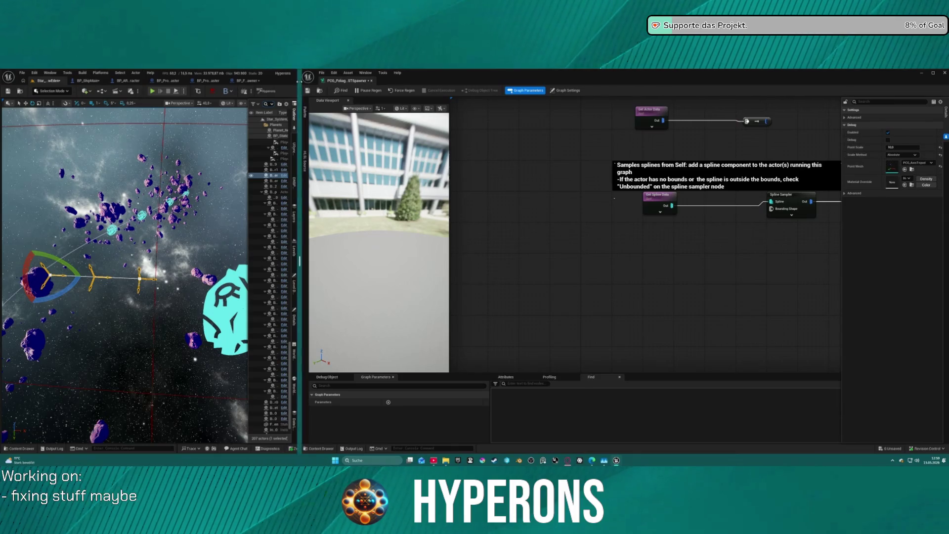
drag(303, 85, 820, 99)
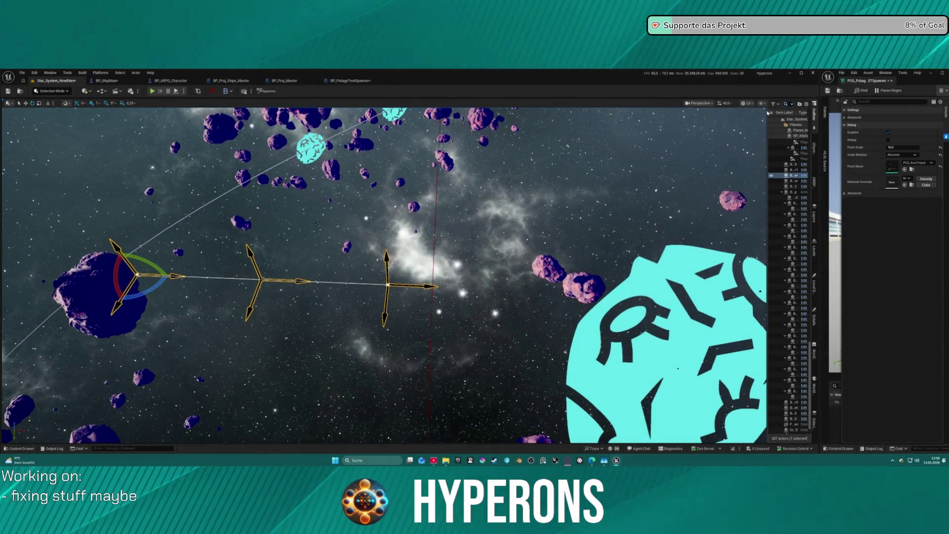
Find and select the BP_PCG_Manager0 actor through an Outliner search.
drag(767, 111, 666, 111)
click(699, 105)
text(biom)
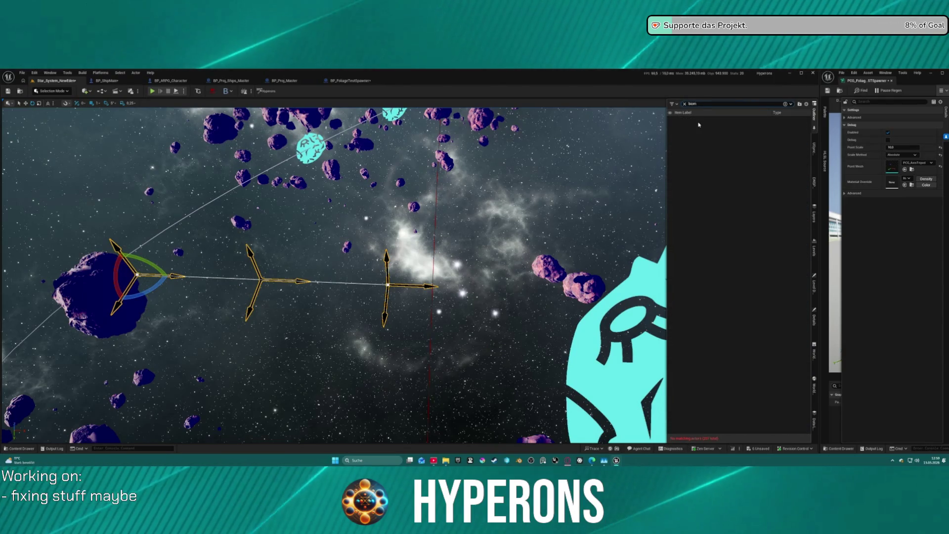
key(Escape)
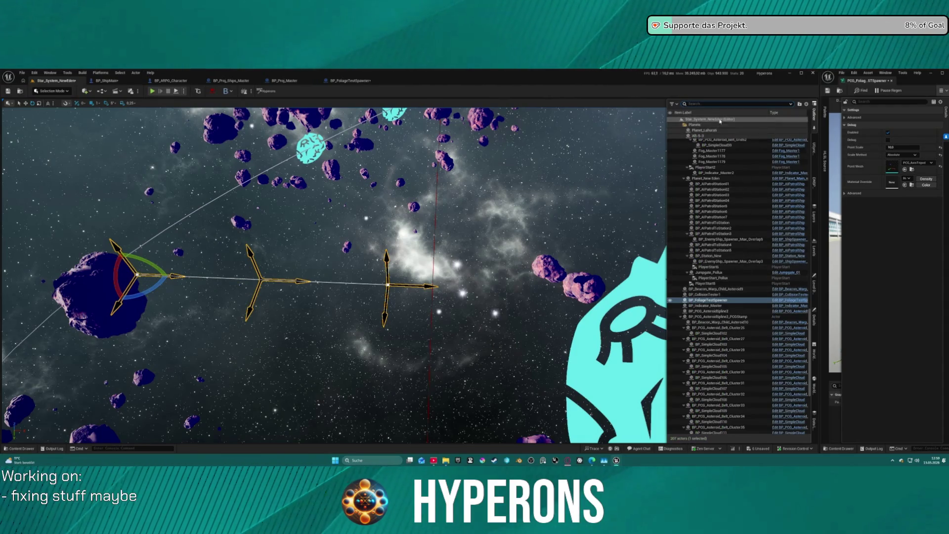
text(manag)
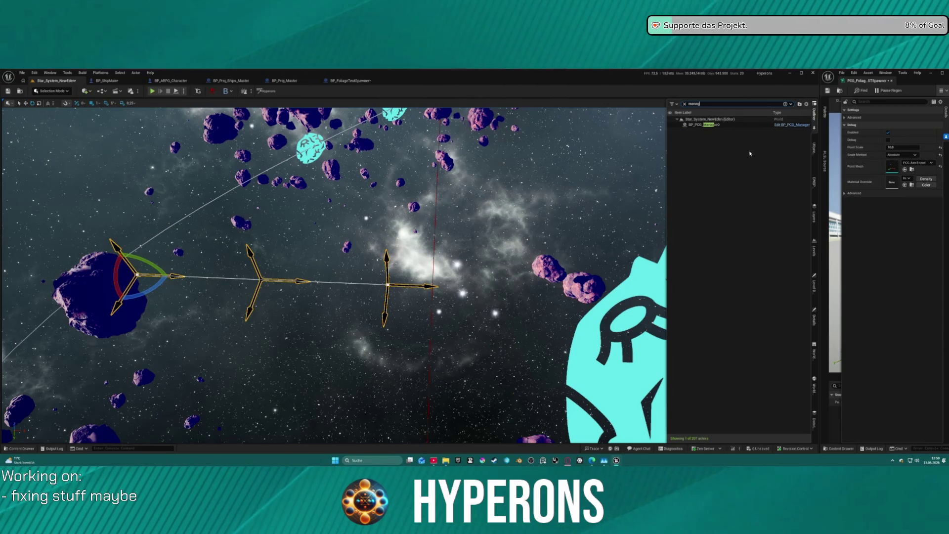
click(717, 125)
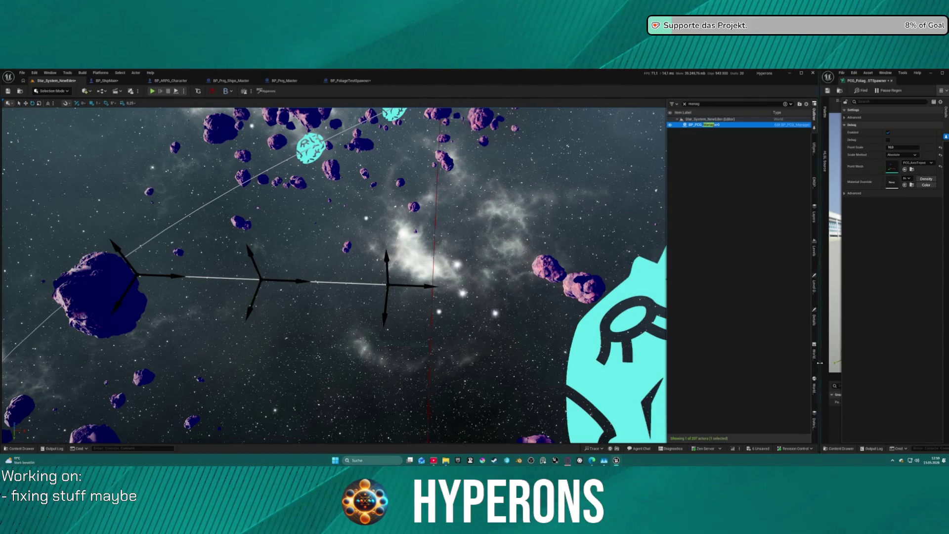
Set the manager's Spawner Count to 1 and open its Blueprint.
click(815, 310)
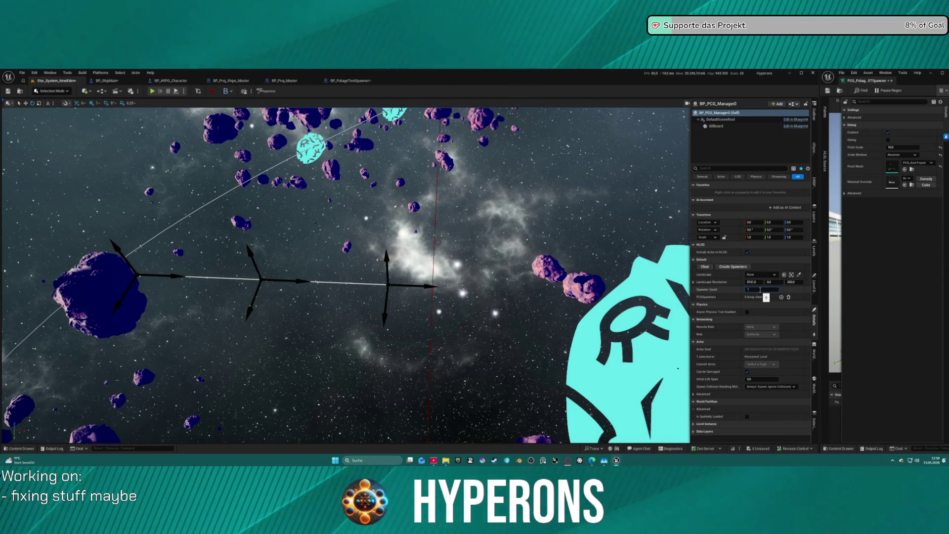
click(760, 290)
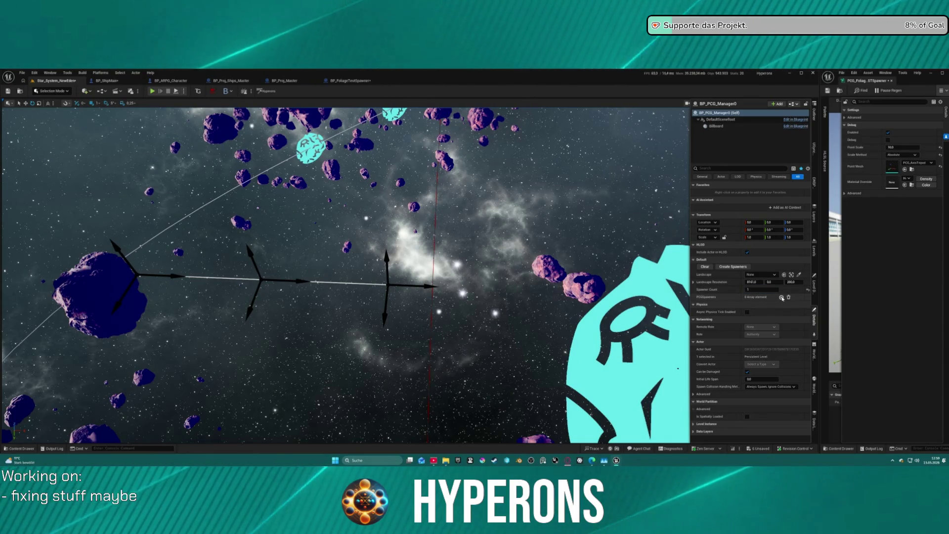
click(707, 297)
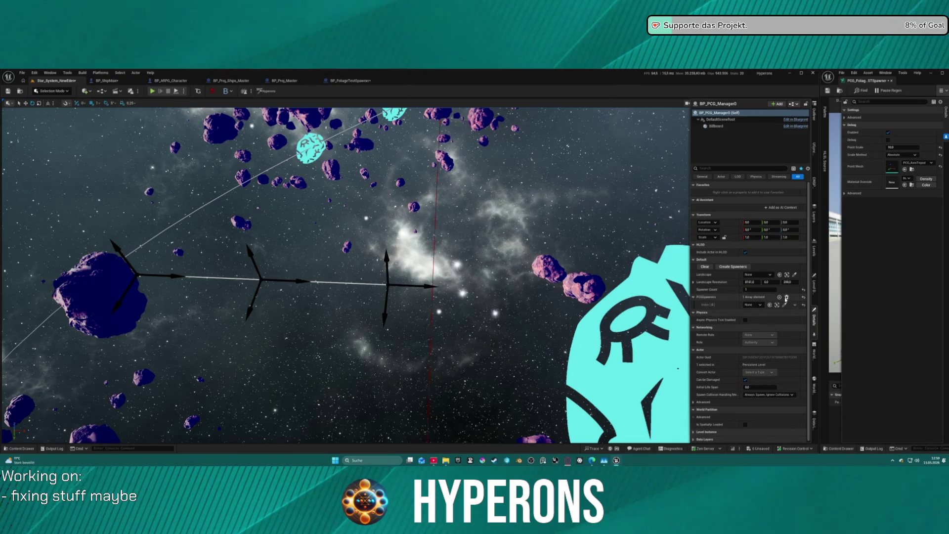
click(799, 120)
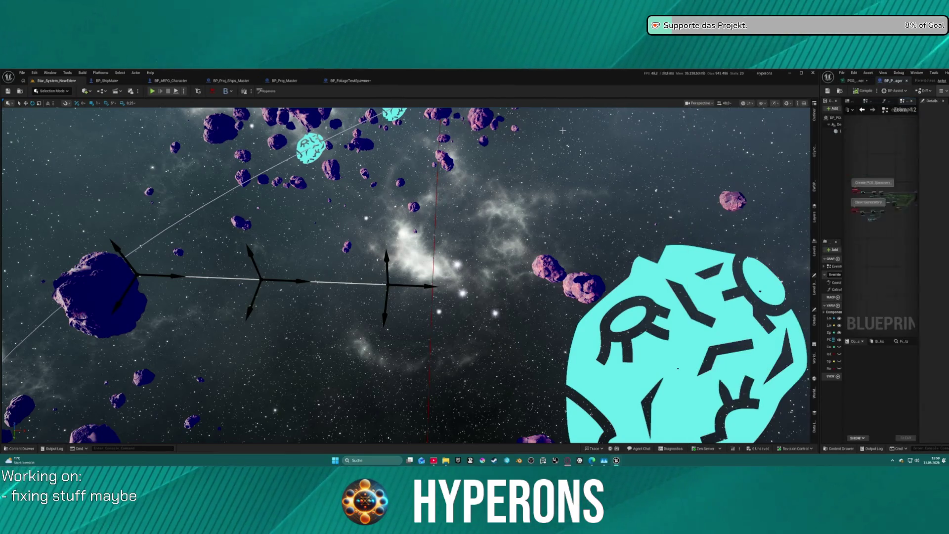
Close BP_PCG_Manager, widen the PCG graph editor, and duplicate the Static Mesh Spawner node.
click(907, 80)
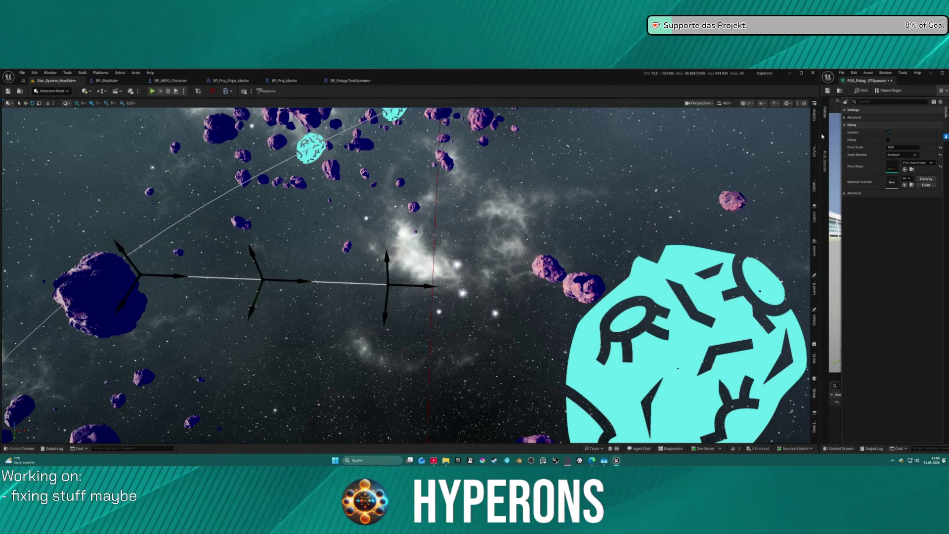
drag(818, 138, 363, 173)
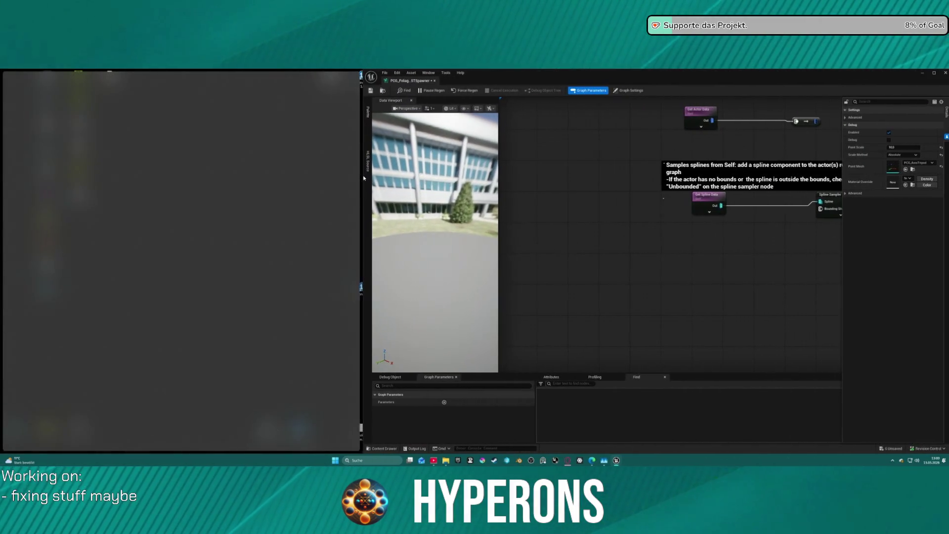
key(ctrl+c)
key(ctrl+v)
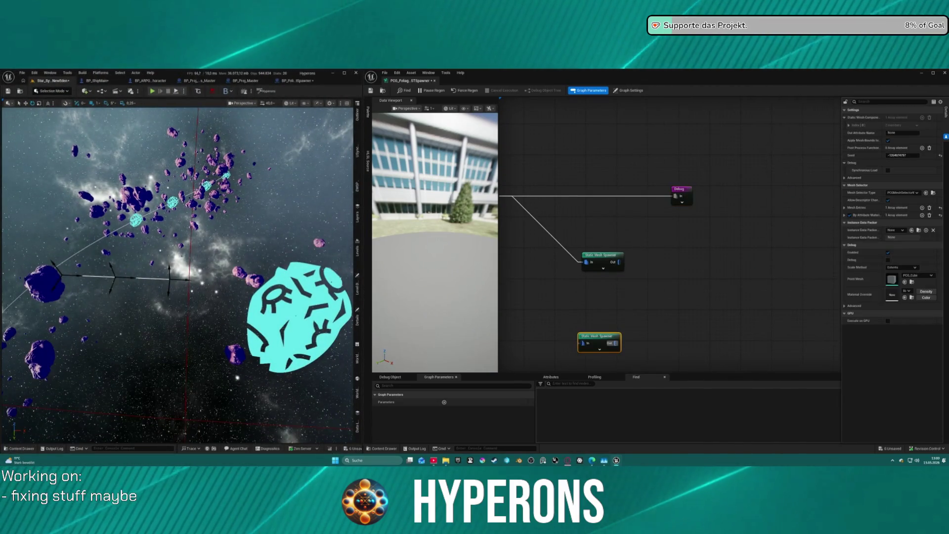
Replace the original Static Mesh Spawner with its copy, wired from the Spline Sampler output.
click(697, 233)
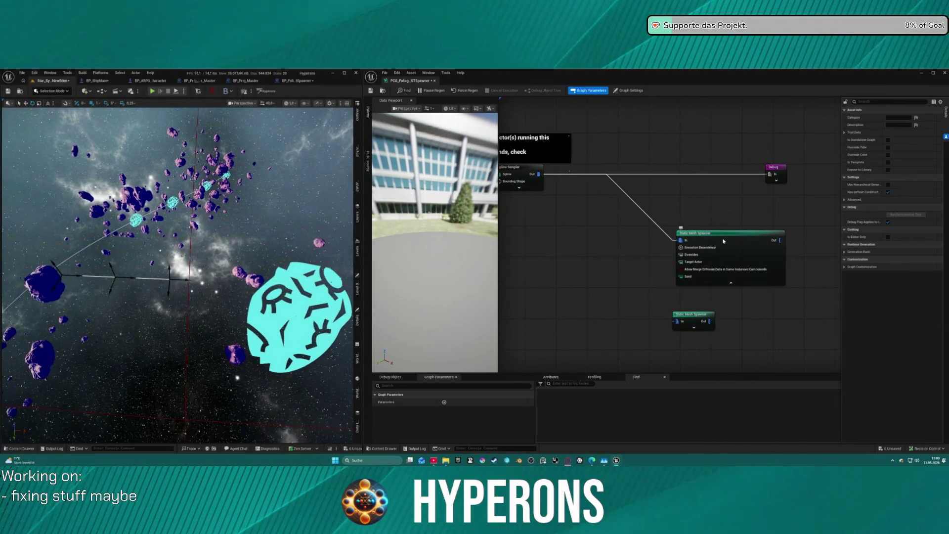
key(Delete)
drag(695, 321, 664, 205)
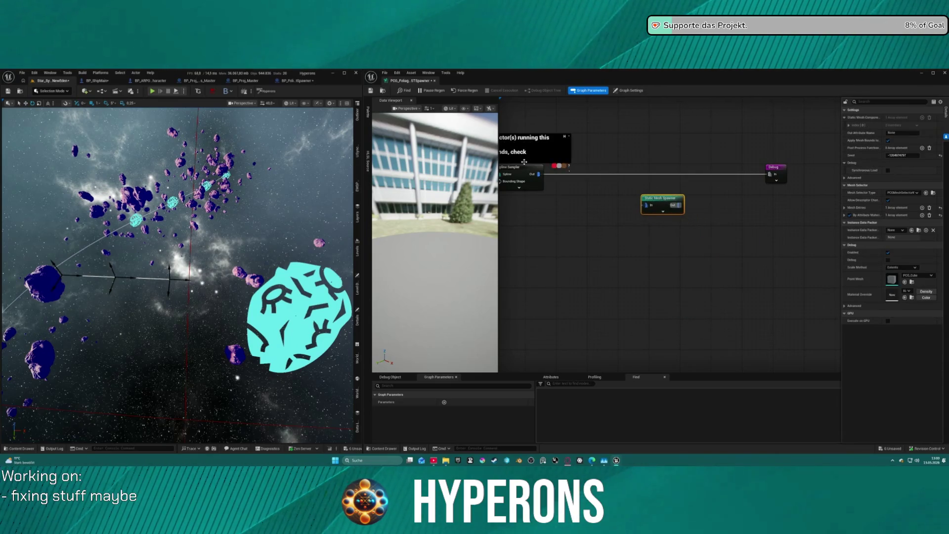
mouse_move(533, 174)
mouse_down()
mouse_move(622, 212)
mouse_move(648, 206)
mouse_move(633, 196)
mouse_move(627, 203)
mouse_move(646, 205)
mouse_up()
Show the spawner's settings with all pins expanded and a wider Details panel.
click(682, 198)
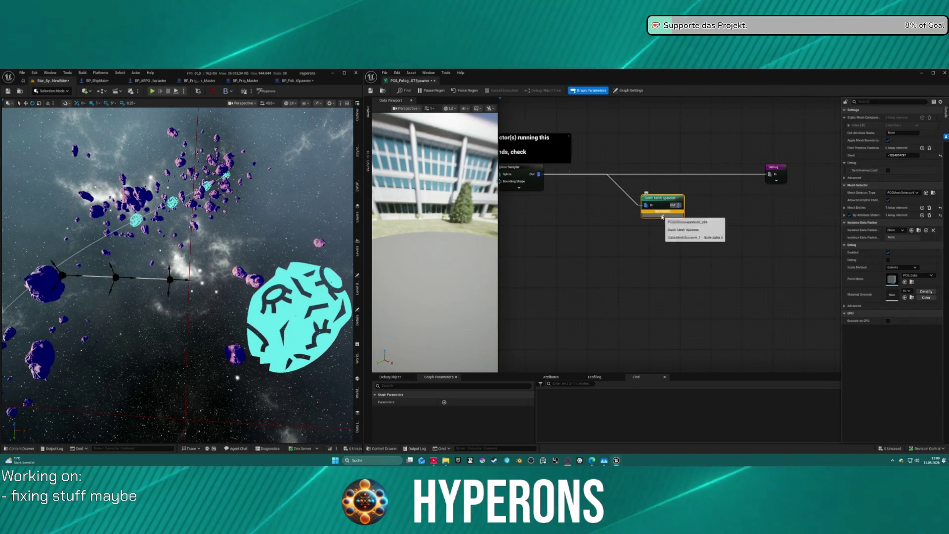
click(663, 215)
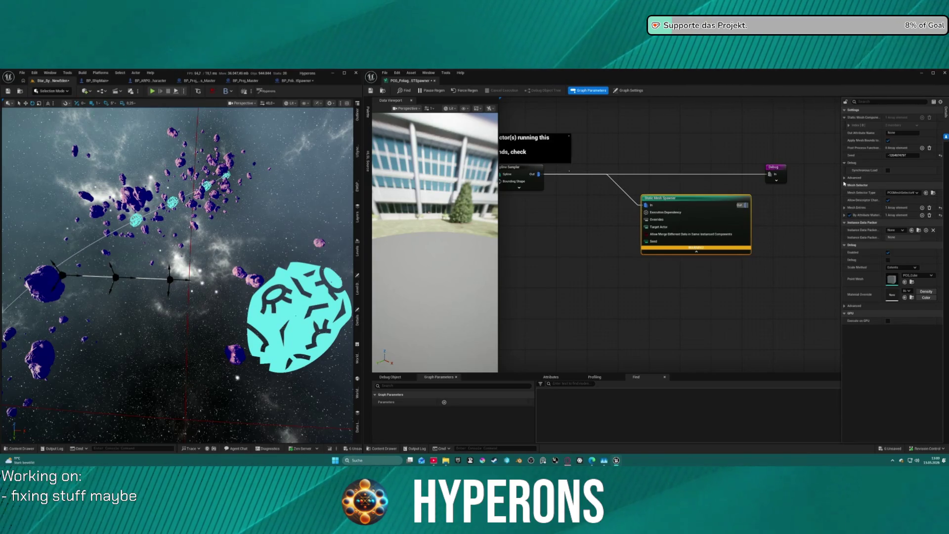
drag(841, 178, 765, 178)
drag(682, 199, 648, 198)
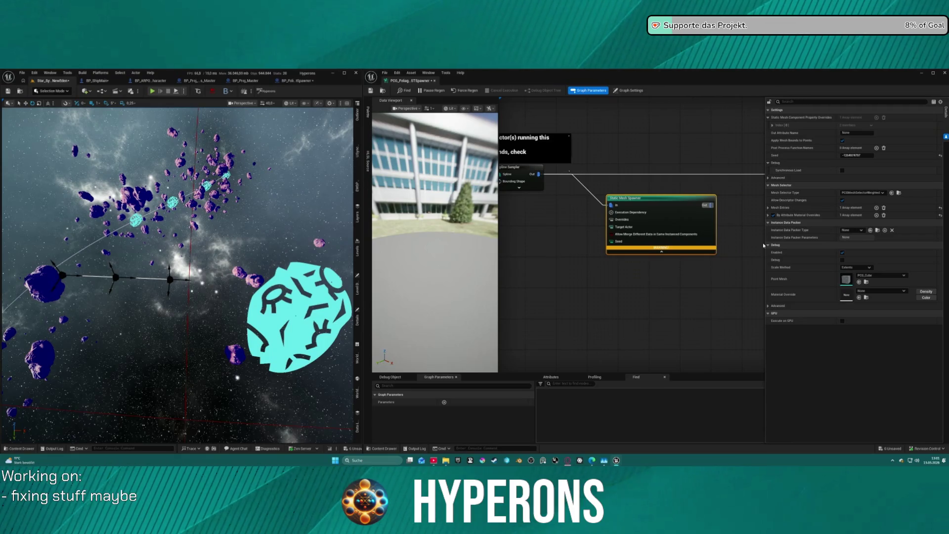
Expand the attribute material overrides and the first mesh entry's descriptor in Details.
click(767, 216)
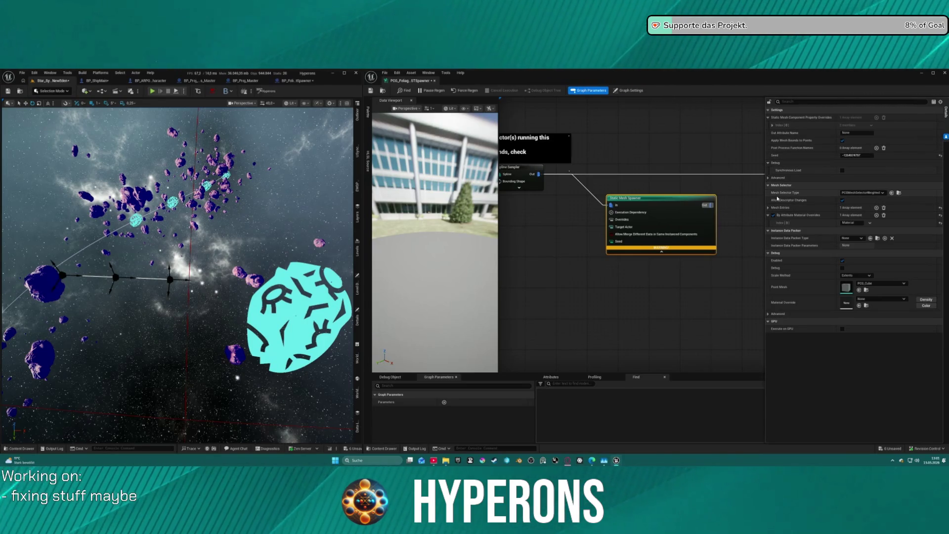
click(772, 126)
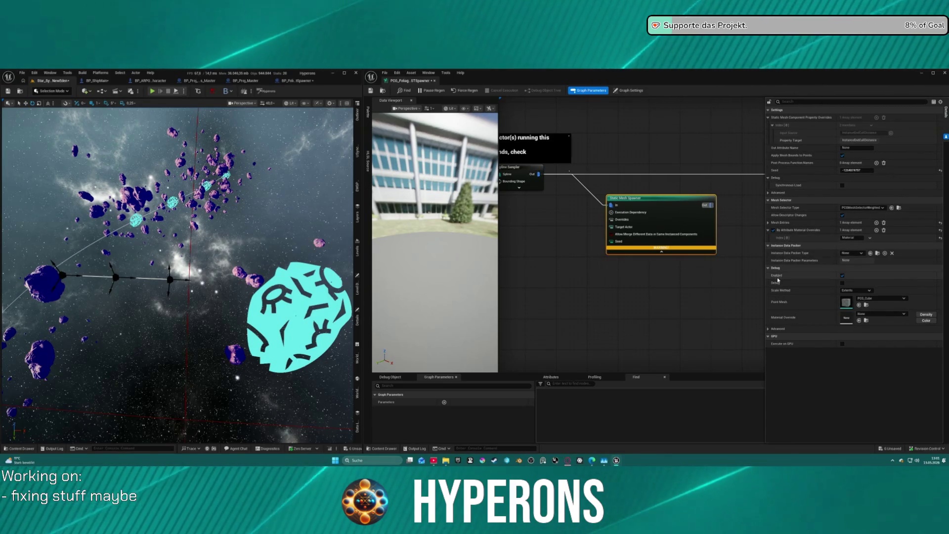
click(768, 223)
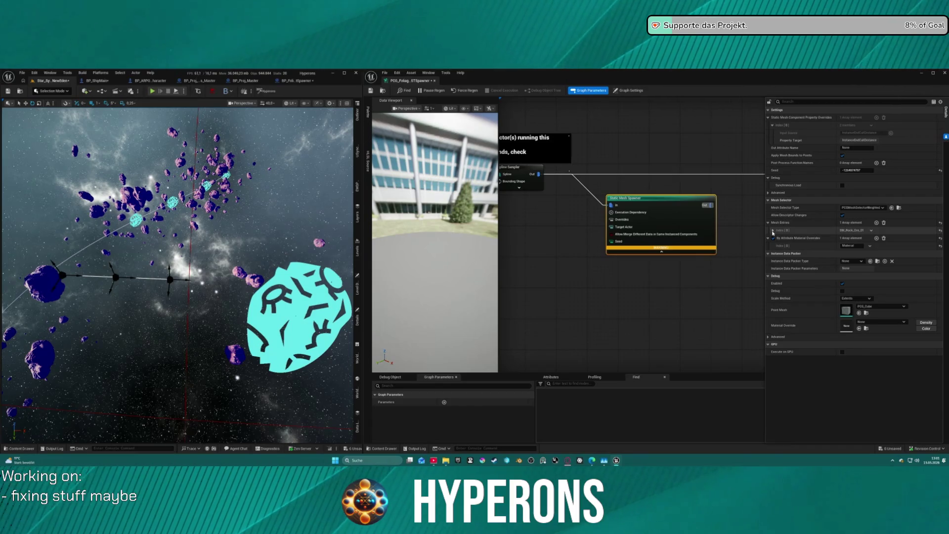
click(773, 230)
click(777, 238)
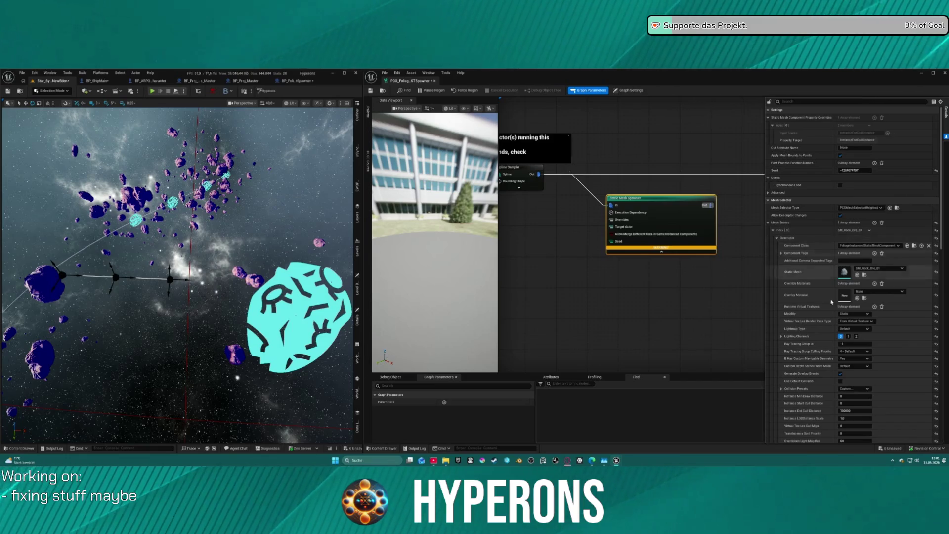
scroll(811, 277, down, 10)
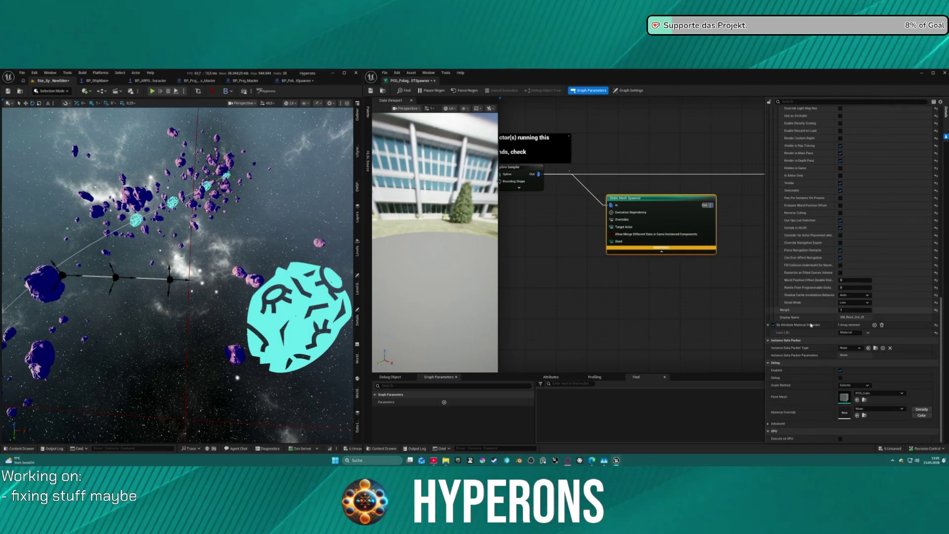
Delete the attribute material override entry and bring up the Overlay Material choices.
click(882, 326)
scroll(888, 296, up, 15)
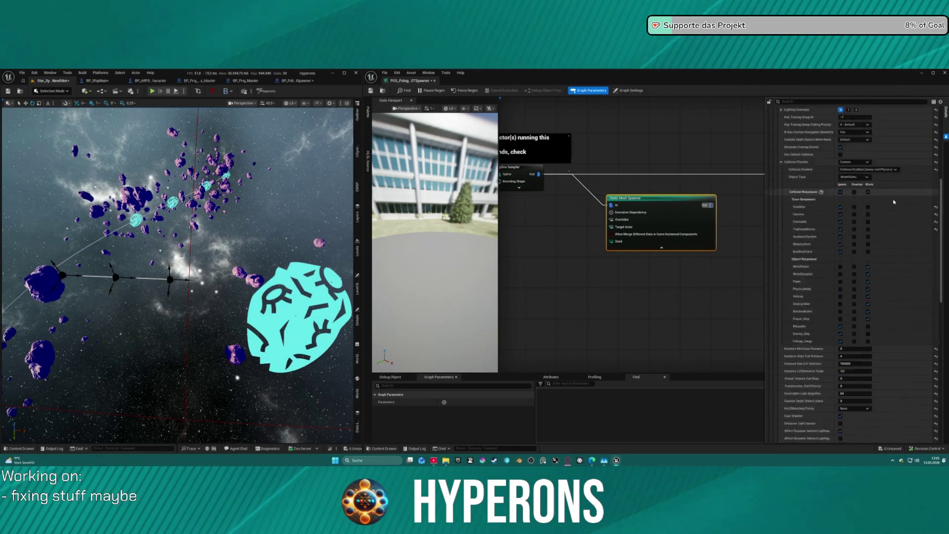
click(875, 292)
Locate the Foliage_Iron_Ore_01 rock mesh in the Rocks folder of the Content Drawer.
key(Escape)
key(ctrl+space)
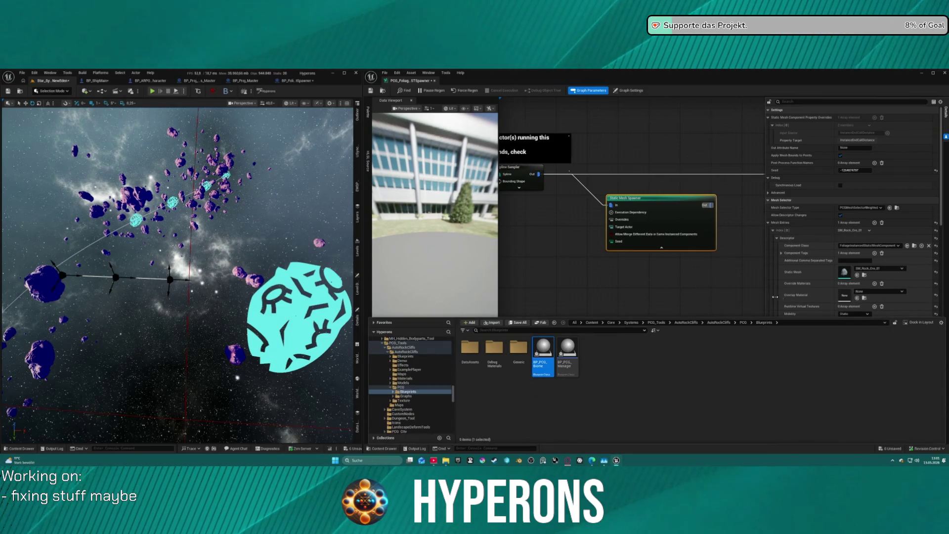
click(865, 275)
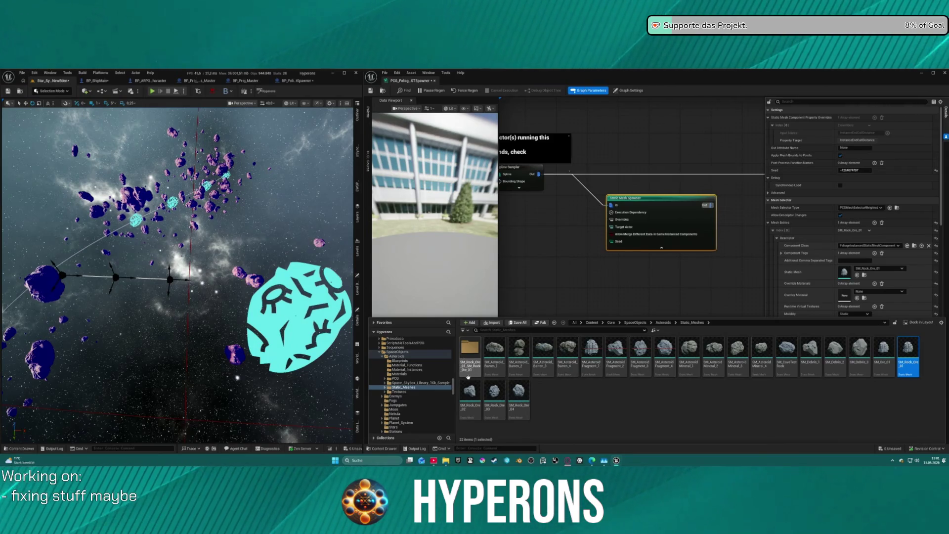
scroll(417, 354, up, 10)
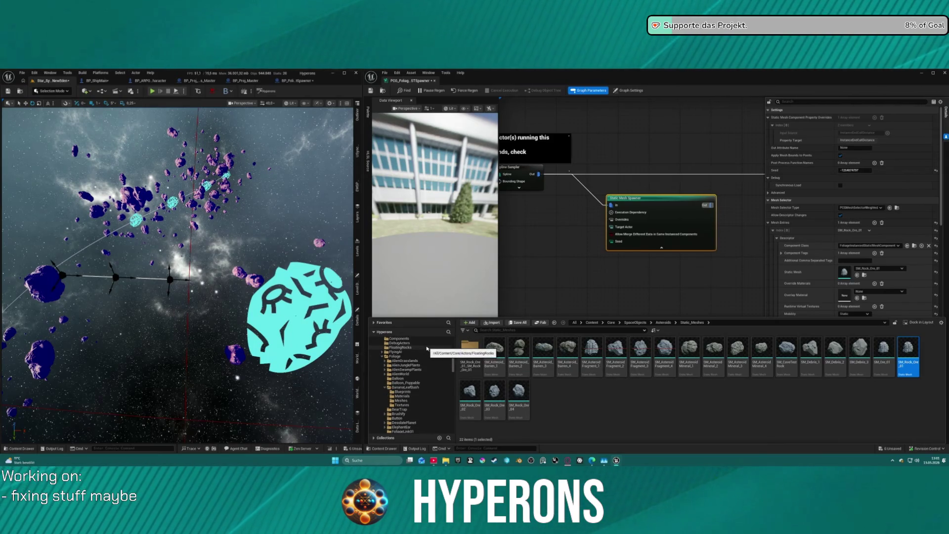
scroll(417, 354, down, 10)
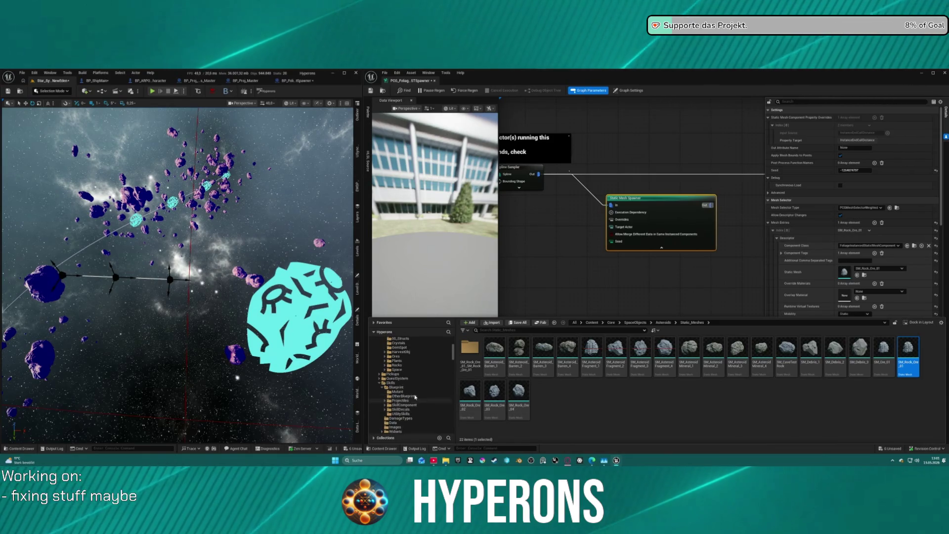
scroll(416, 384, up, 3)
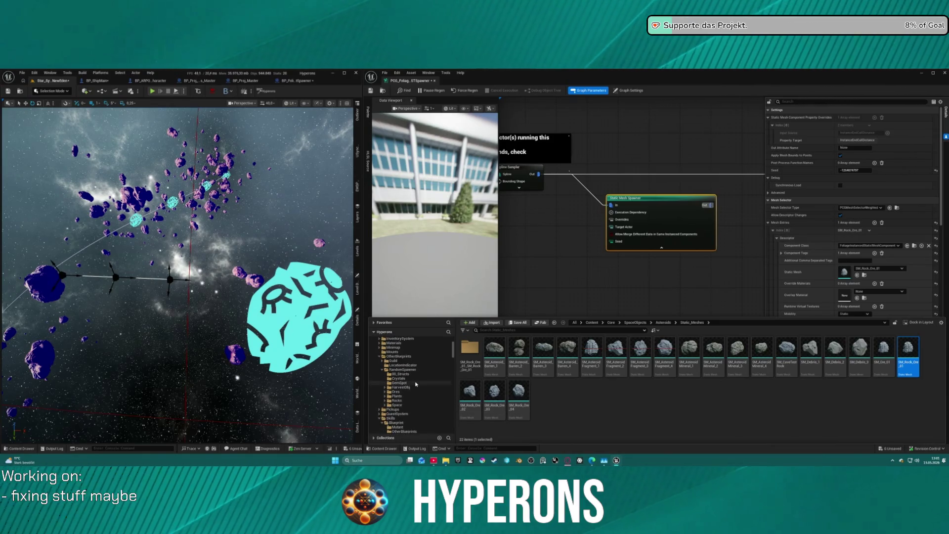
click(397, 400)
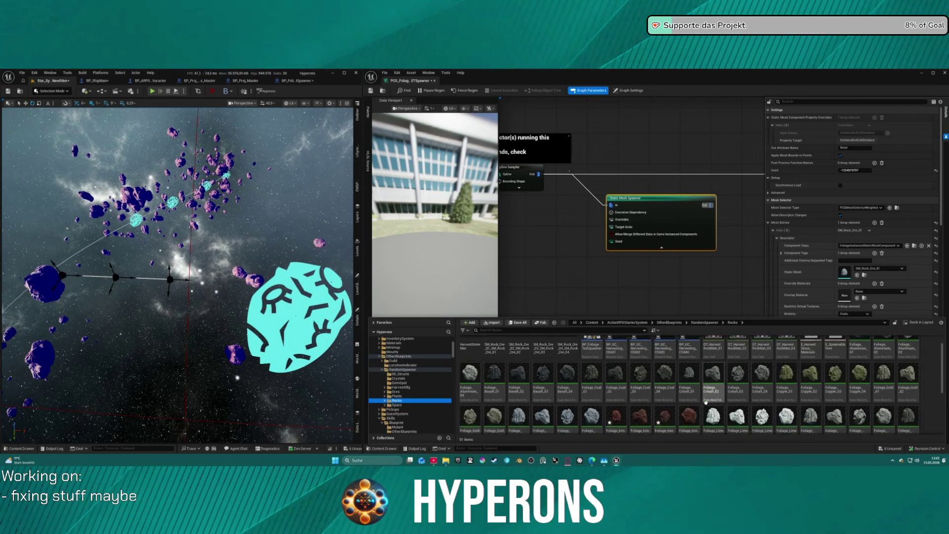
click(616, 392)
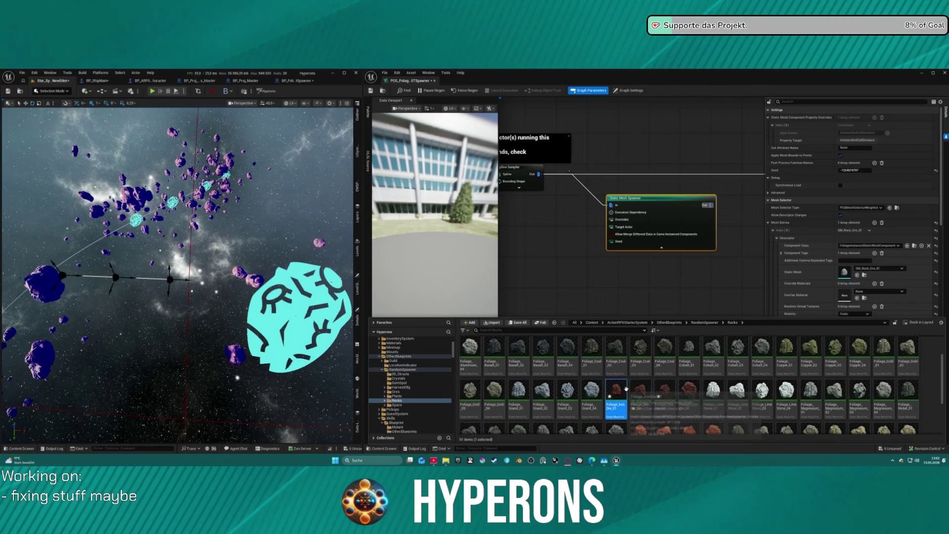
Browse to HarvestStoneMat/Ore and assign MI_Ore_Iron_01 as the Overlay Material.
click(845, 279)
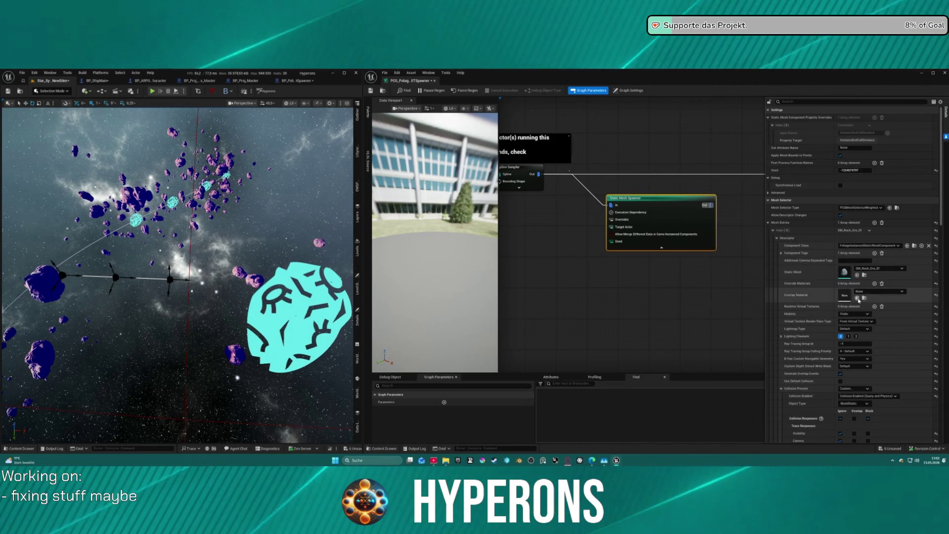
click(865, 296)
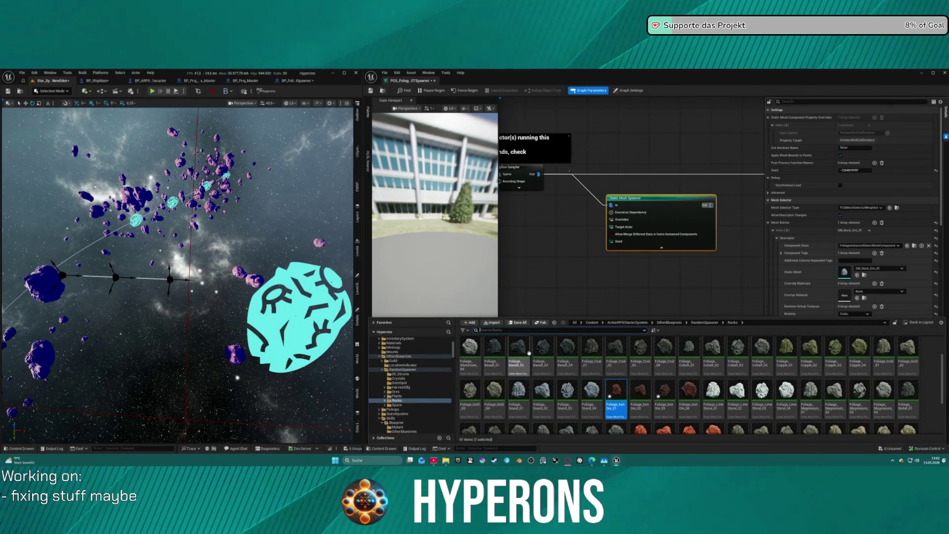
scroll(514, 369, up, 2)
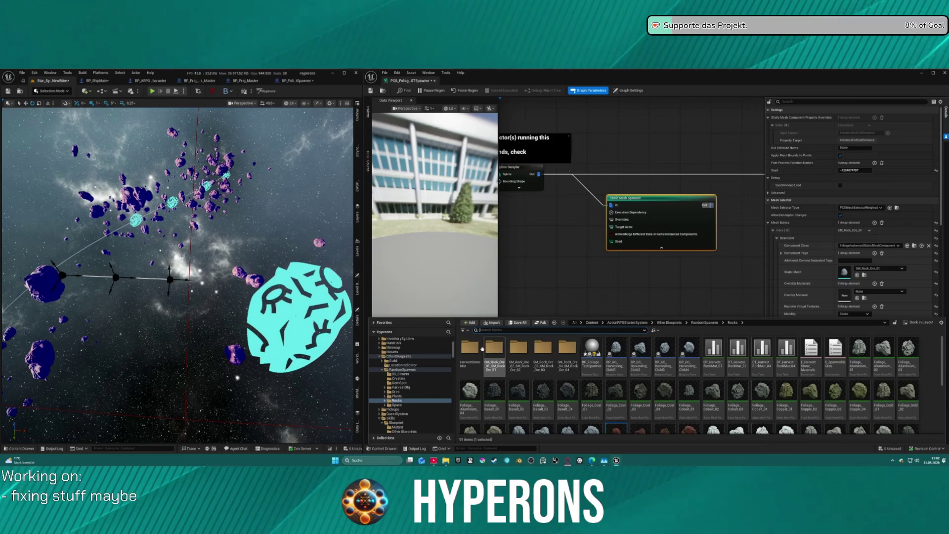
double_click(470, 349)
click(811, 352)
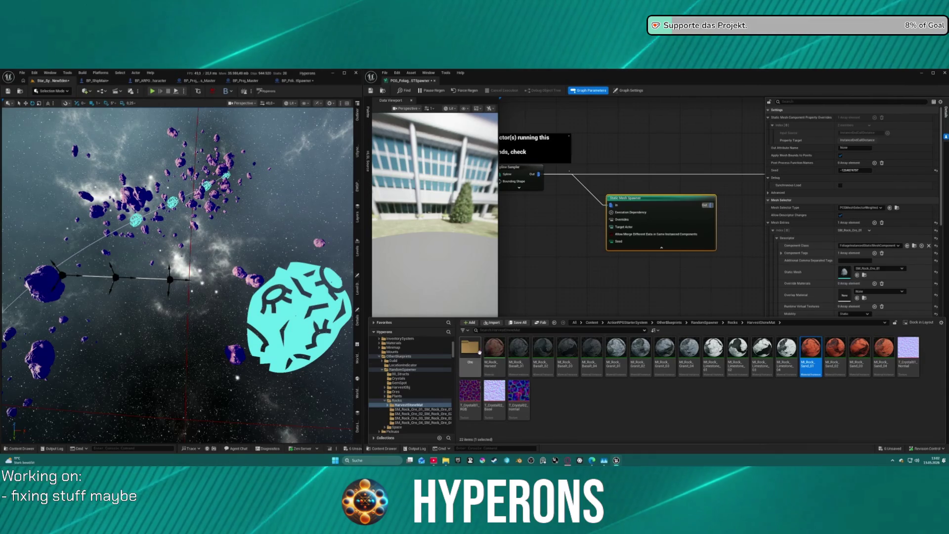
double_click(469, 348)
click(520, 391)
click(857, 299)
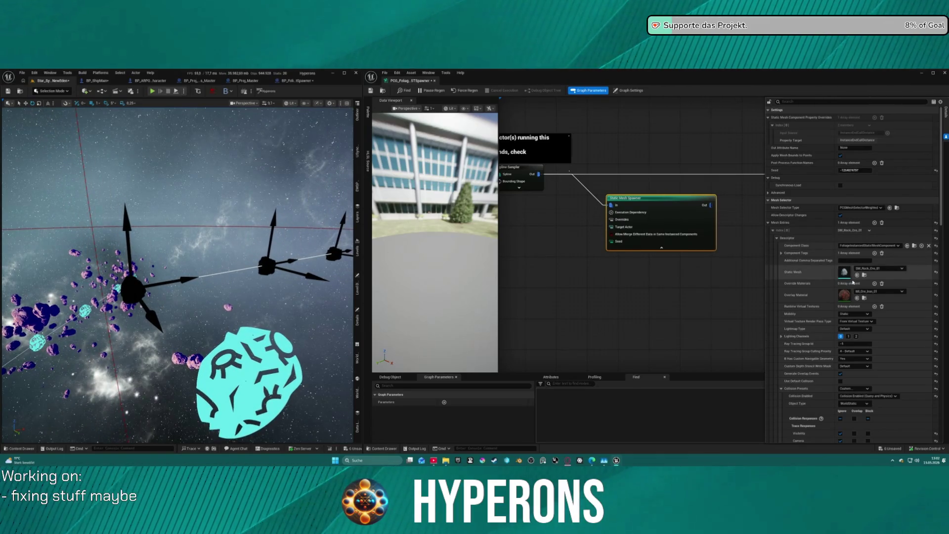
Enable Lighting Channel 2 on the Static Mesh Spawner.
scroll(853, 272, down, 10)
scroll(716, 192, down, 1)
scroll(849, 247, down, 10)
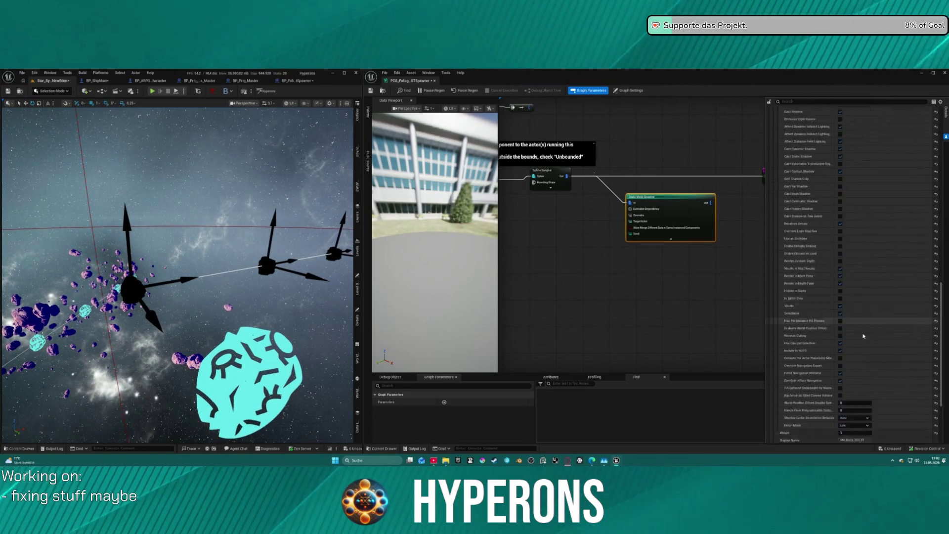
scroll(861, 296, up, 15)
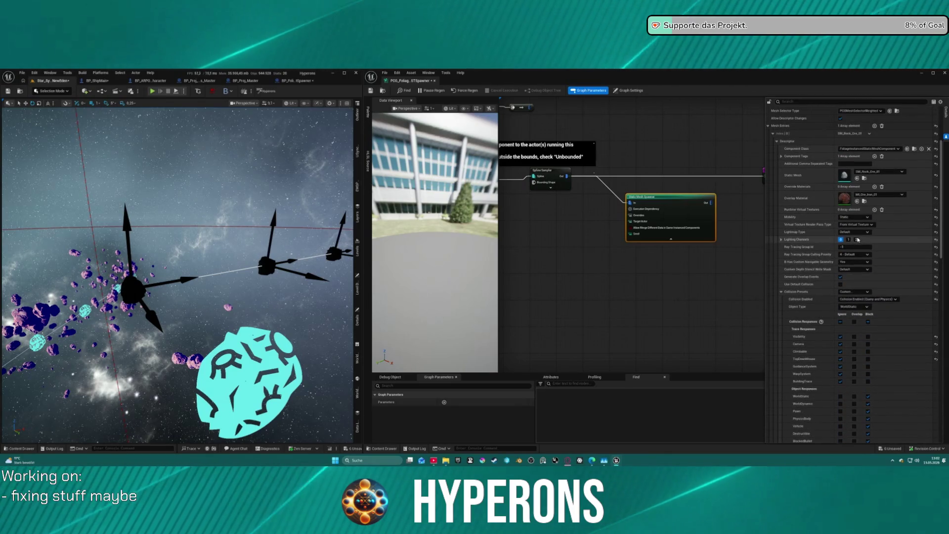
click(855, 240)
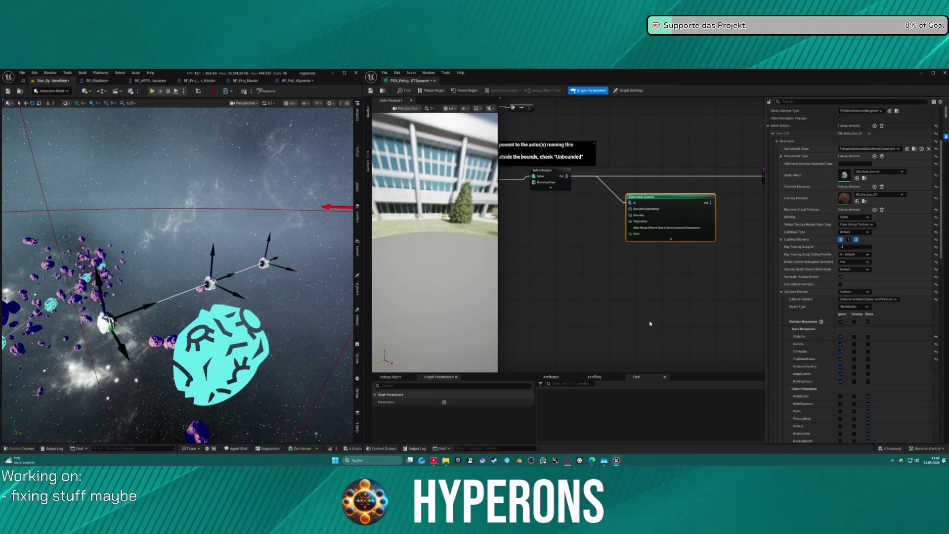
Reset Overlay Material to None and add an Override Materials element with MI_Ore_Iron_01.
drag(710, 203, 611, 203)
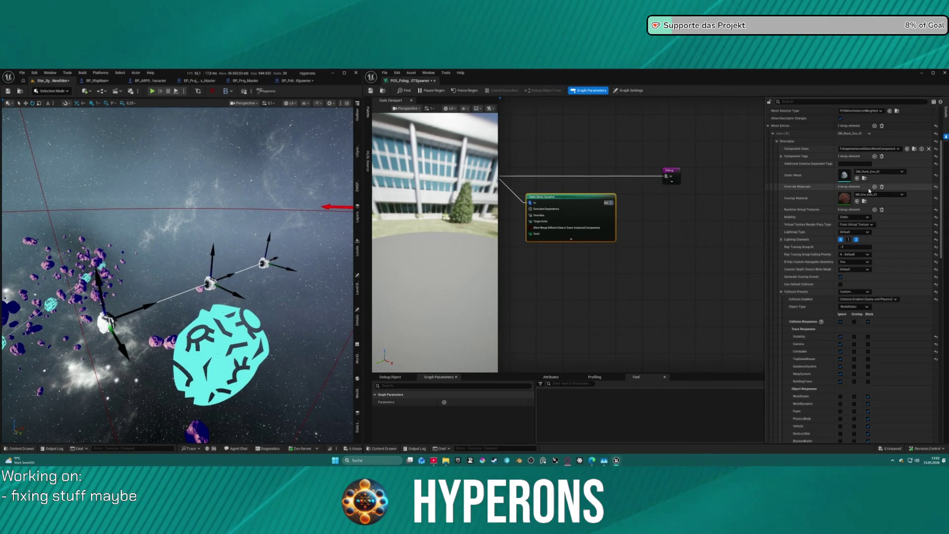
click(935, 200)
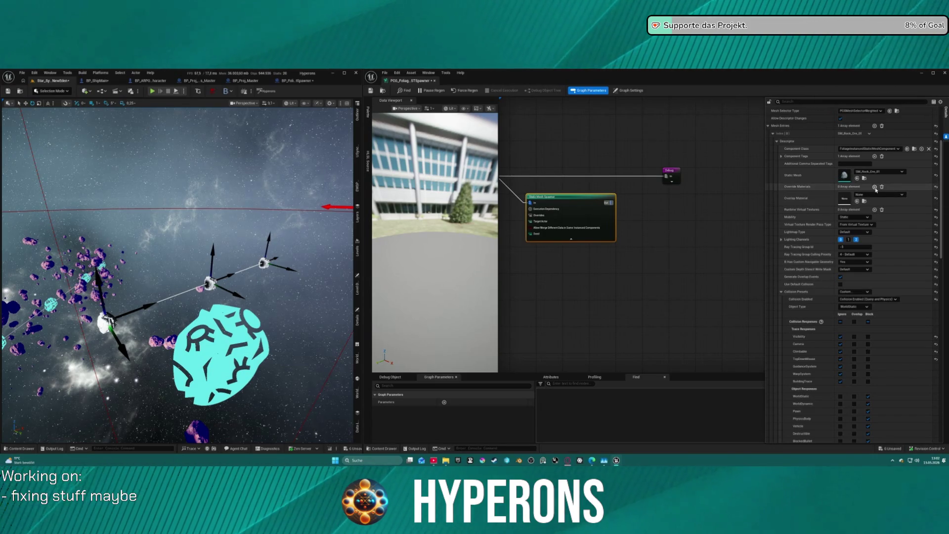
click(875, 187)
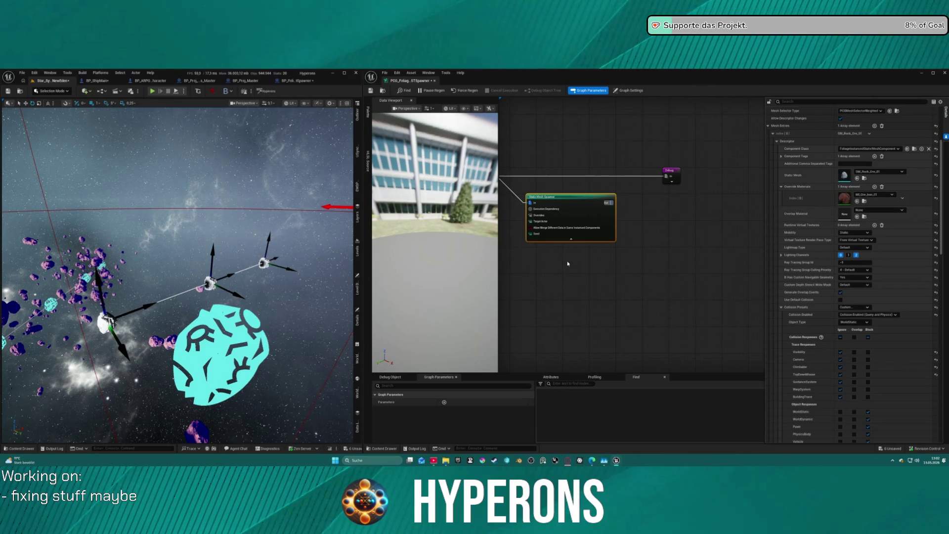
click(687, 210)
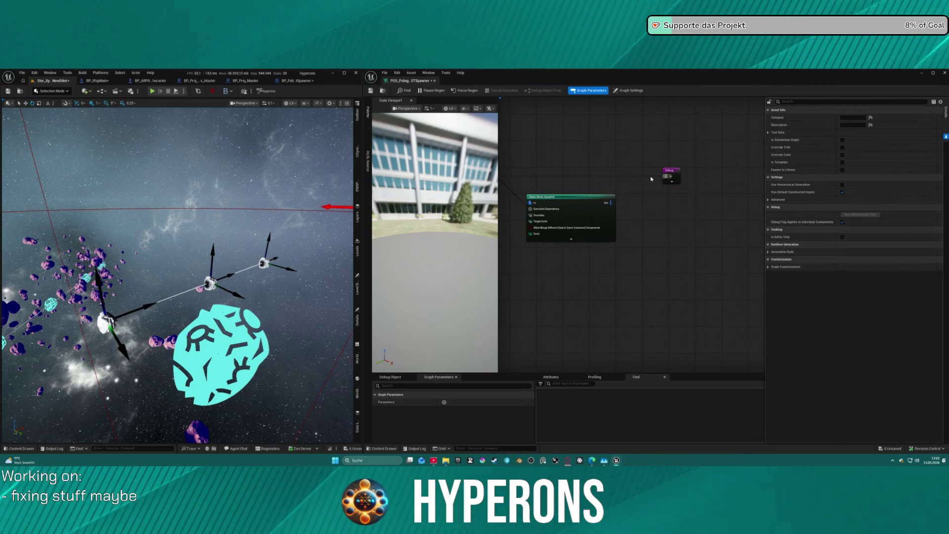
Insert a Transform Points node after the Spline Sampler and display its settings.
click(322, 288)
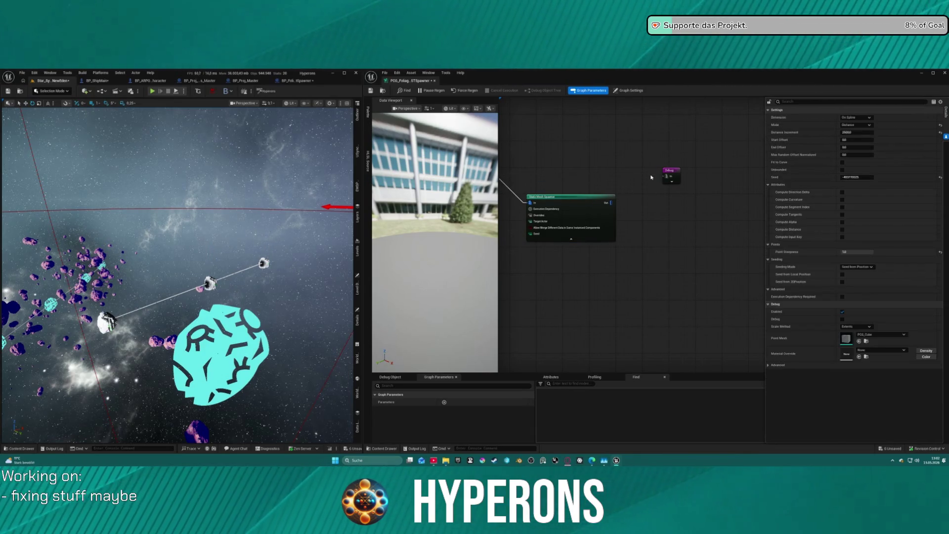
click(560, 209)
drag(560, 209, 751, 243)
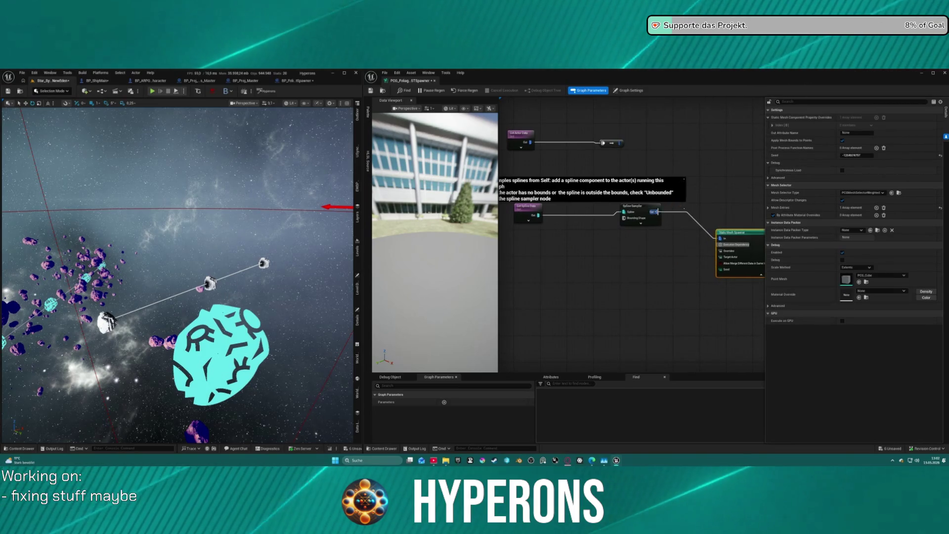
drag(657, 212, 680, 260)
text(transf)
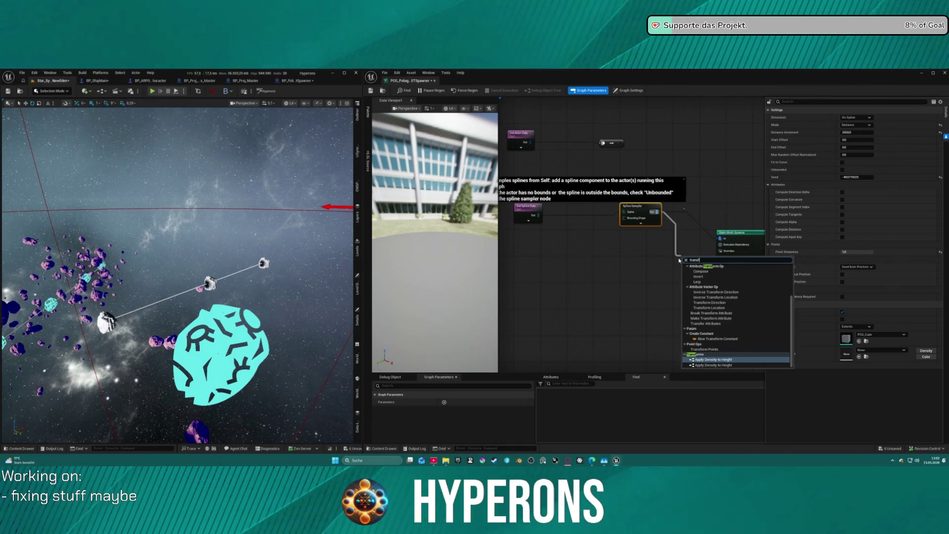
text(orm po)
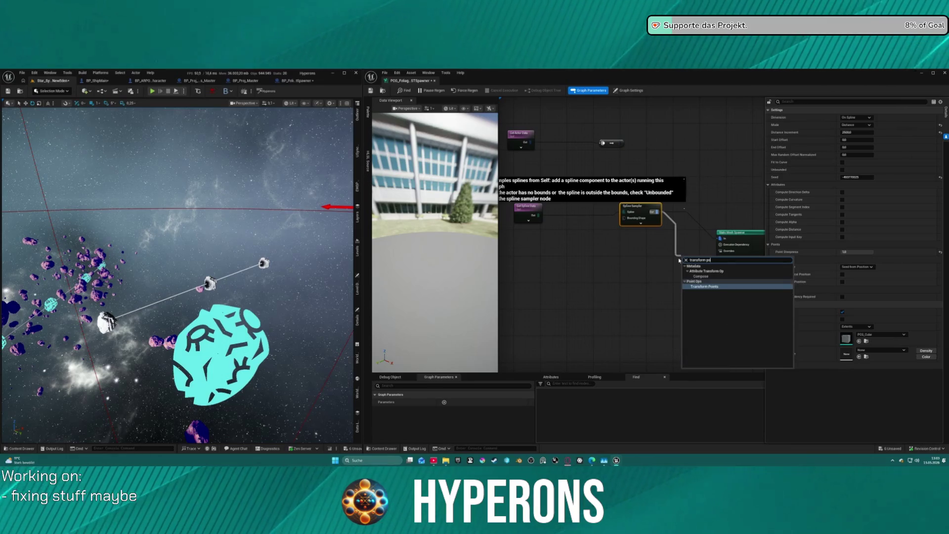
text(s)
key(BackSpace)
key(Return)
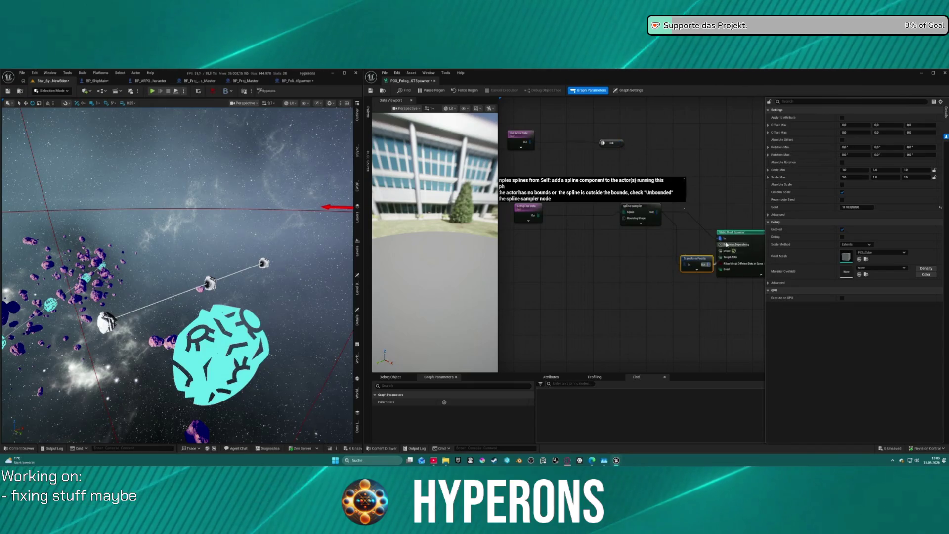
drag(686, 265, 657, 211)
click(694, 221)
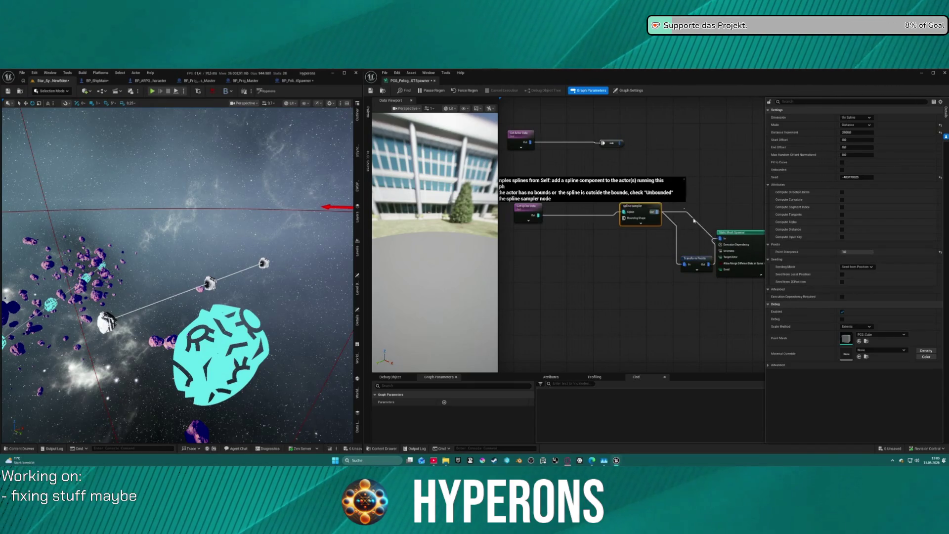
click(696, 258)
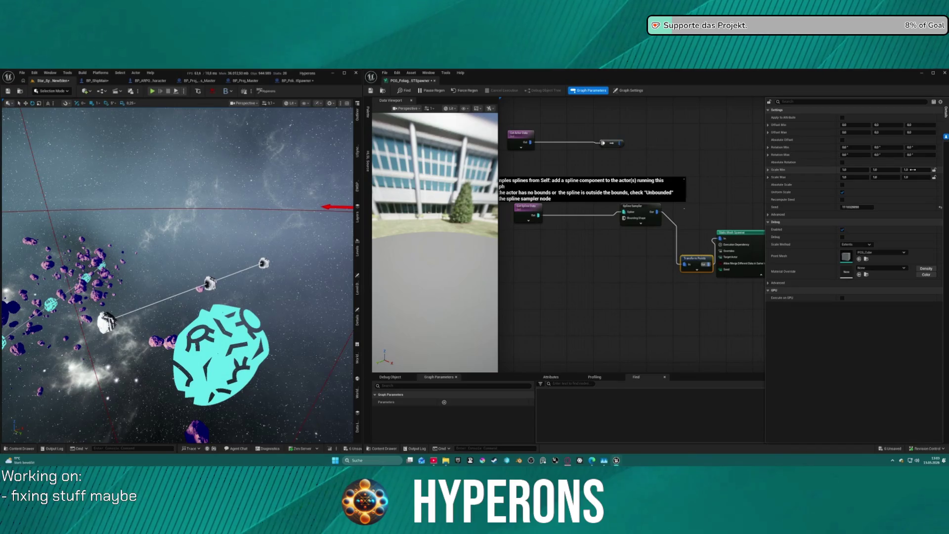
click(862, 171)
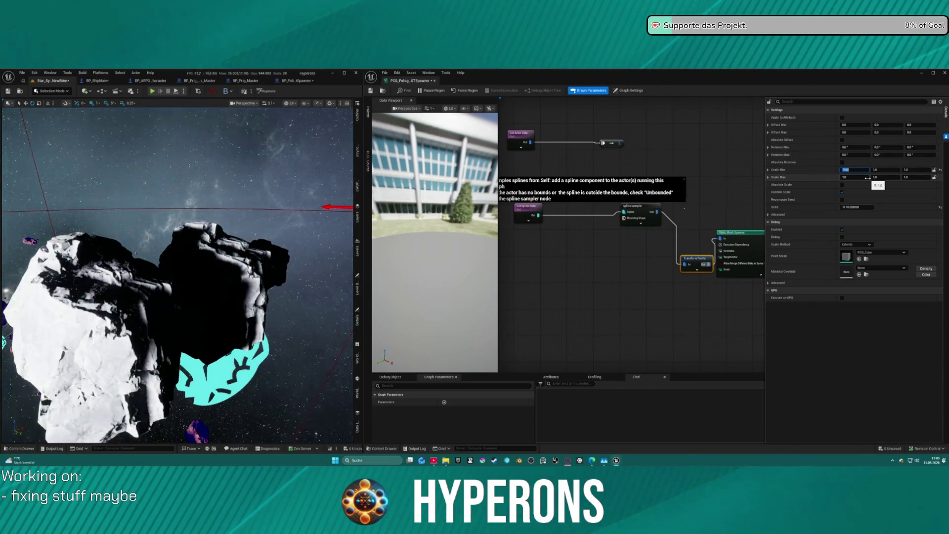
Set the Transform Points Scale Min and Scale Max to 3.0.
text(3)
key(Tab)
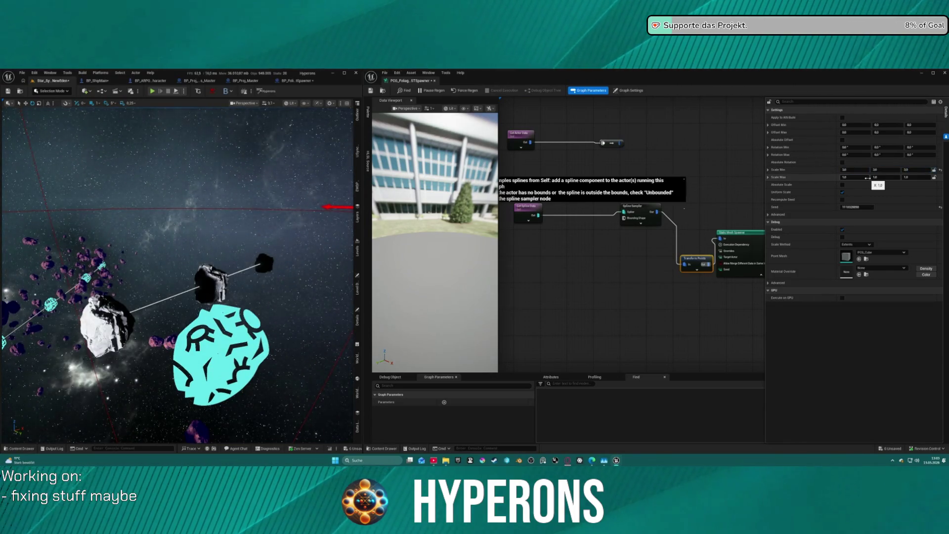
text(3)
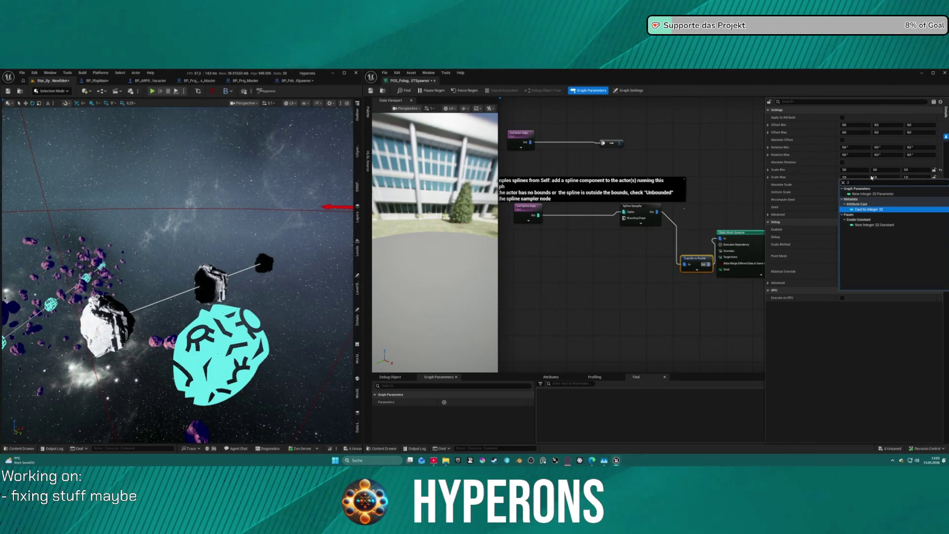
click(801, 170)
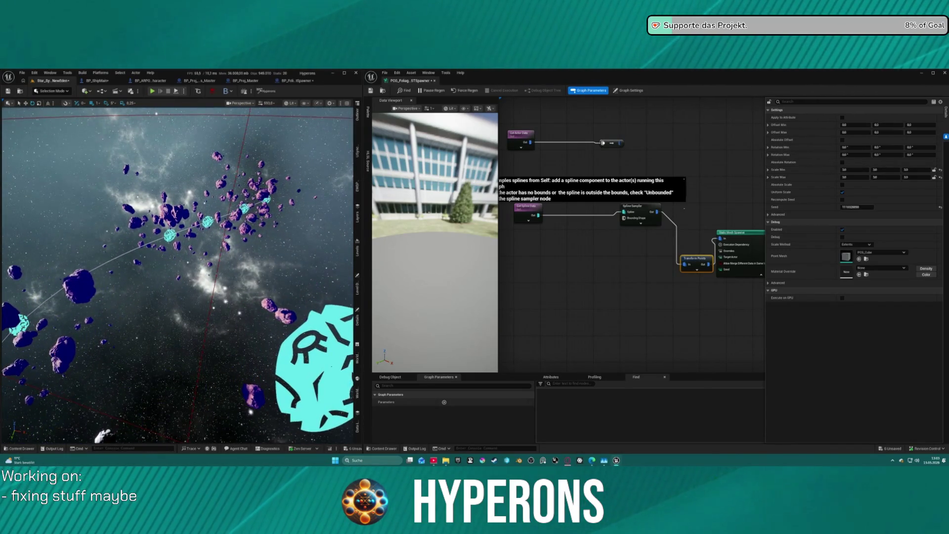
click(855, 170)
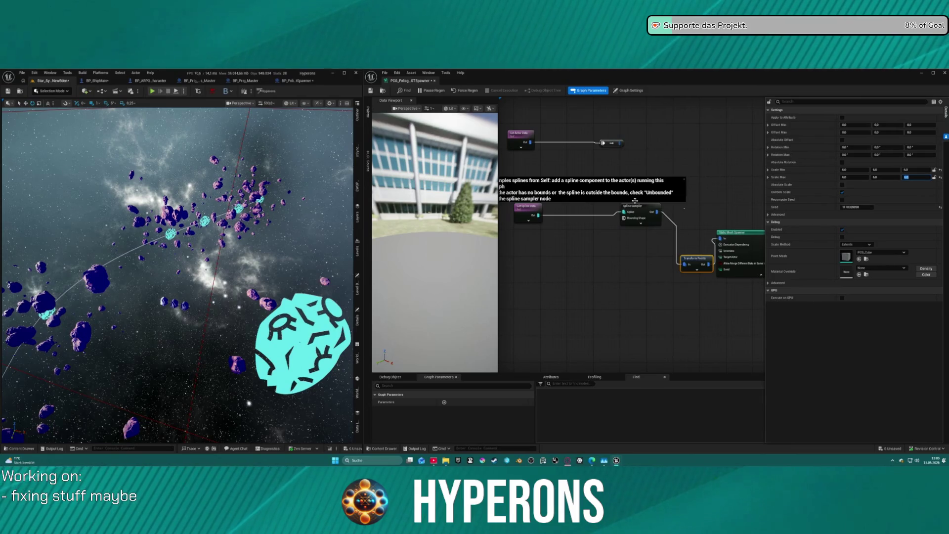
Orbit and focus the viewport on the enlarged spline rocks, then select the Static Mesh Spawner node.
mouse_move(198, 298)
mouse_down()
mouse_move(178, 294)
mouse_move(235, 242)
mouse_up()
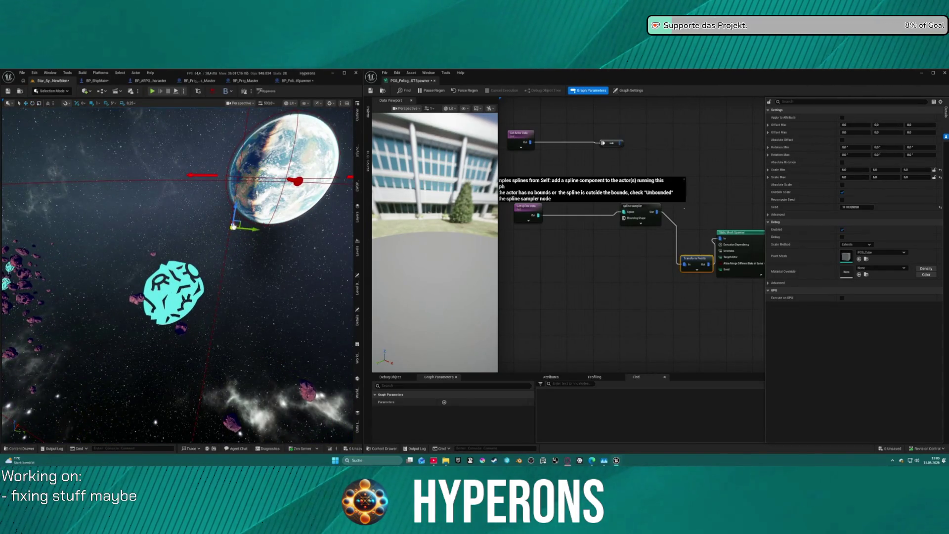
drag(164, 294, 144, 272)
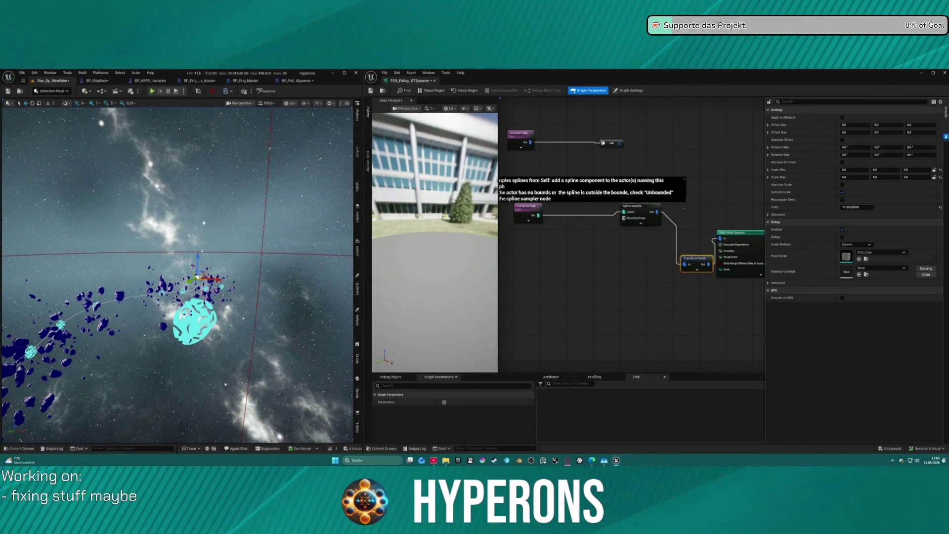
drag(197, 288, 184, 311)
key(f)
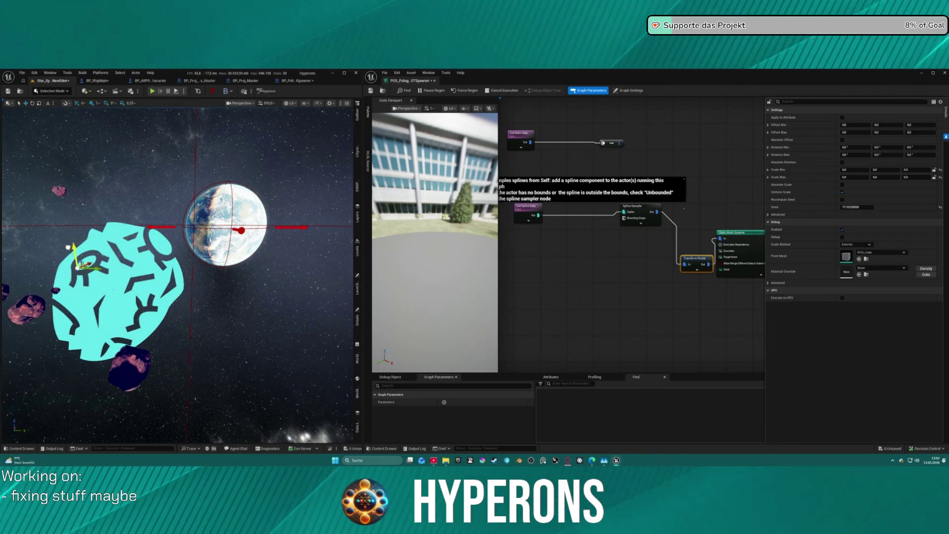
key(f)
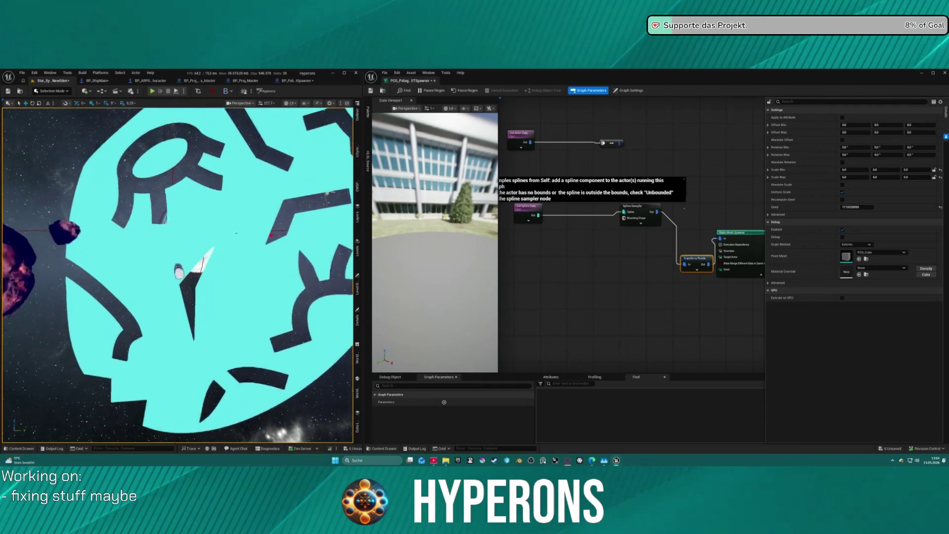
drag(593, 220, 609, 245)
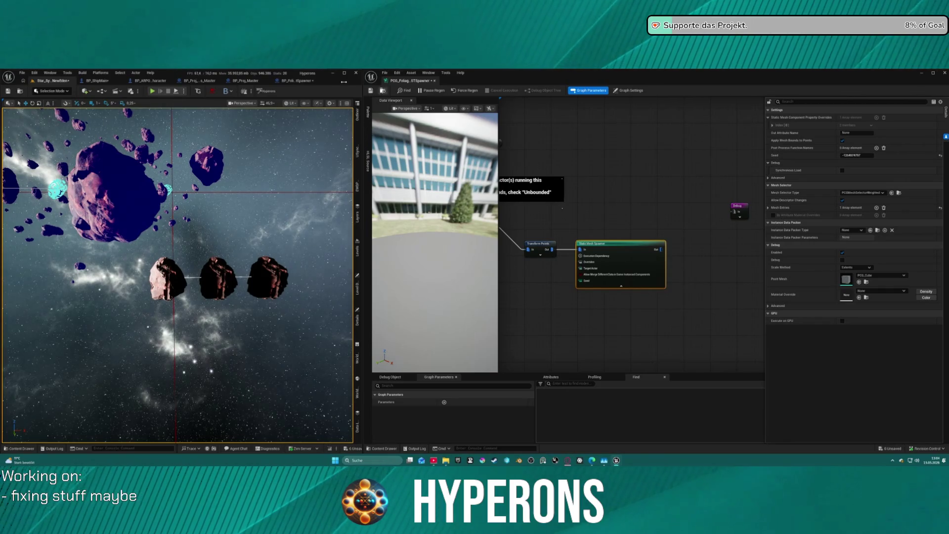
click(291, 81)
Increase the spline end point's Location X in BP_FoliageTestSpawner and minimize the PCG graph window.
drag(88, 192, 230, 205)
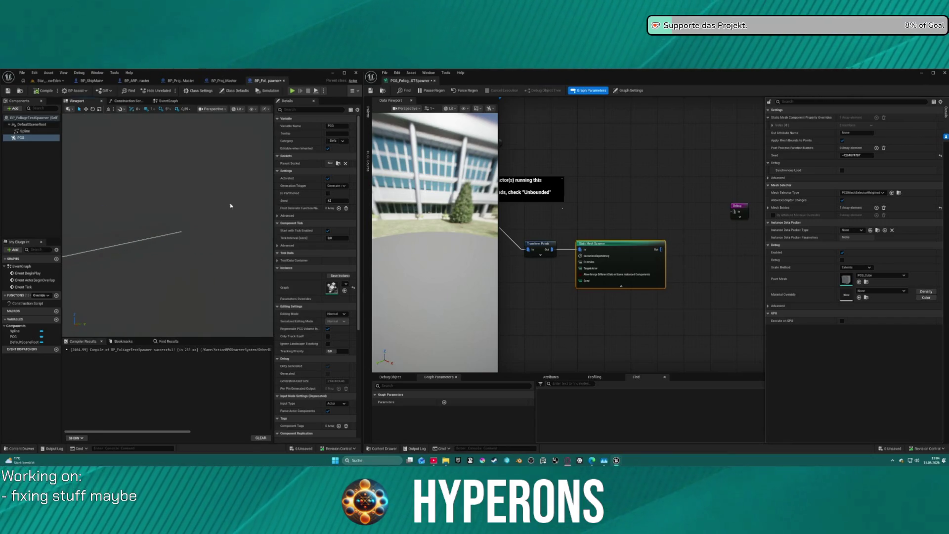
click(180, 233)
click(181, 231)
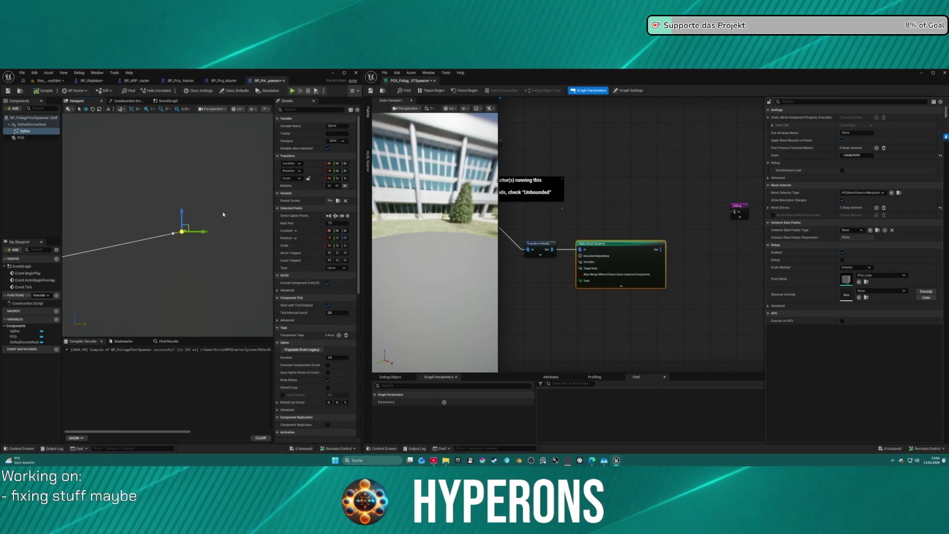
drag(271, 157, 191, 158)
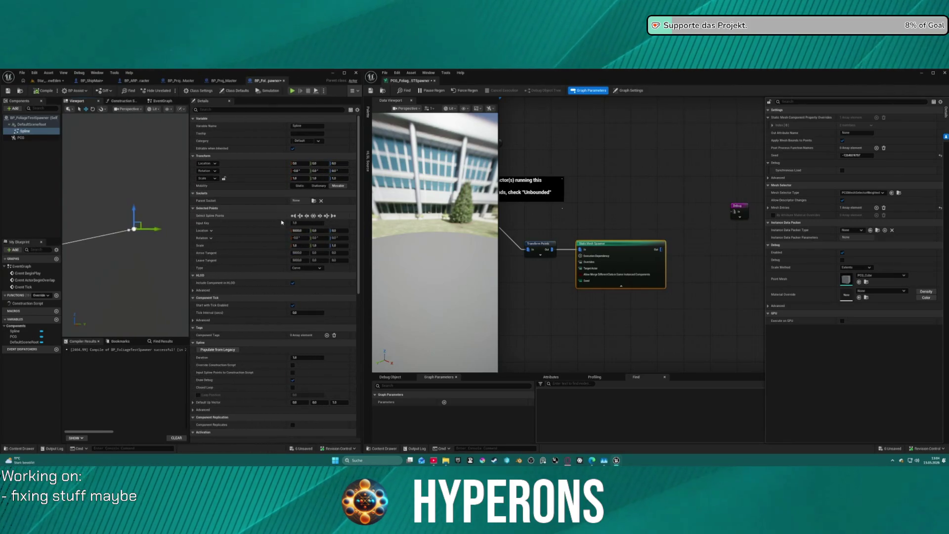
click(306, 230)
text(10)
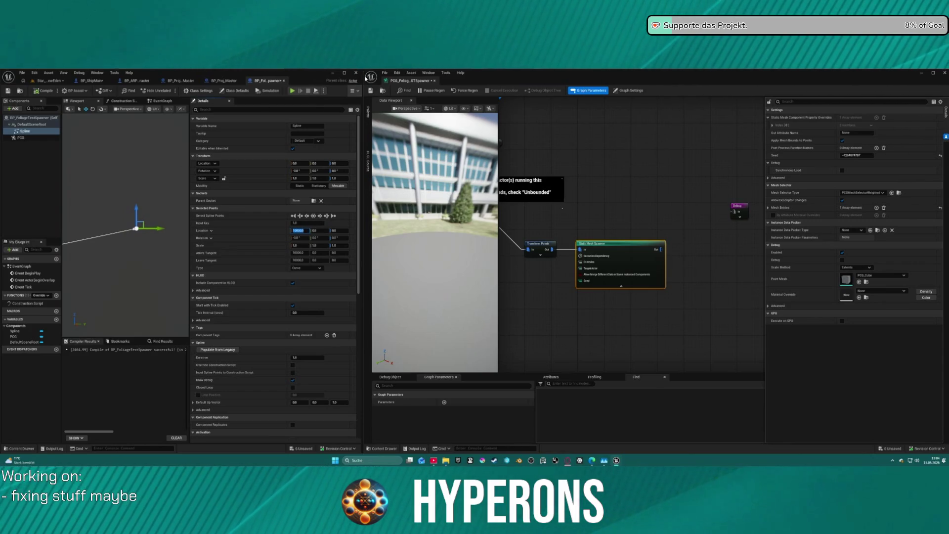
key(super+Down)
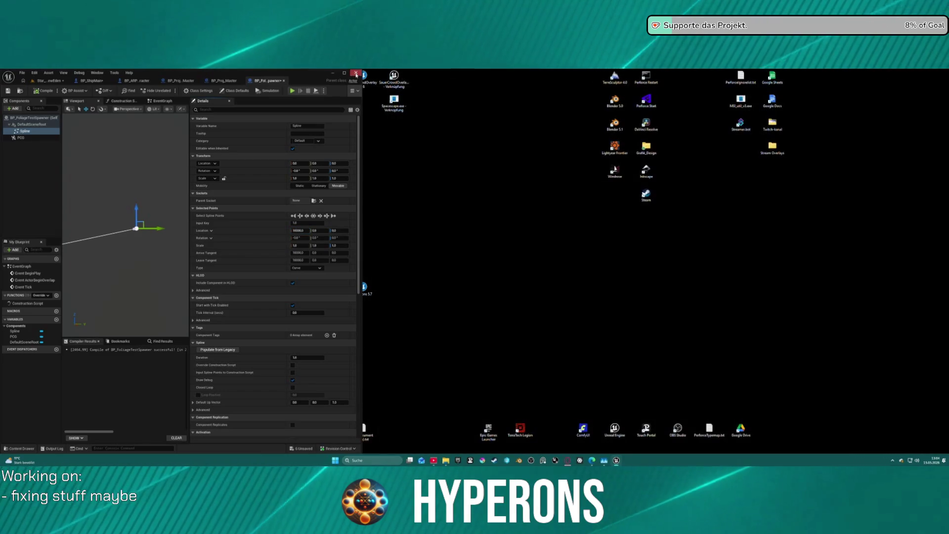
Switch to the Star_System_NewEden level, select the spline asteroids, and press Play.
click(345, 74)
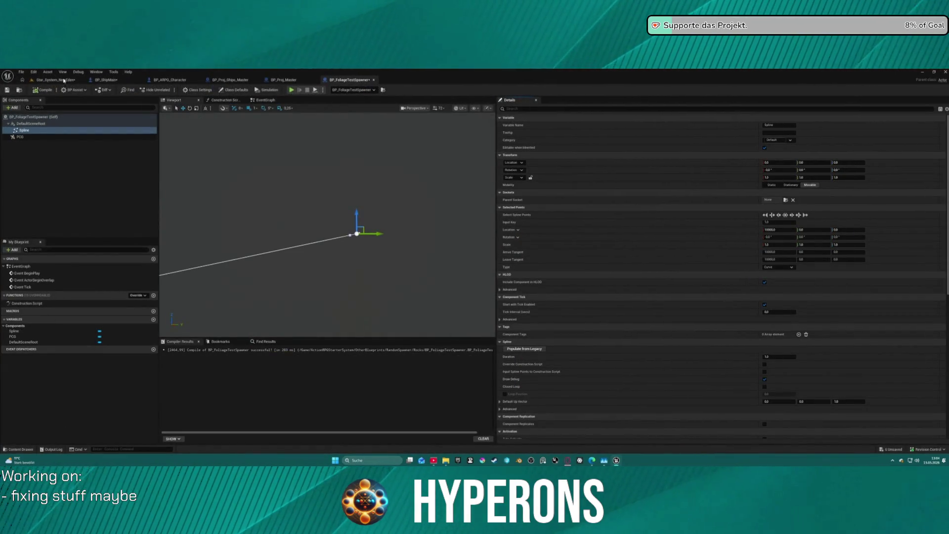
click(74, 79)
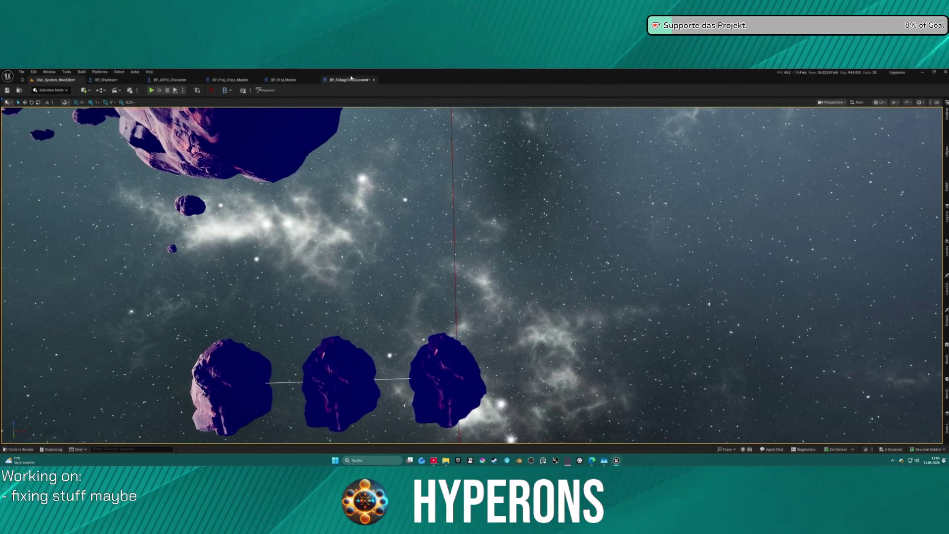
click(350, 79)
click(41, 91)
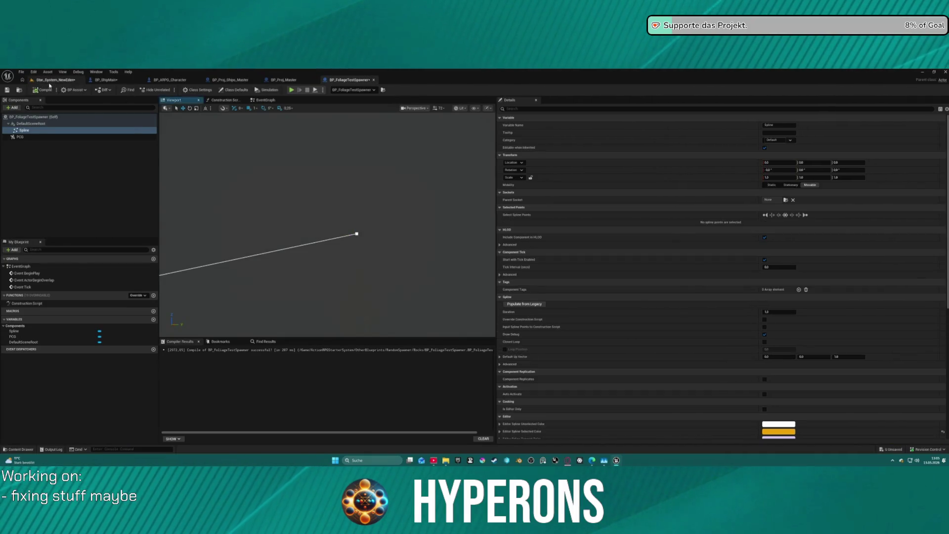
click(54, 80)
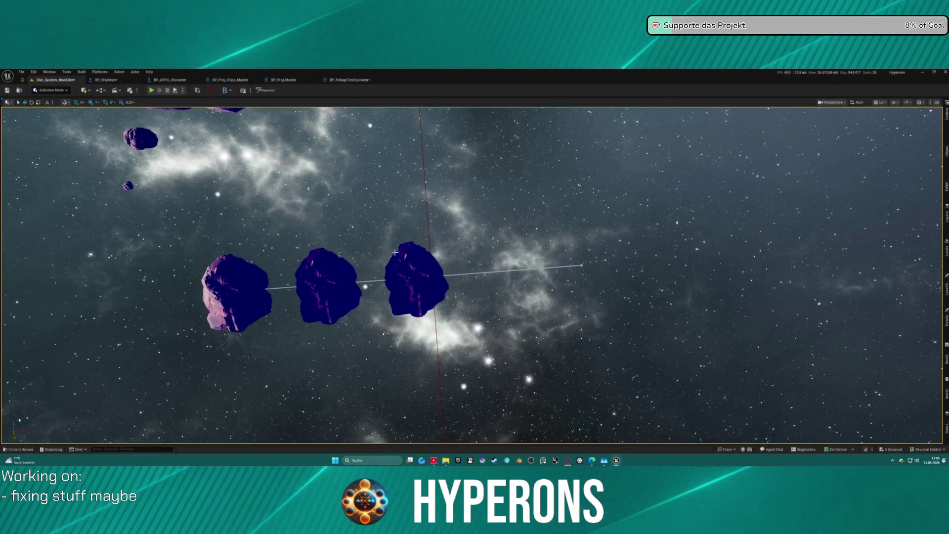
click(416, 278)
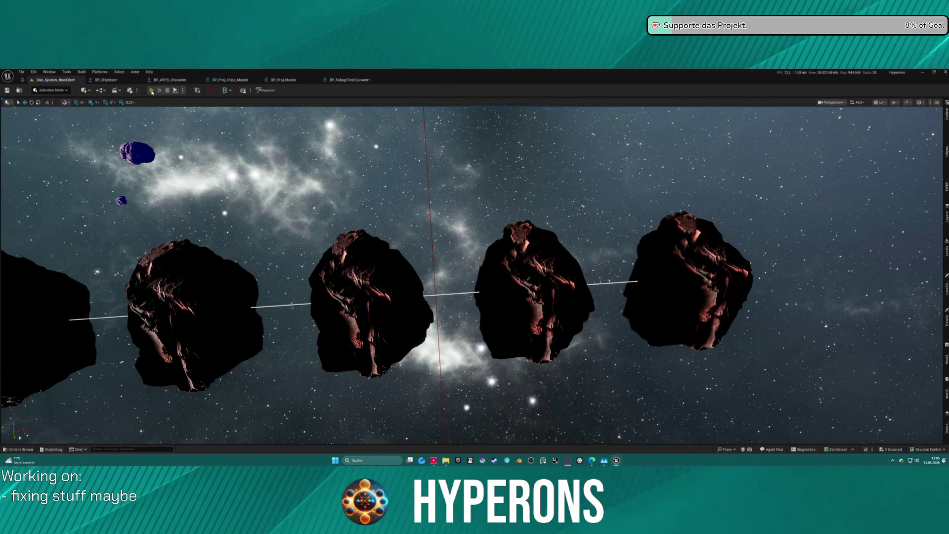
click(152, 92)
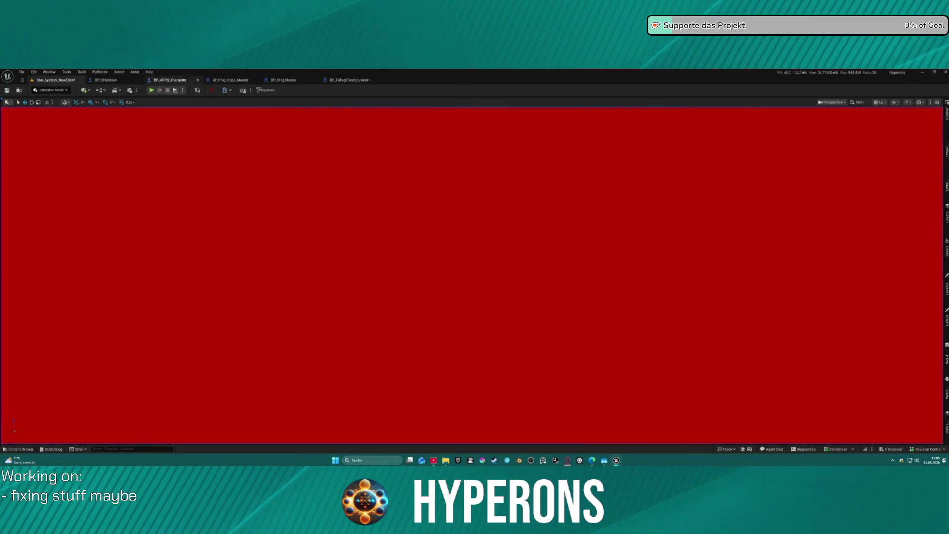
Switch to the Map_Lobby0 level from Recent Levels, saving Star_System_NewEden first.
click(21, 72)
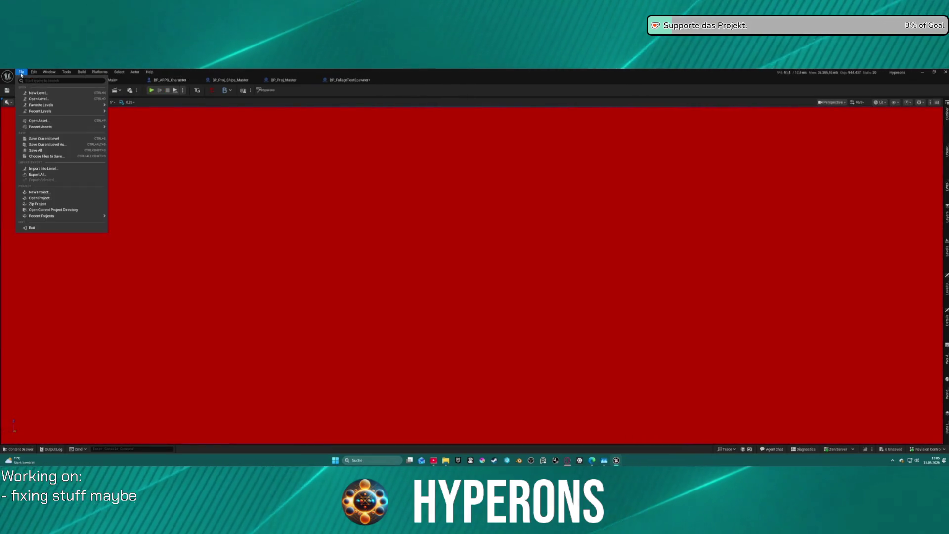
mouse_move(77, 111)
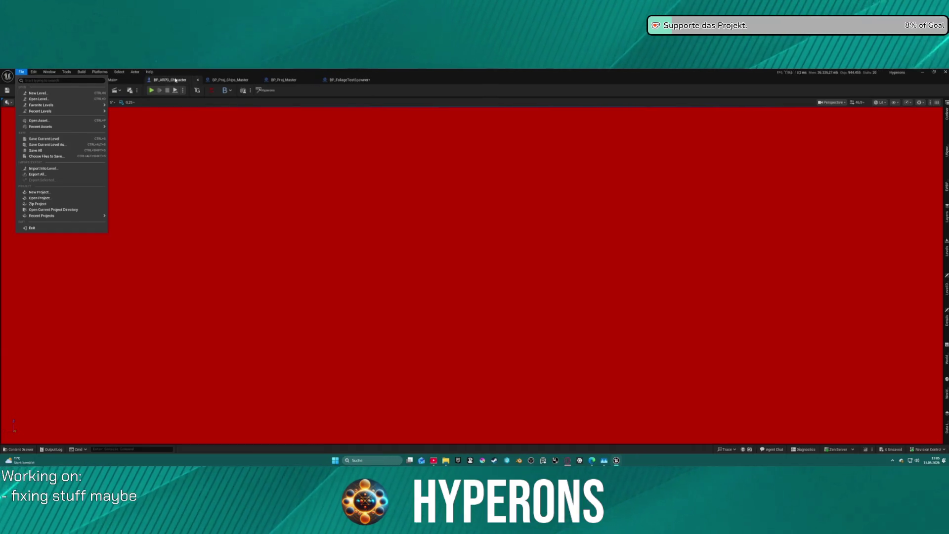
mouse_move(33, 72)
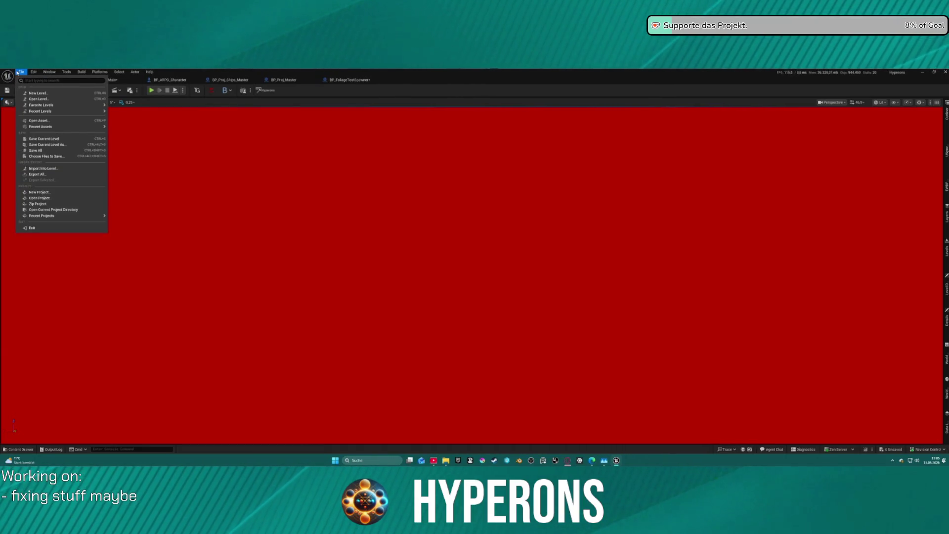
key(Escape)
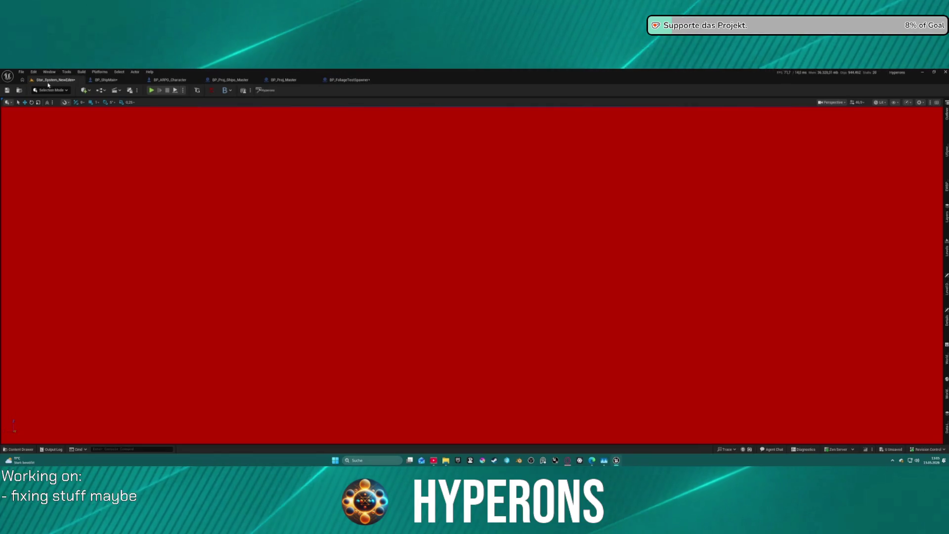
click(22, 71)
mouse_move(45, 111)
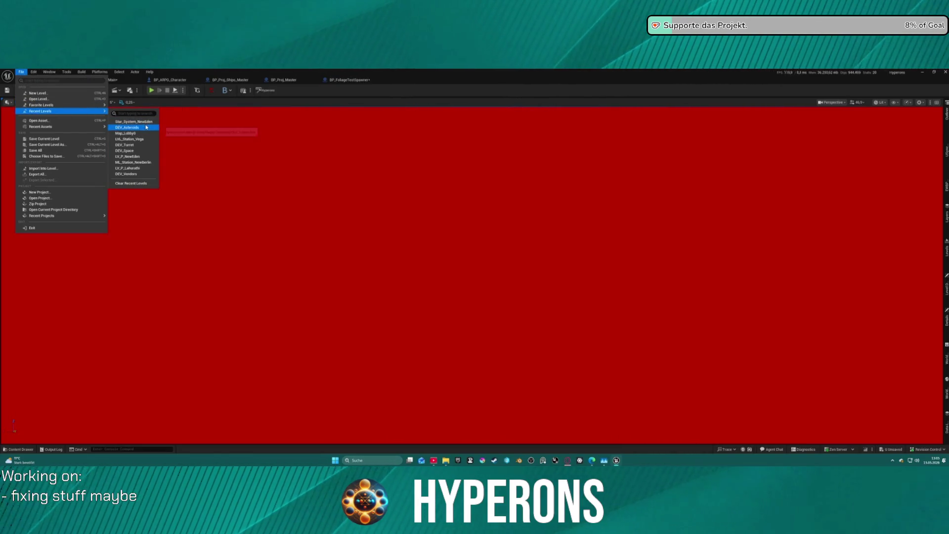
click(134, 135)
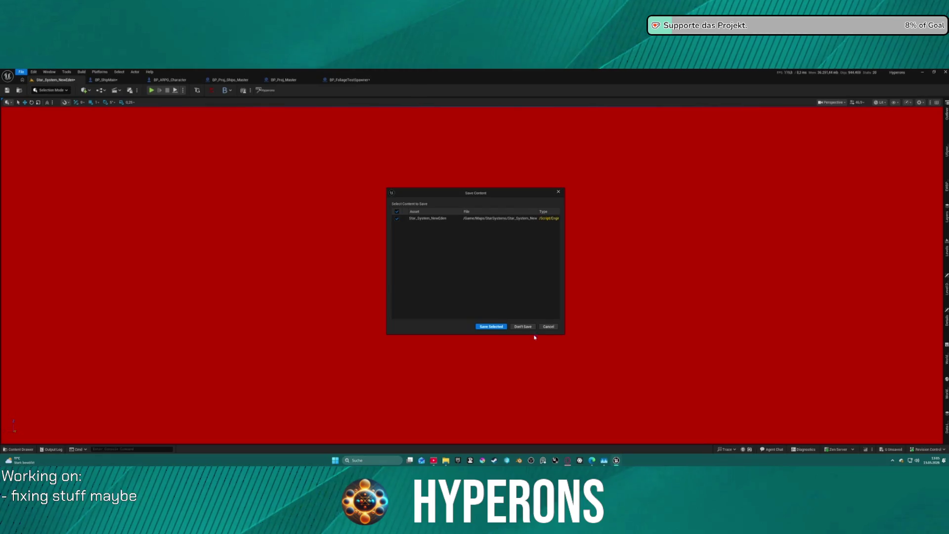
click(492, 327)
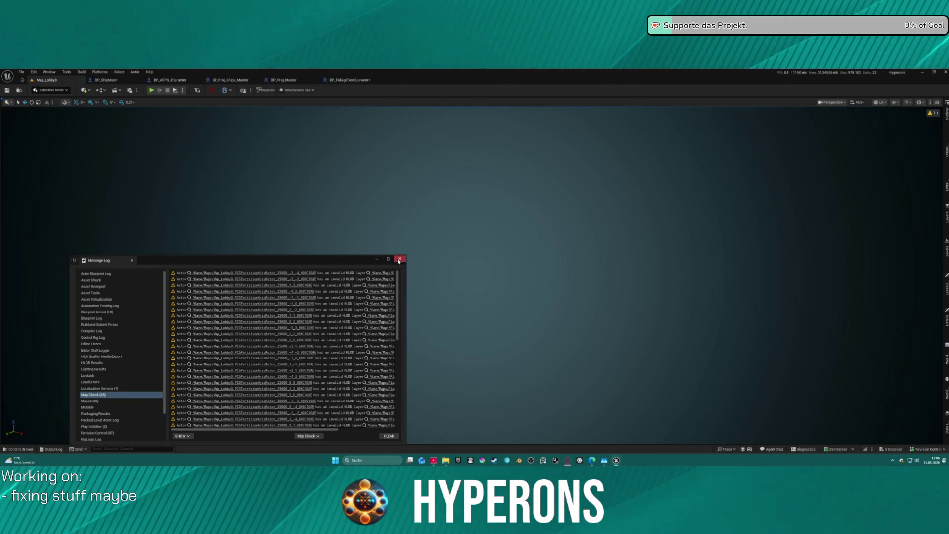
Play-test Map_Lobby0 by starting the game as the Mining character, then stop the session.
click(399, 259)
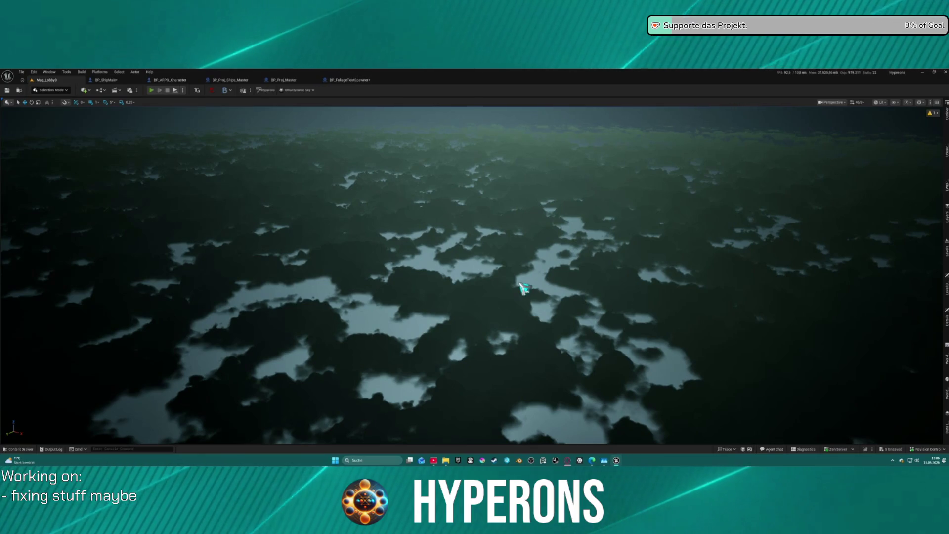
key(alt+p)
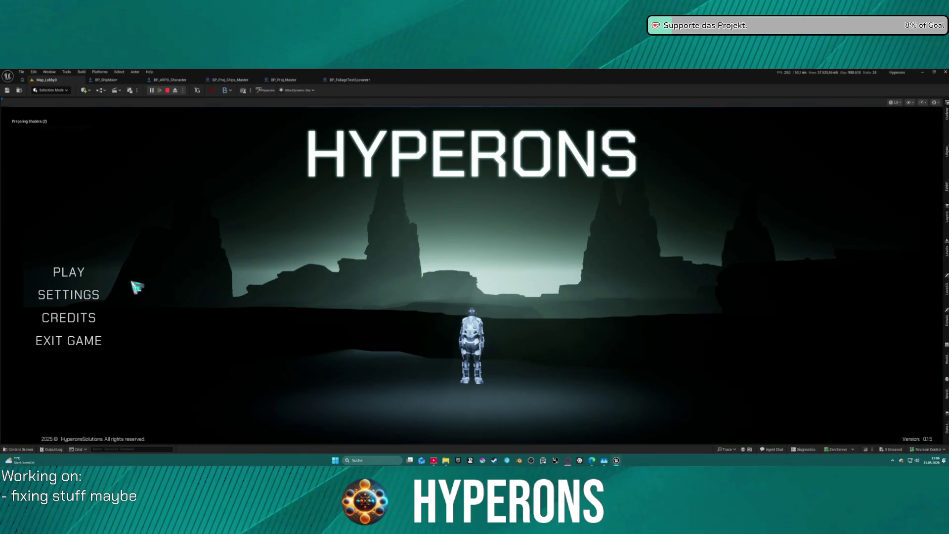
click(69, 272)
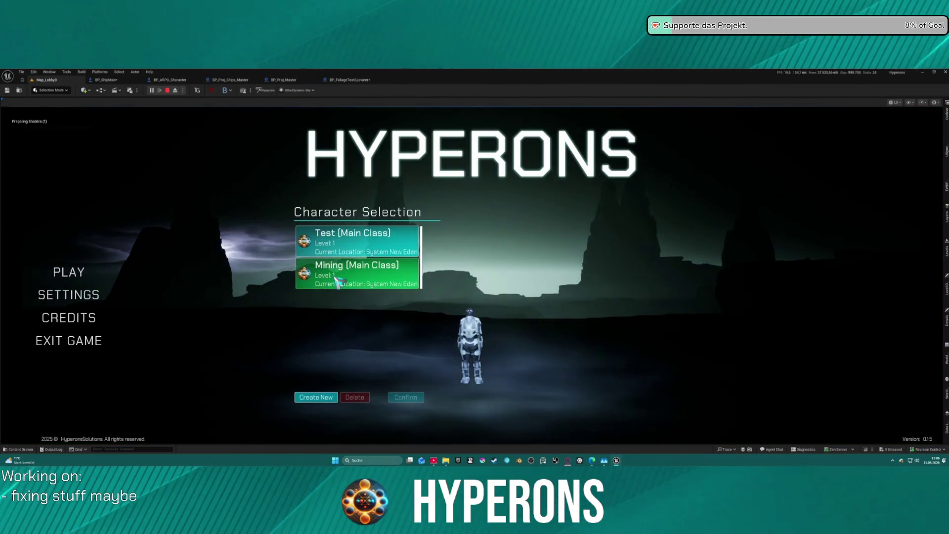
click(339, 282)
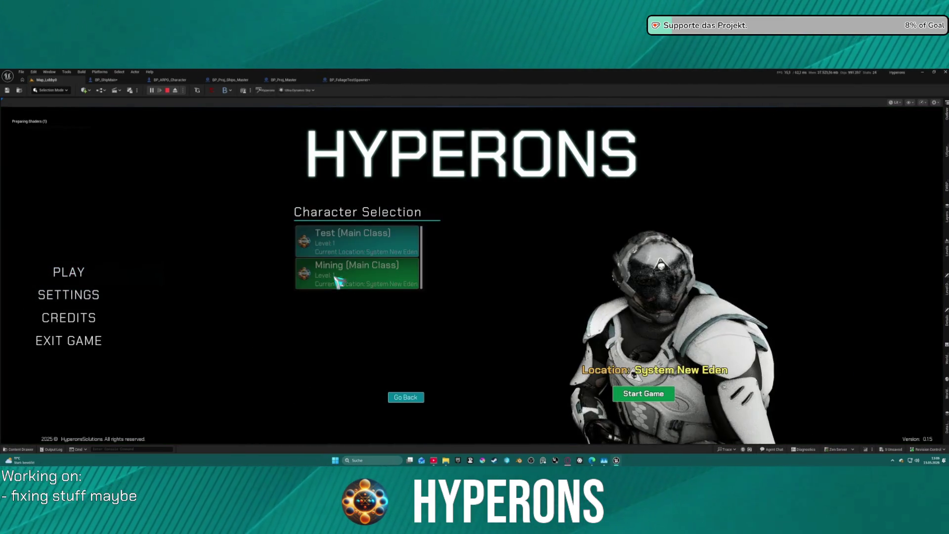
click(644, 393)
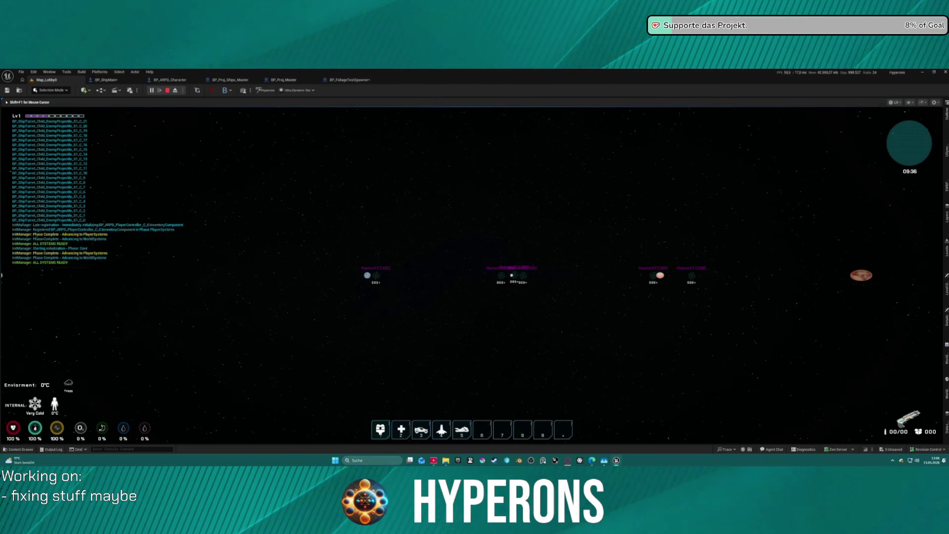
key(Escape)
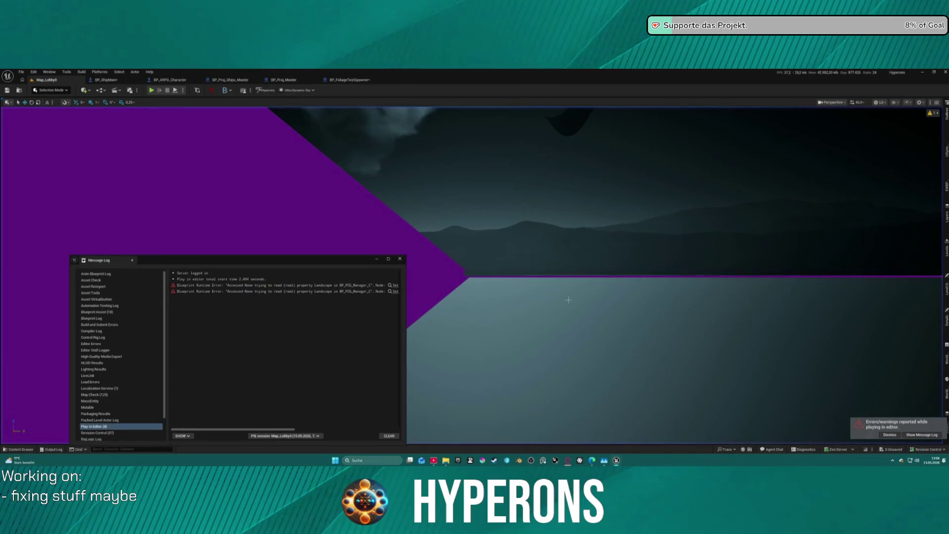
Close the error log and filter the Outliner for 'mana' to find the PCG manager.
click(400, 259)
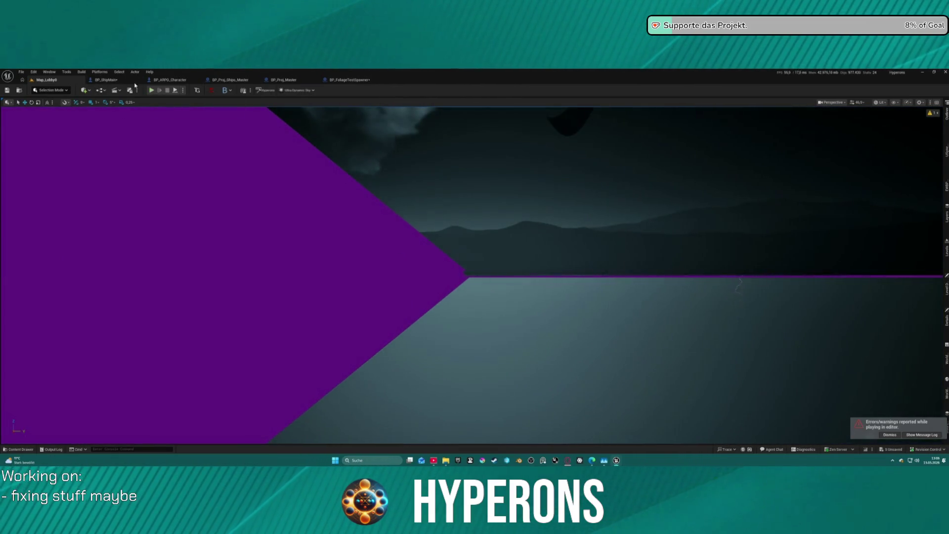
click(21, 72)
mouse_move(74, 111)
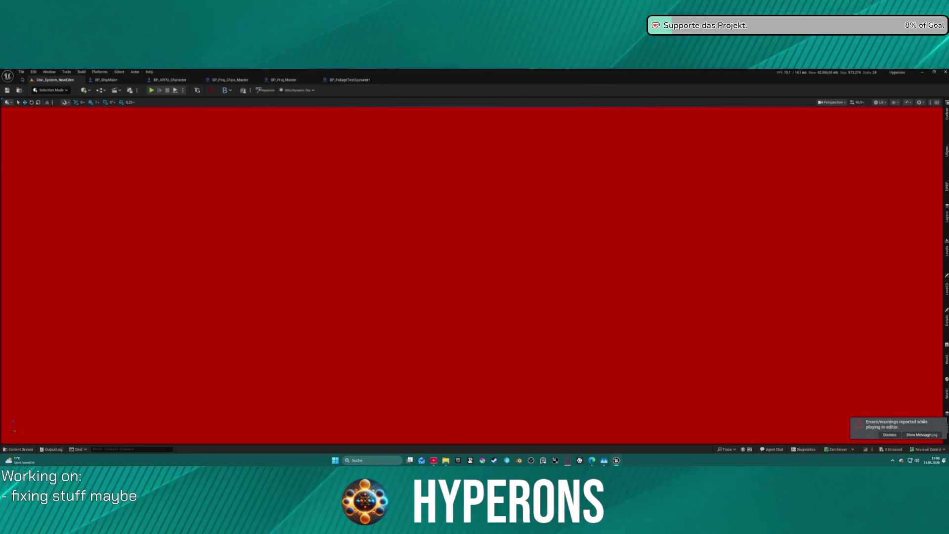
mouse_move(947, 115)
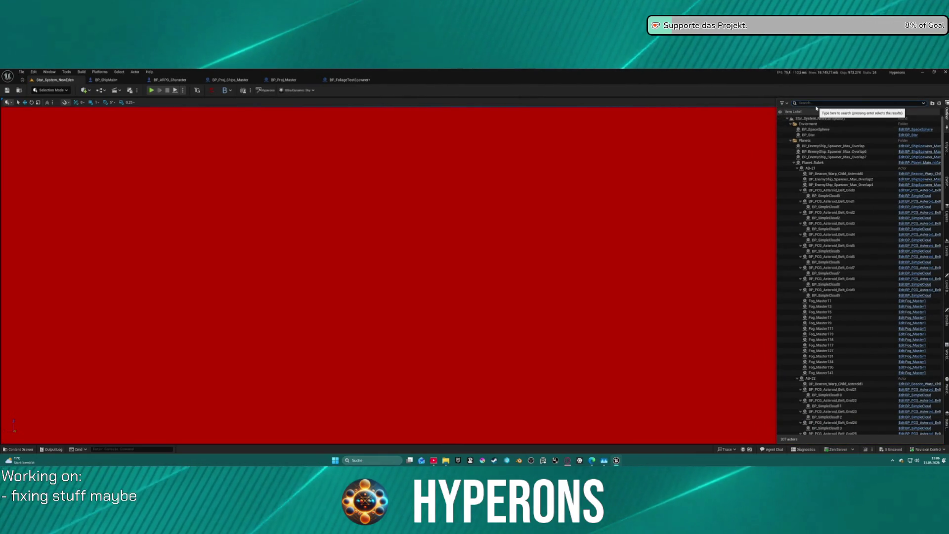
text(mana)
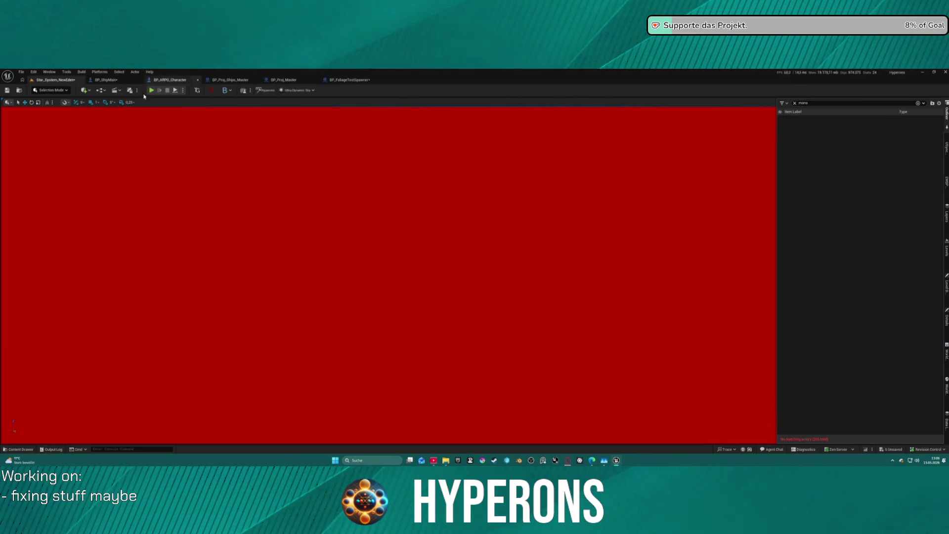
Save all modified assets with File > Save All.
click(22, 72)
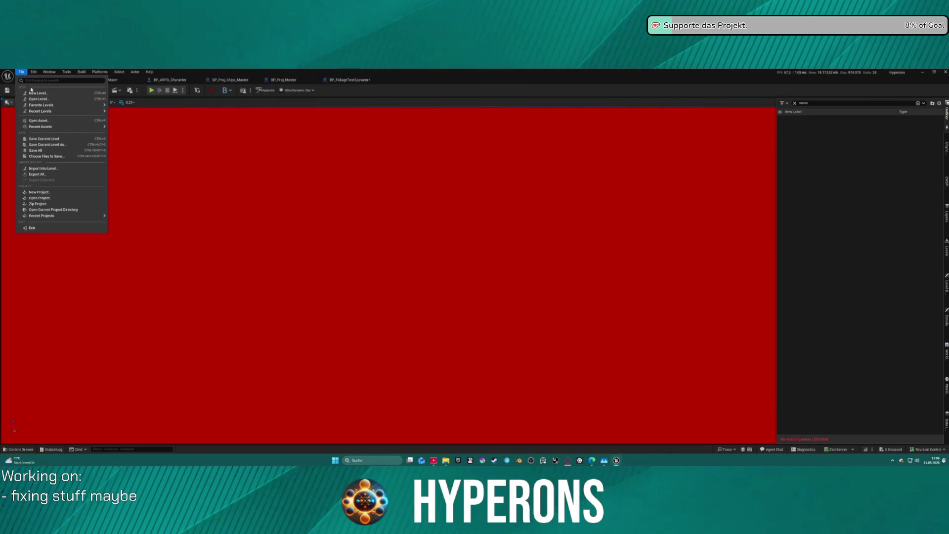
click(58, 151)
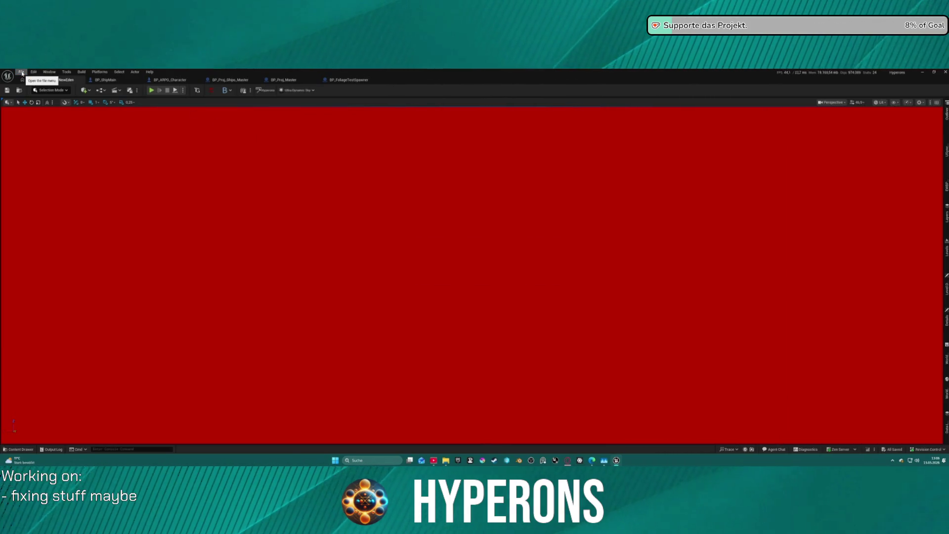
click(21, 72)
mouse_move(64, 111)
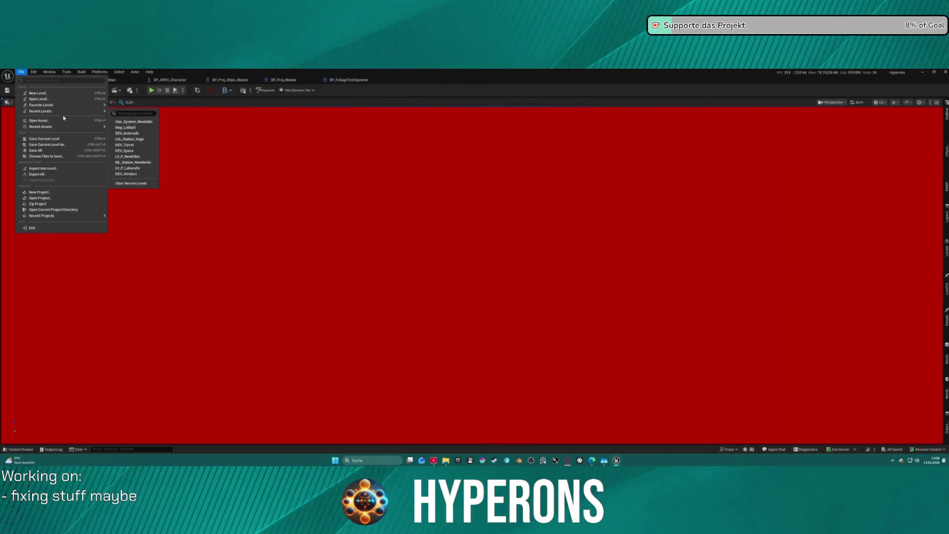
Reopen Map_Lobby0 and play-test it, confirming Mining as the chosen character.
click(141, 130)
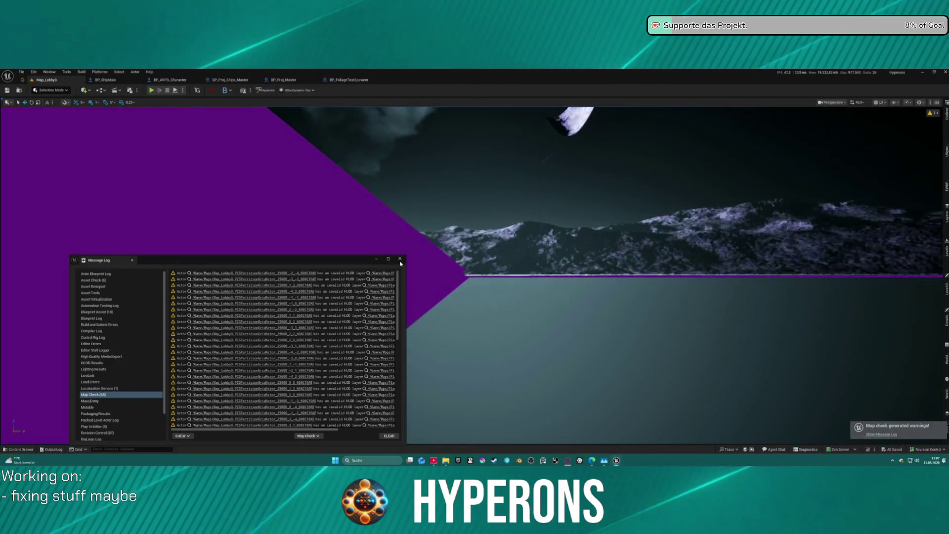
click(378, 245)
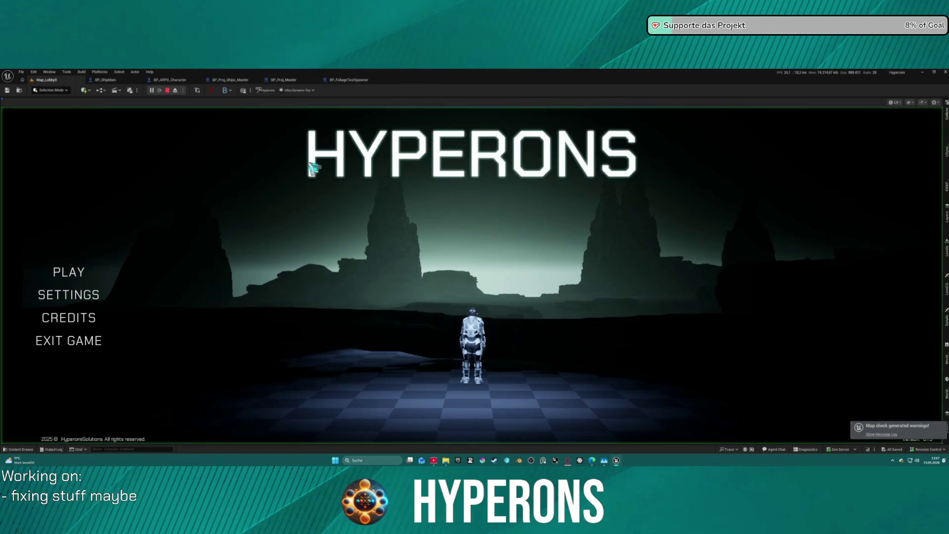
click(72, 273)
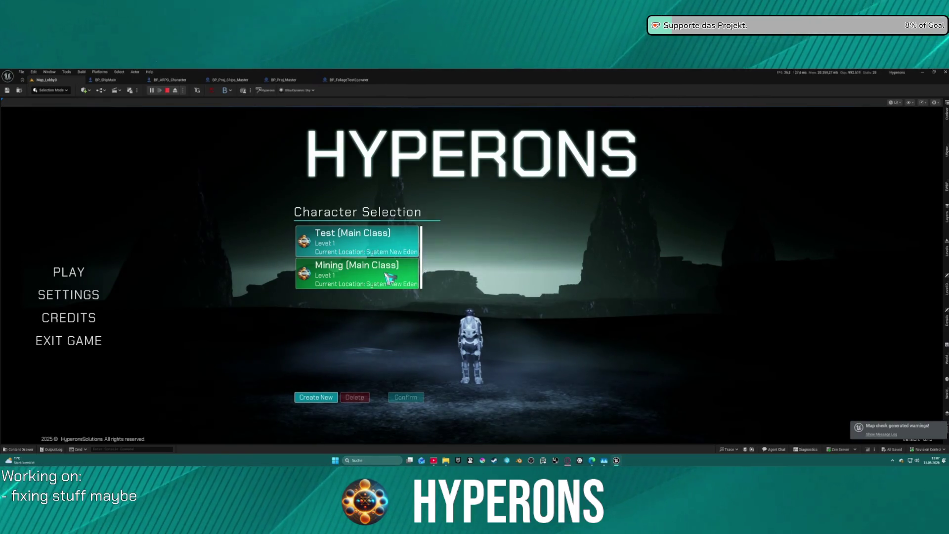
click(390, 273)
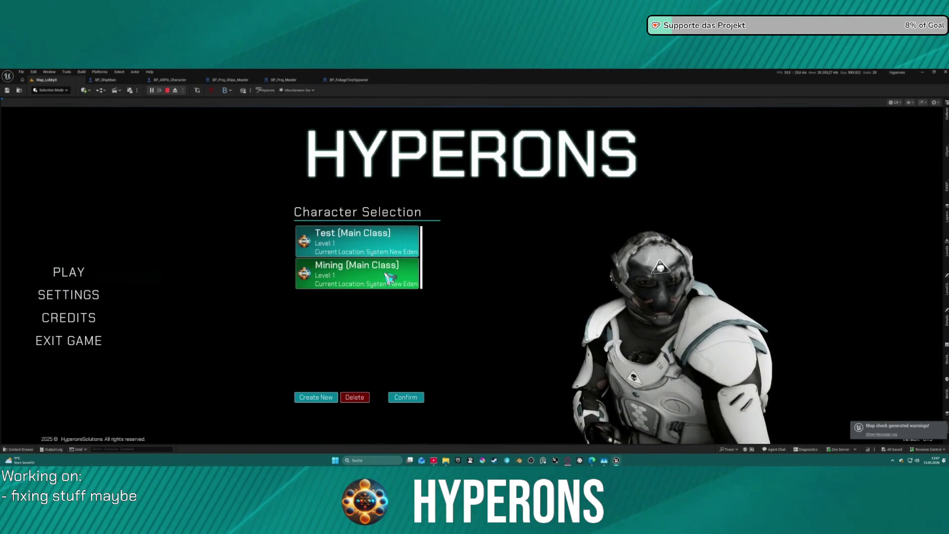
click(415, 399)
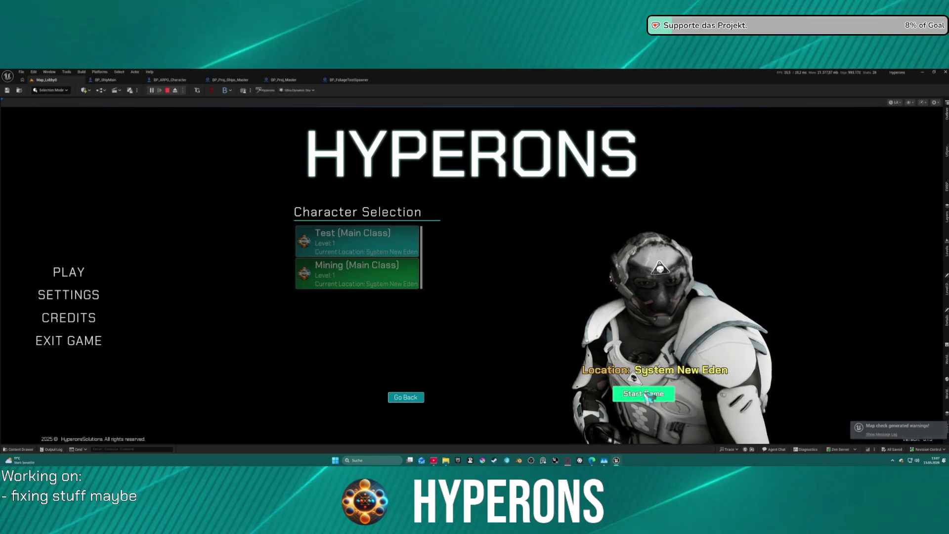
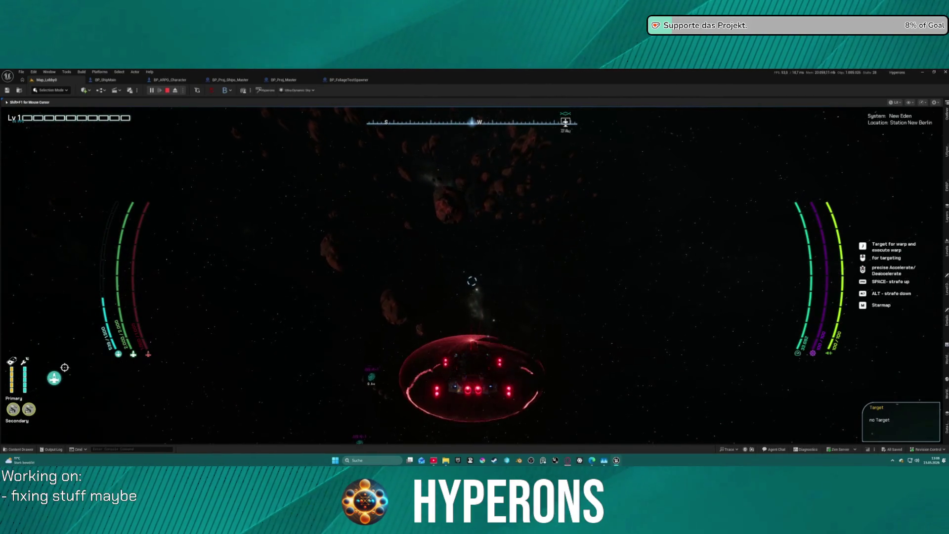
Warp-jump the ship away from the asteroid field, then end the play-test session.
key(j)
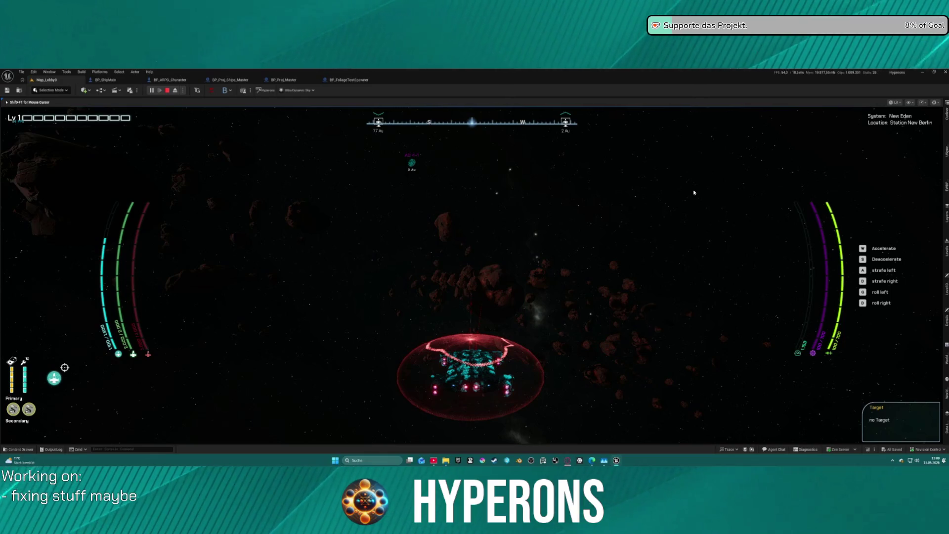
key(Escape)
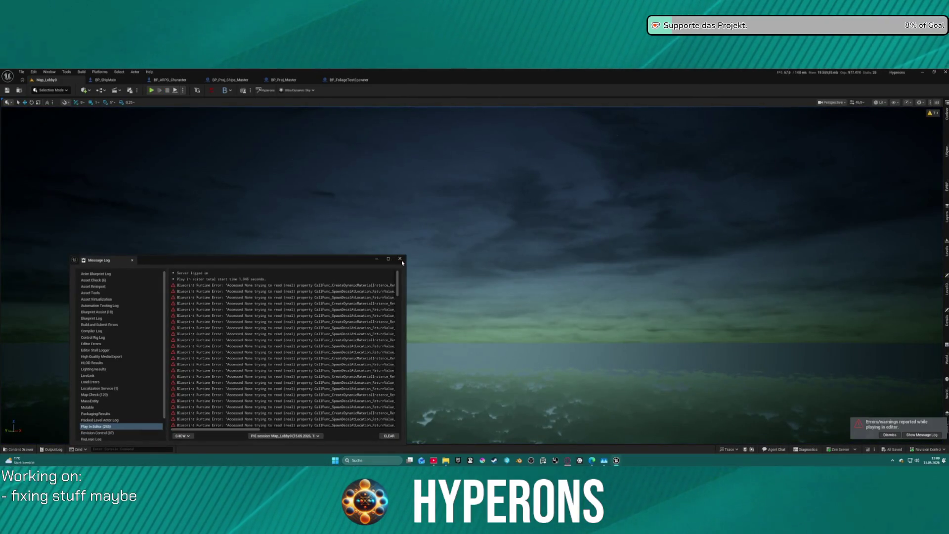
Reopen the Message Log, browse the runtime errors and jump to the Set Scalar Parameter Value node.
click(400, 259)
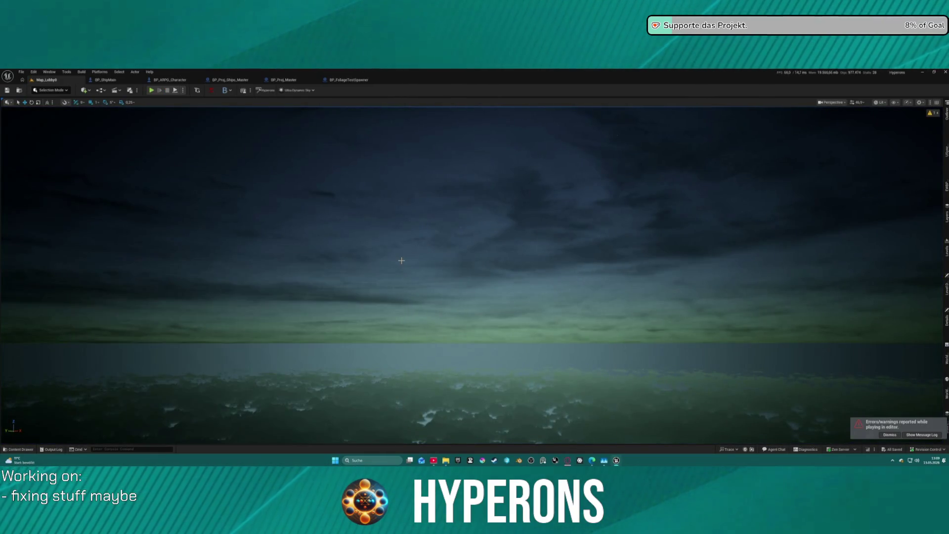
click(921, 435)
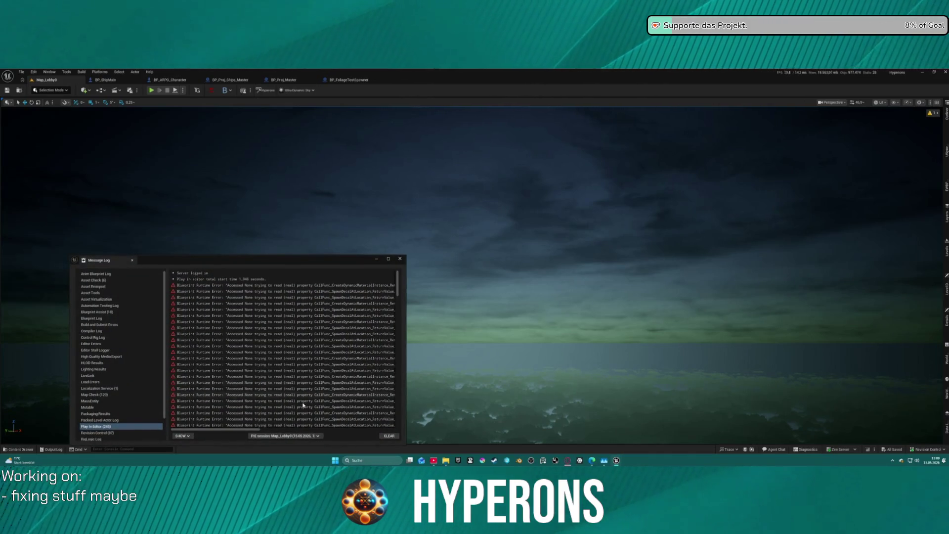
click(287, 429)
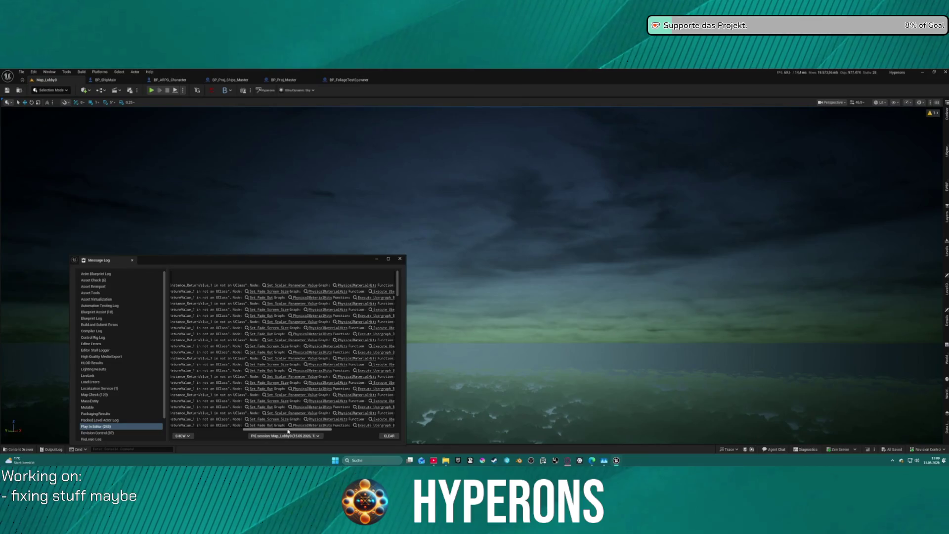
mouse_move(288, 431)
mouse_down()
mouse_move(355, 431)
mouse_move(265, 437)
mouse_up()
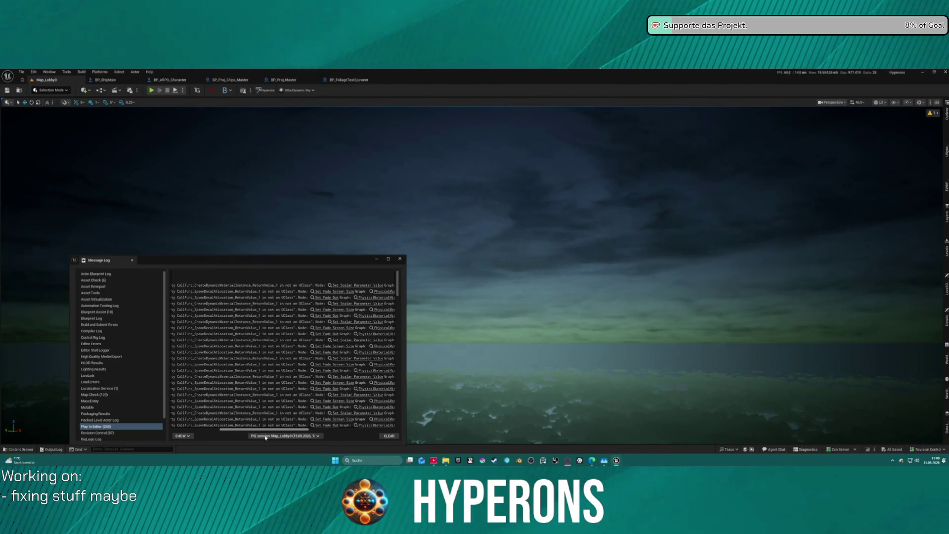
drag(266, 437, 279, 437)
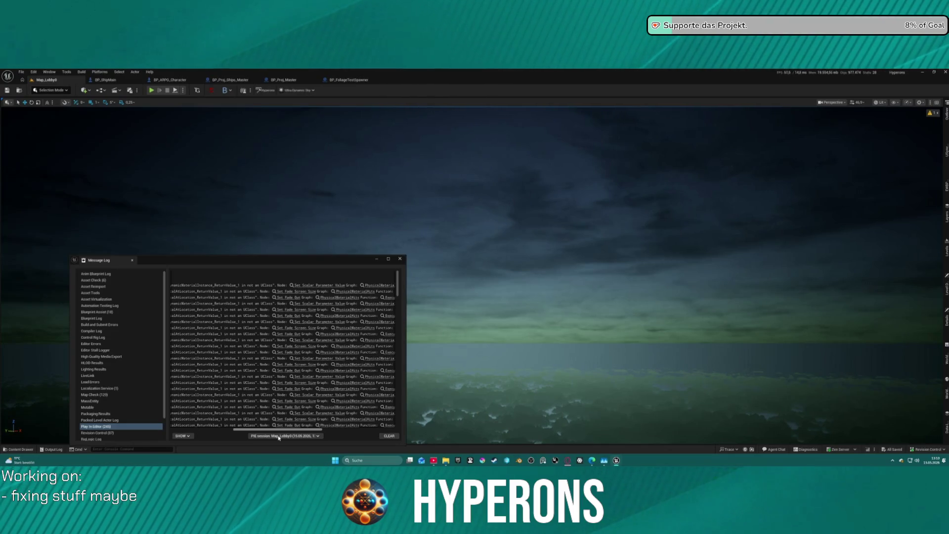
drag(290, 437, 317, 437)
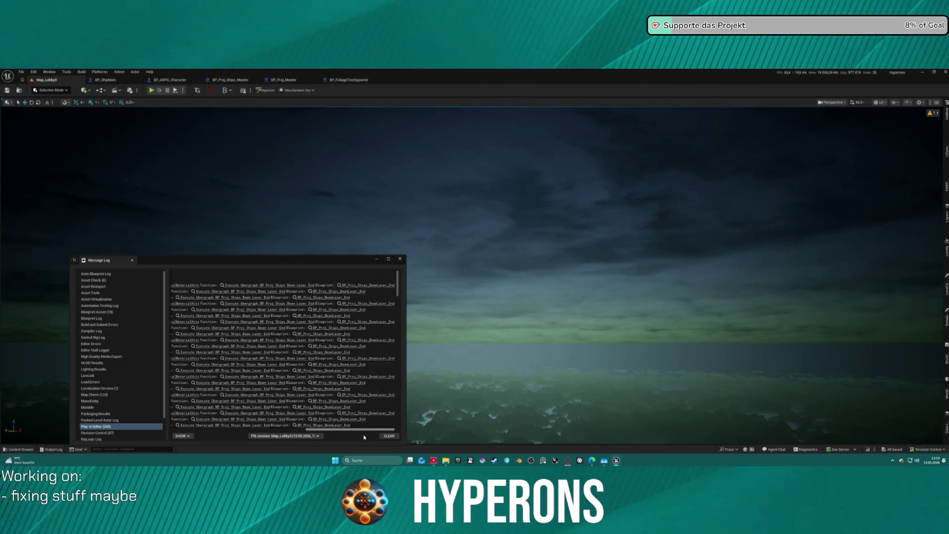
scroll(364, 399, down, 5)
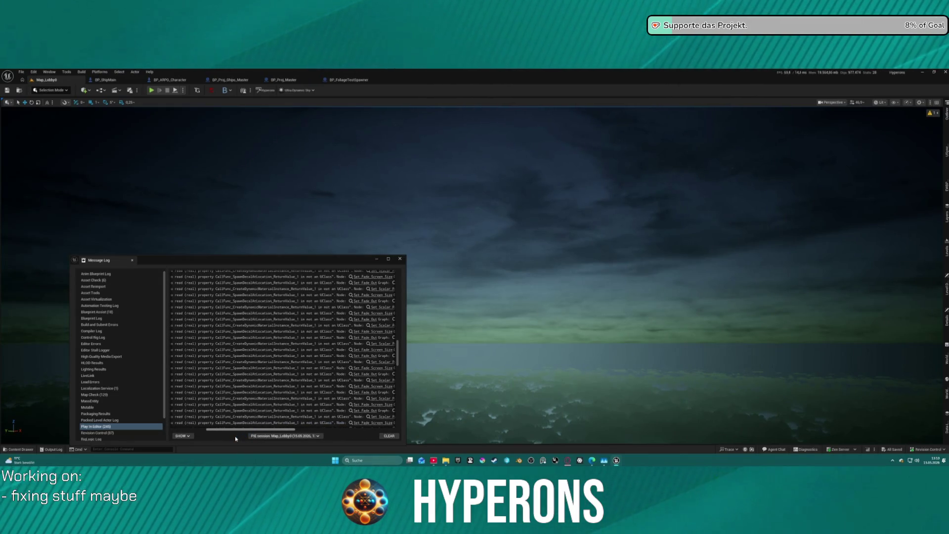
drag(235, 439, 211, 451)
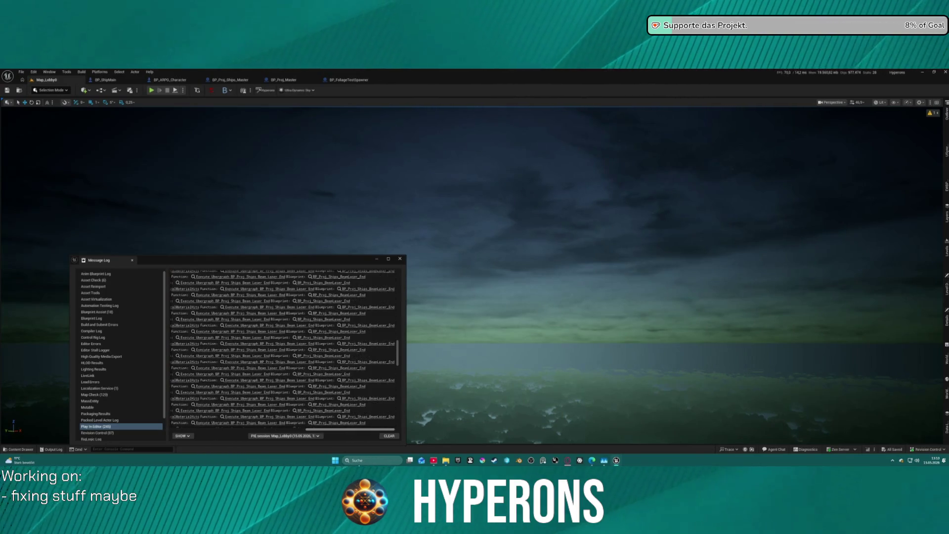
scroll(247, 321, right, 5)
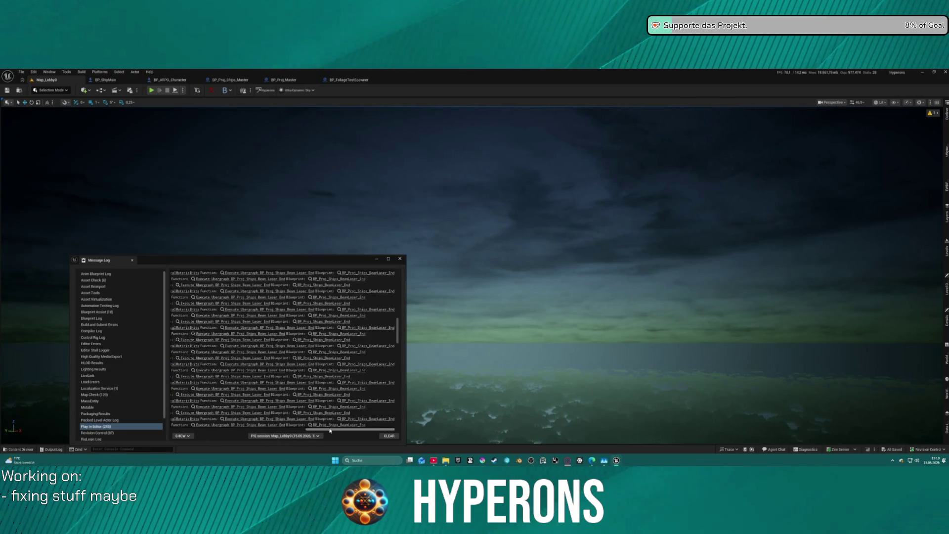
scroll(331, 430, left, 5)
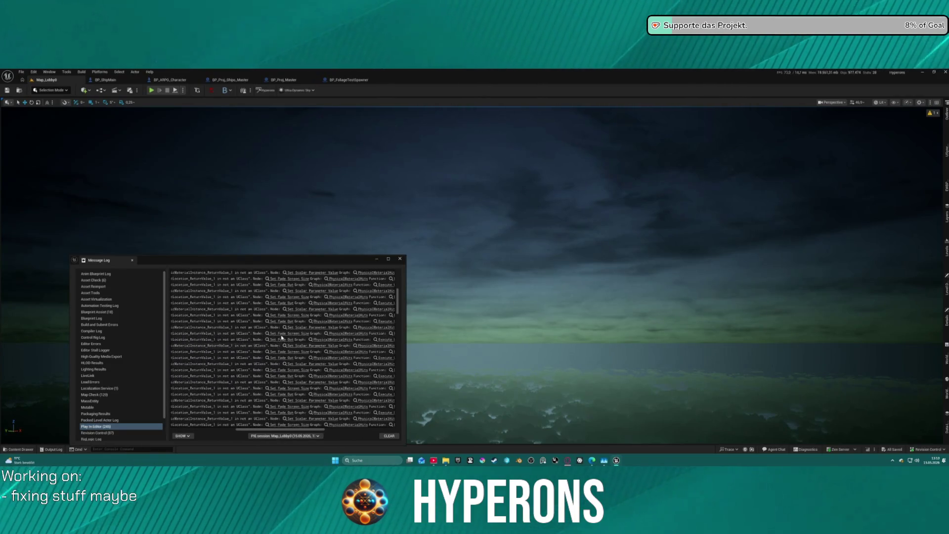
scroll(283, 339, up, 5)
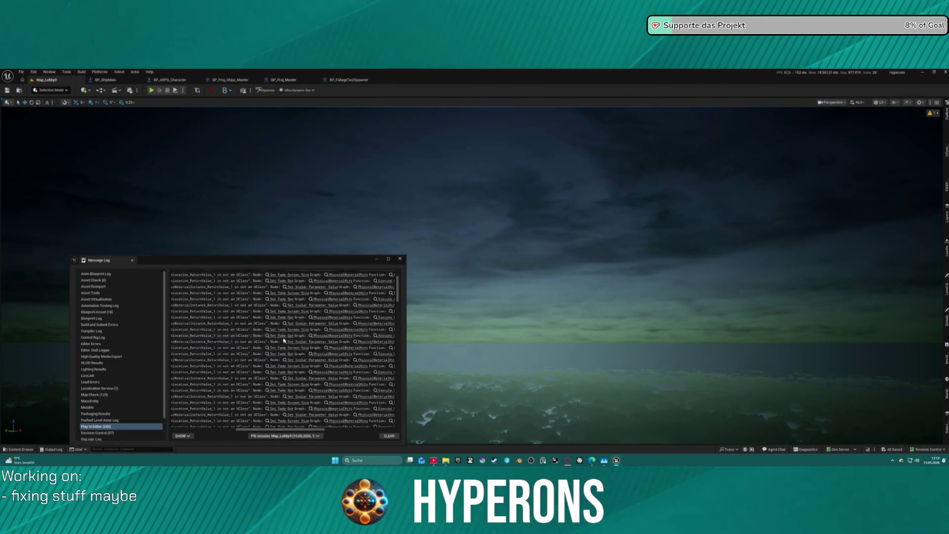
click(294, 286)
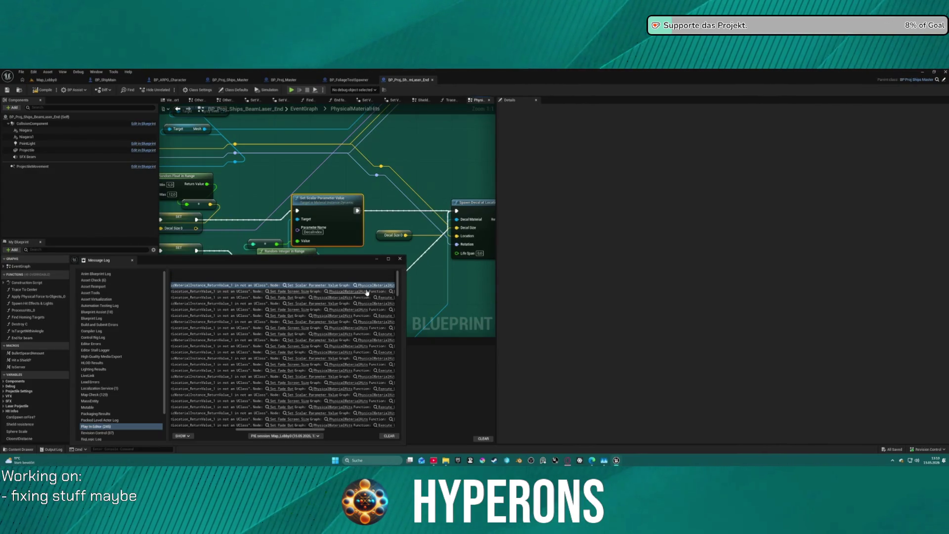
Close the error log and pan the beam laser graph to the Cast To, Print String and Branch nodes.
click(399, 258)
scroll(372, 194, down, 12)
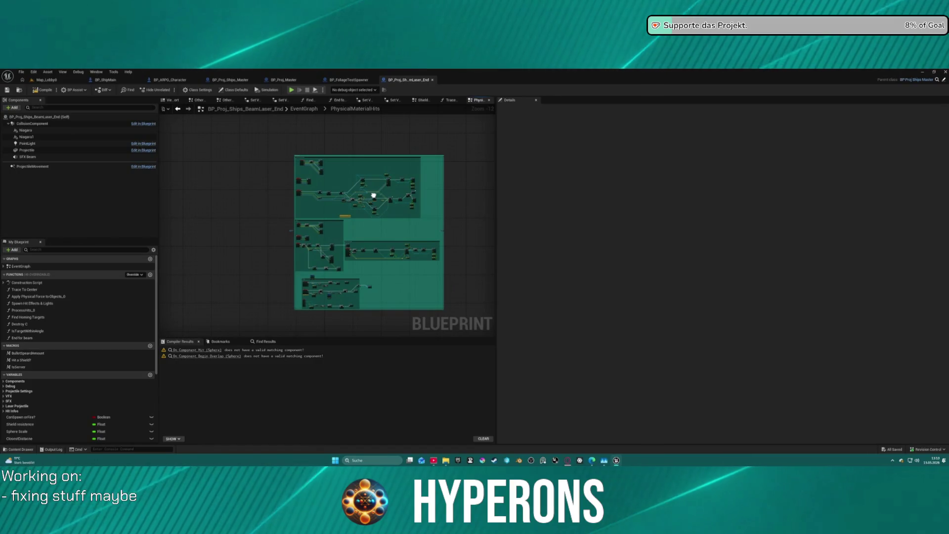
scroll(371, 194, up, 2)
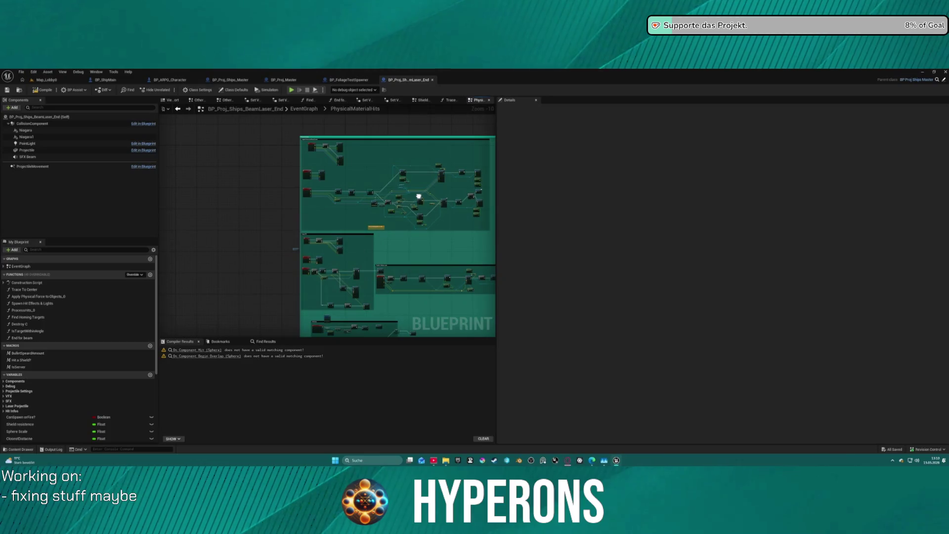
scroll(377, 202, down, 2)
mouse_move(377, 201)
mouse_down()
mouse_move(332, 227)
mouse_move(292, 348)
mouse_move(328, 269)
mouse_move(334, 199)
mouse_up()
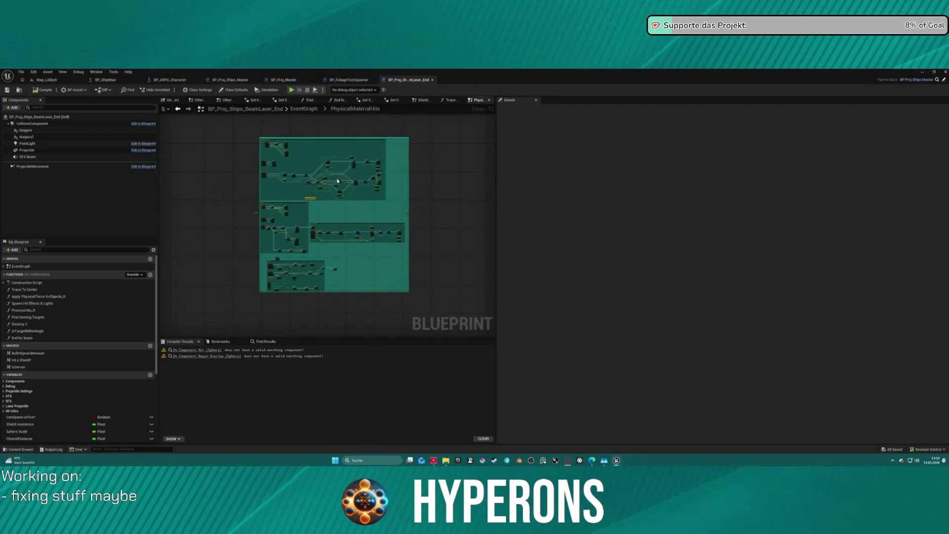
scroll(334, 198, up, 11)
mouse_move(332, 195)
mouse_down()
mouse_move(391, 214)
mouse_move(356, 119)
mouse_up()
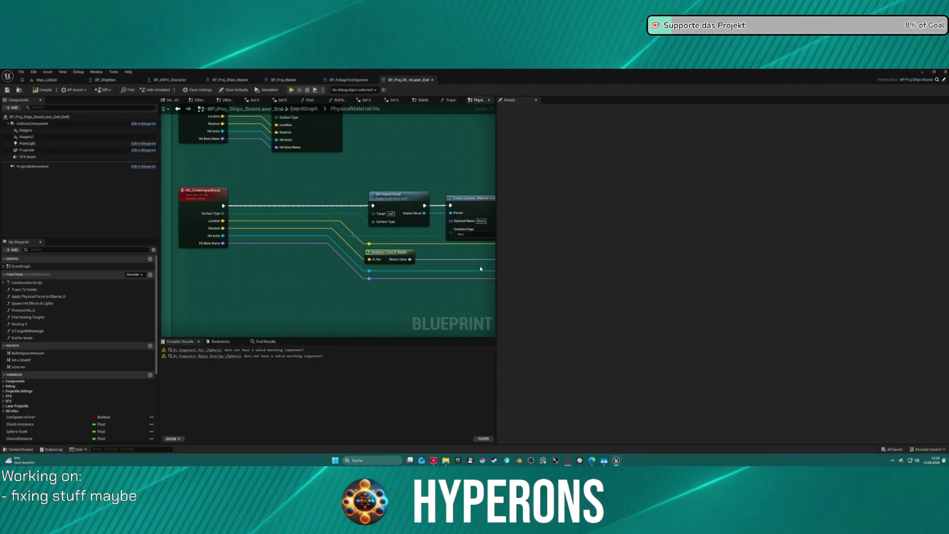
drag(220, 237, 5, 217)
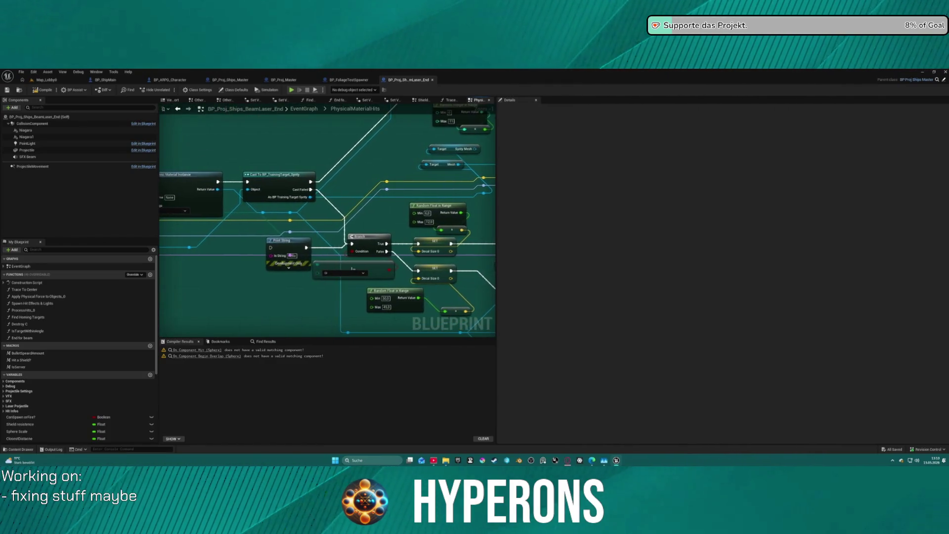
drag(347, 222, 136, 250)
drag(247, 247, 445, 221)
drag(326, 223, 300, 203)
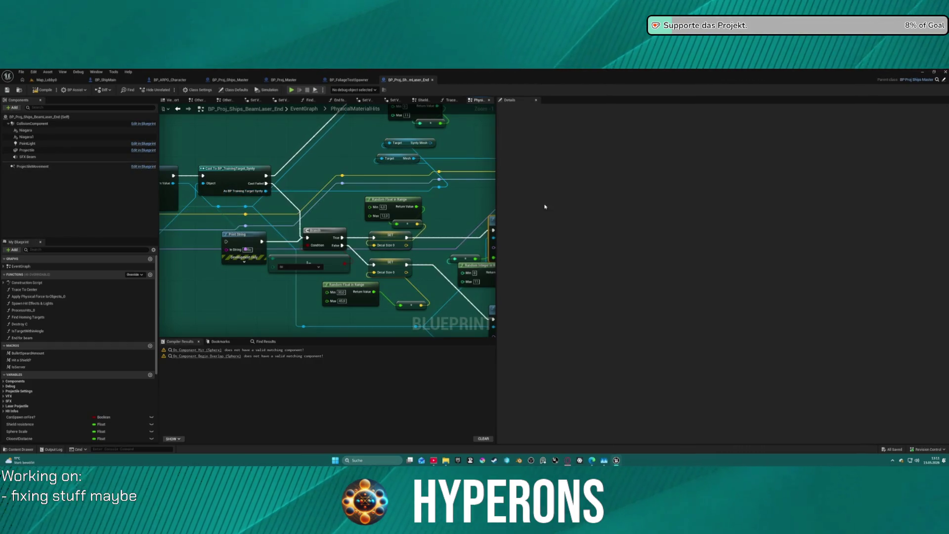
drag(392, 215, 397, 254)
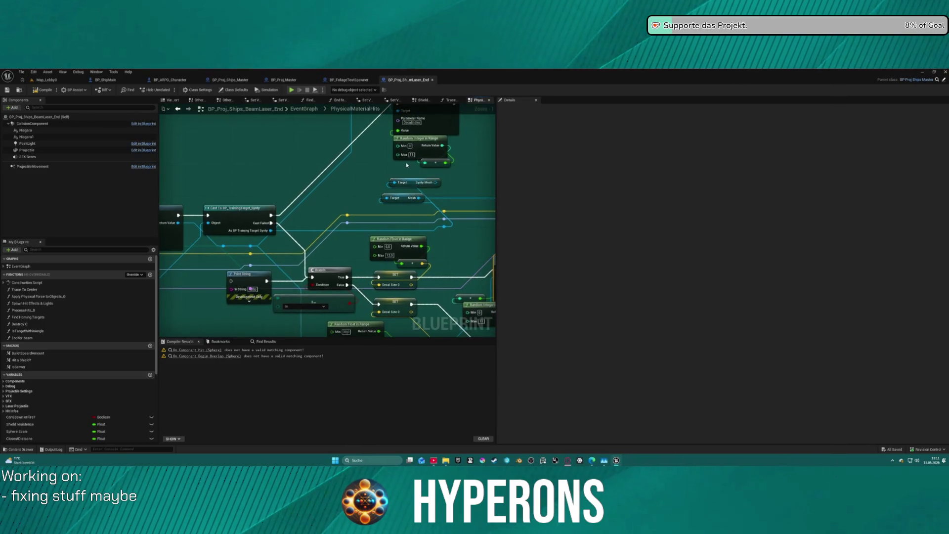
Delete the Synty Mesh getter, wire execution into the Branch node and move the Cast node up.
drag(405, 178, 419, 187)
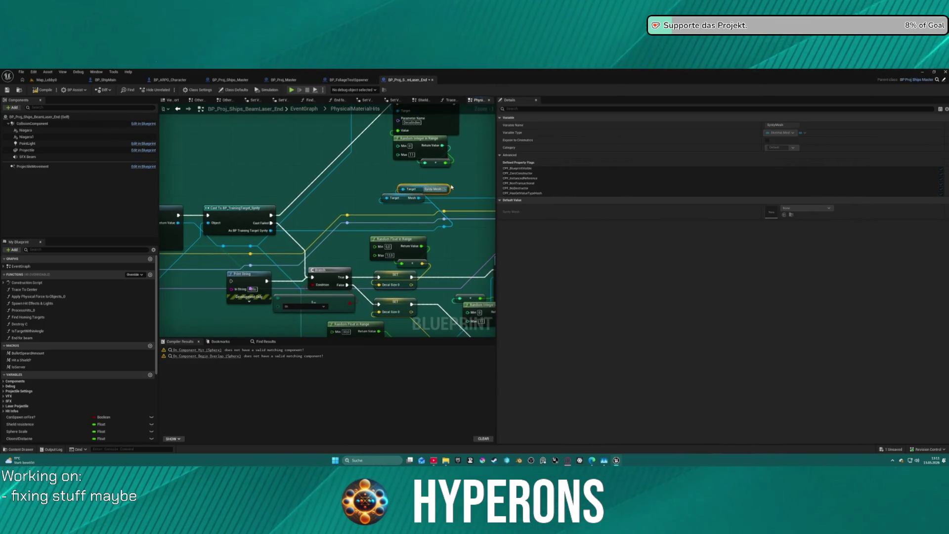
key(Delete)
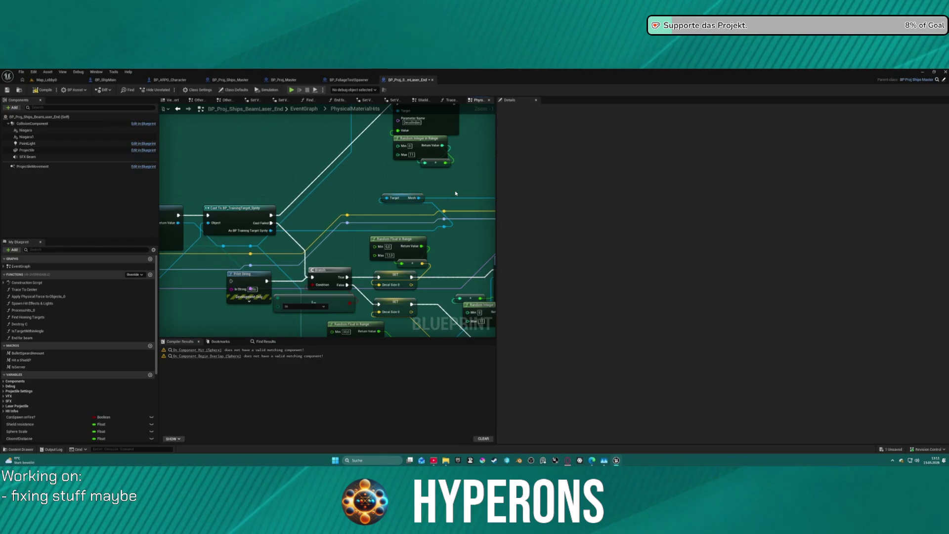
drag(324, 183, 358, 179)
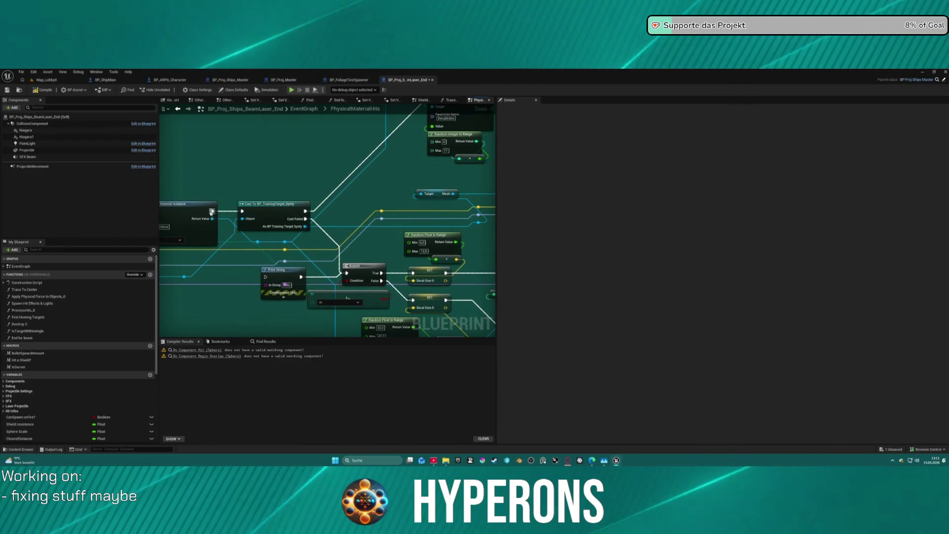
drag(314, 260, 347, 273)
drag(272, 204, 307, 117)
Delete the upper node cluster and move the Print String node below the Branch node.
scroll(186, 135, down, 4)
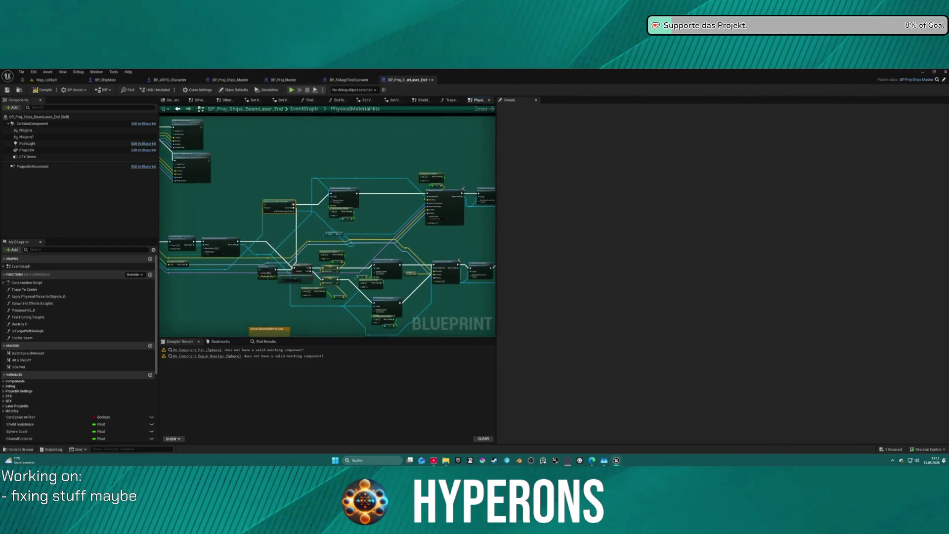
mouse_move(186, 134)
mouse_down()
mouse_move(369, 192)
mouse_move(466, 193)
mouse_up()
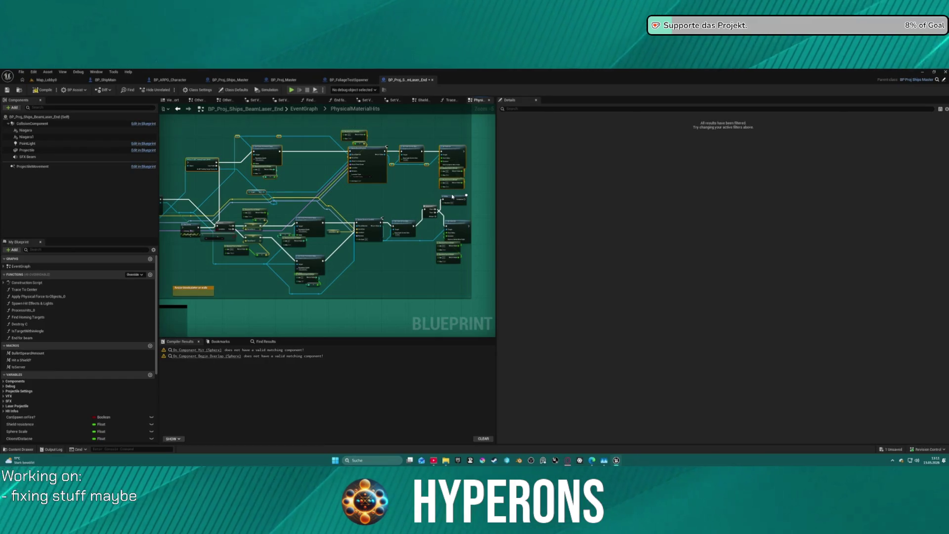
key(Delete)
drag(175, 169, 290, 206)
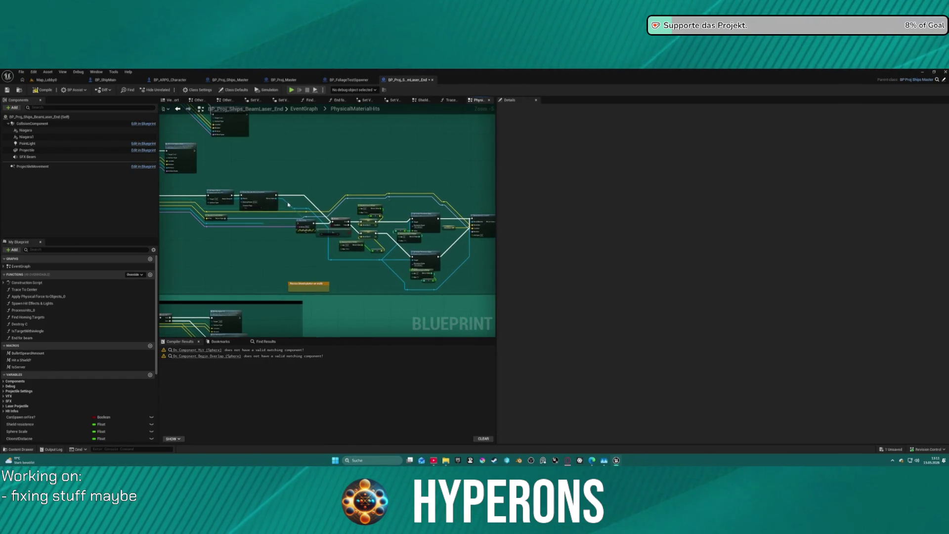
scroll(268, 199, up, 6)
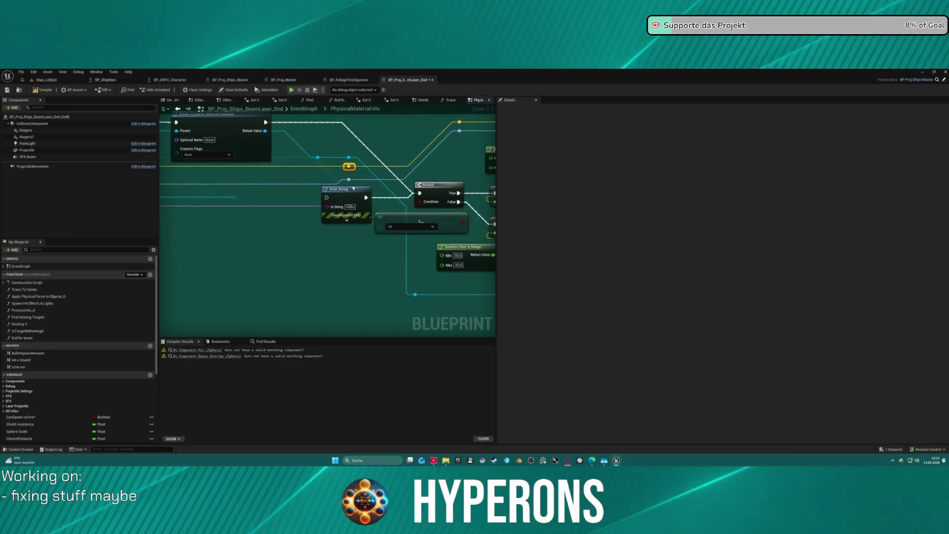
mouse_move(345, 201)
mouse_down()
mouse_move(313, 218)
mouse_move(308, 252)
mouse_up()
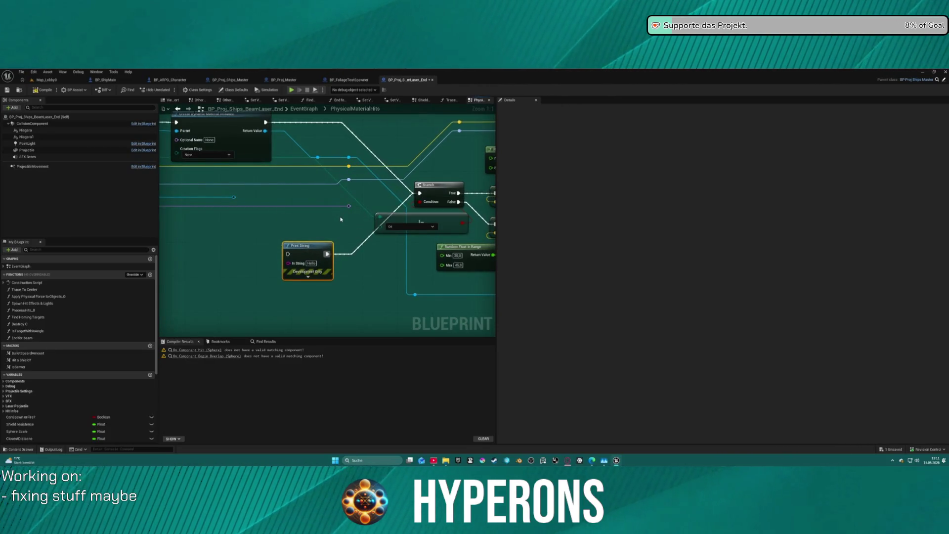
Look over the Set Scalar Parameter Value, SET and Delay nodes, then undo the deletion.
scroll(286, 212, down, 3)
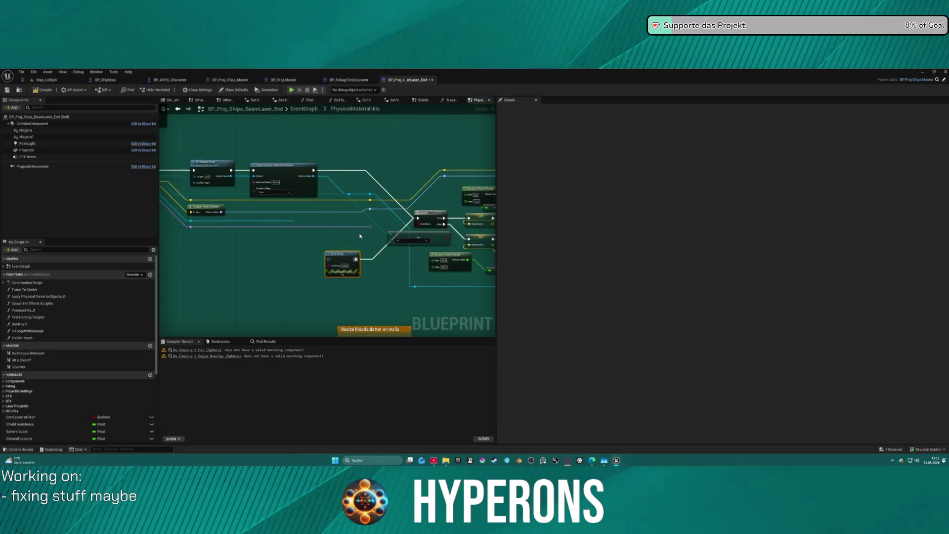
drag(256, 223, 486, 232)
scroll(374, 212, up, 3)
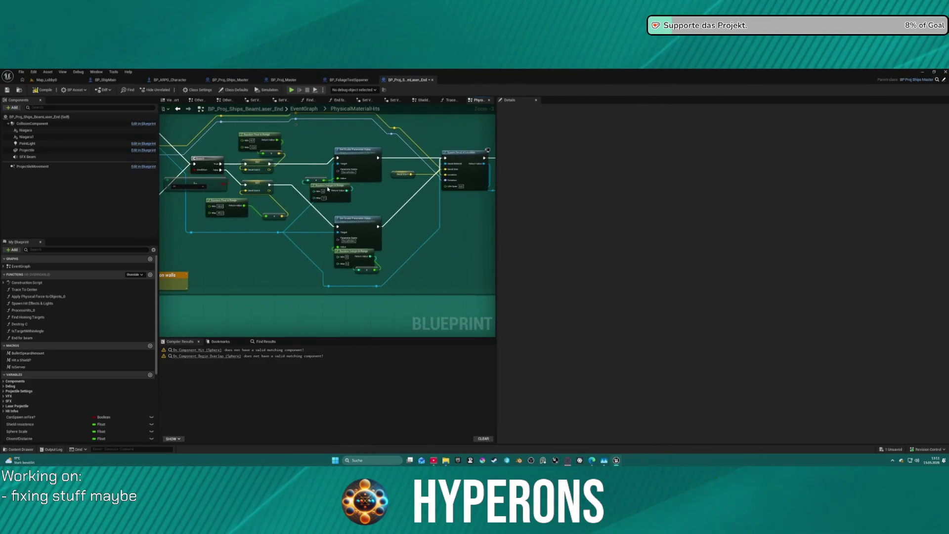
scroll(374, 212, down, 3)
mouse_move(374, 211)
mouse_down()
mouse_move(463, 242)
mouse_move(163, 264)
mouse_move(13, 260)
mouse_up()
scroll(463, 243, up, 3)
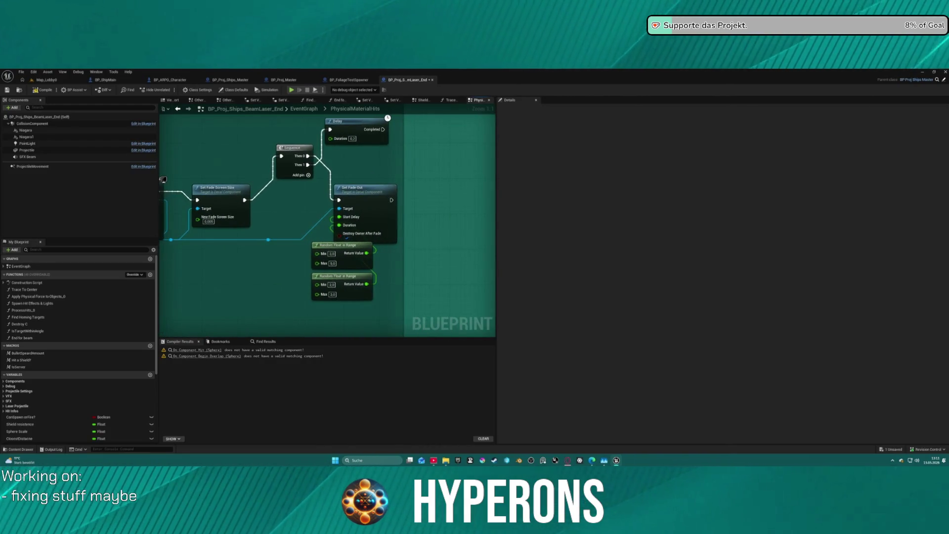
drag(330, 111, 376, 180)
scroll(333, 147, down, 10)
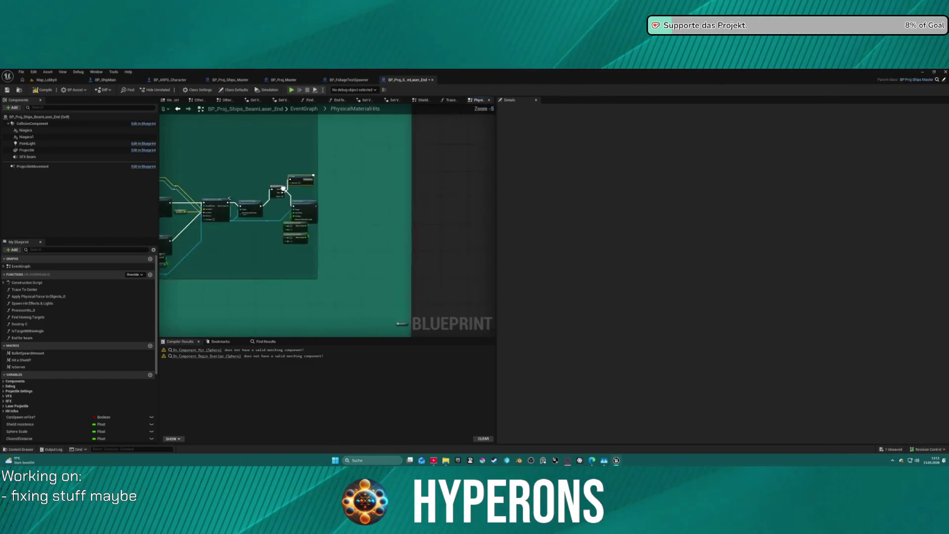
key(ctrl+z)
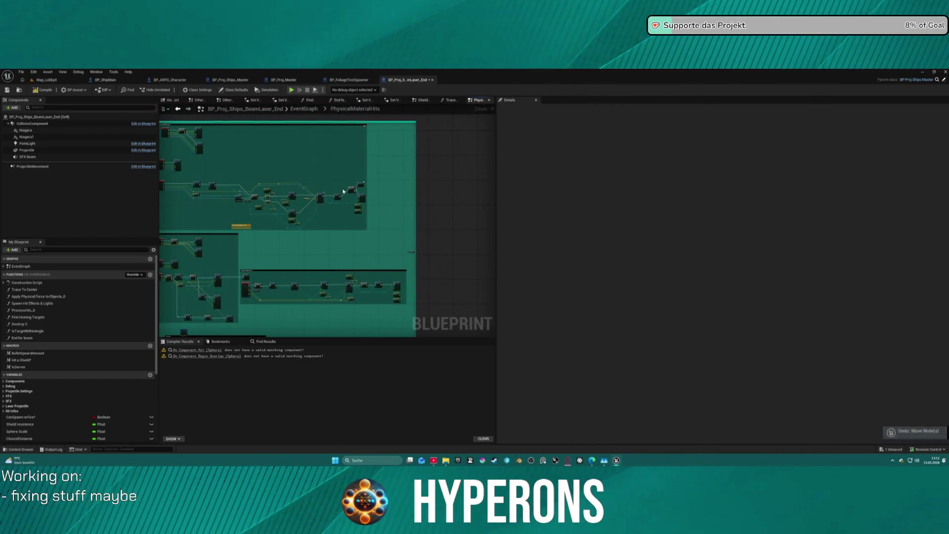
scroll(329, 167, up, 7)
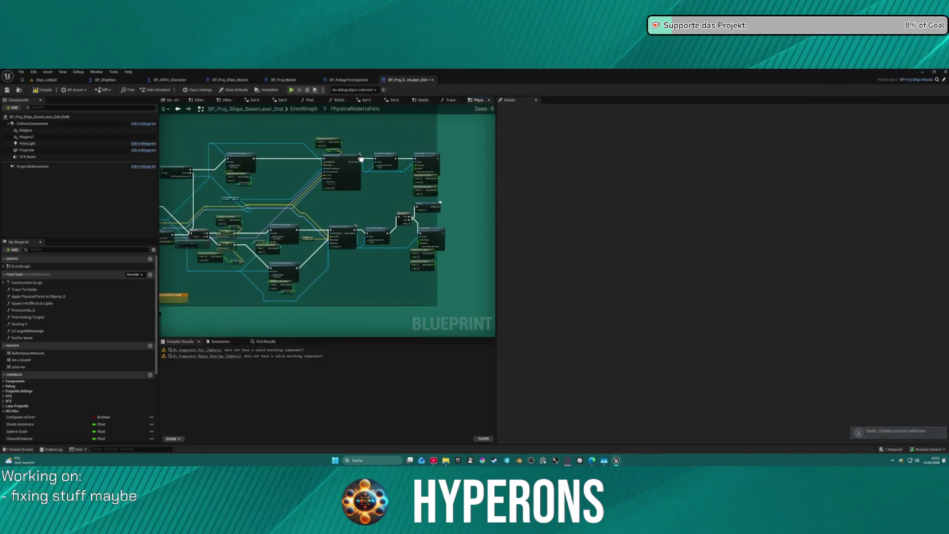
Delete the Cast To, Set Scalar Parameter Value, Random Integer in Range and Get Mesh nodes.
mouse_move(364, 121)
mouse_down()
mouse_move(359, 179)
mouse_move(277, 170)
mouse_up()
mouse_move(382, 124)
mouse_down()
mouse_move(356, 212)
mouse_move(98, 236)
mouse_move(197, 237)
mouse_move(223, 179)
mouse_up()
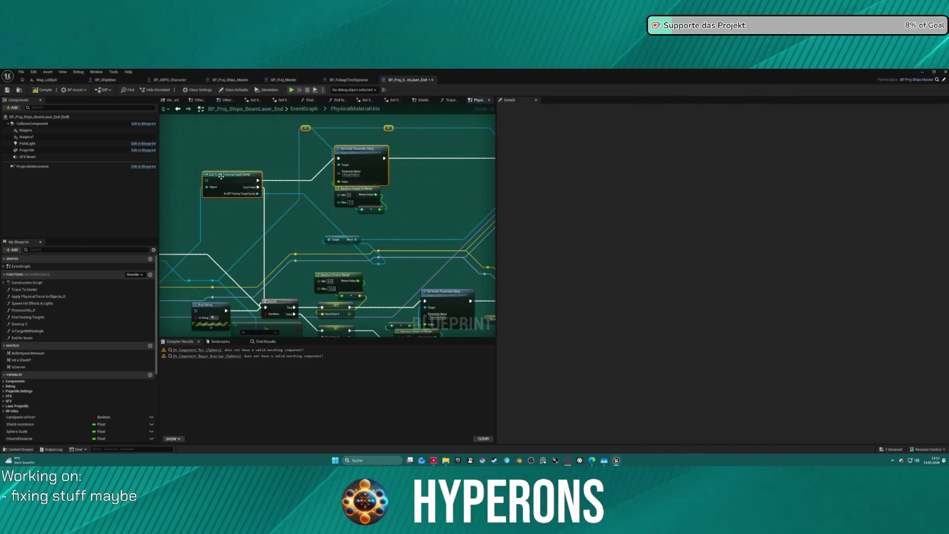
key(Delete)
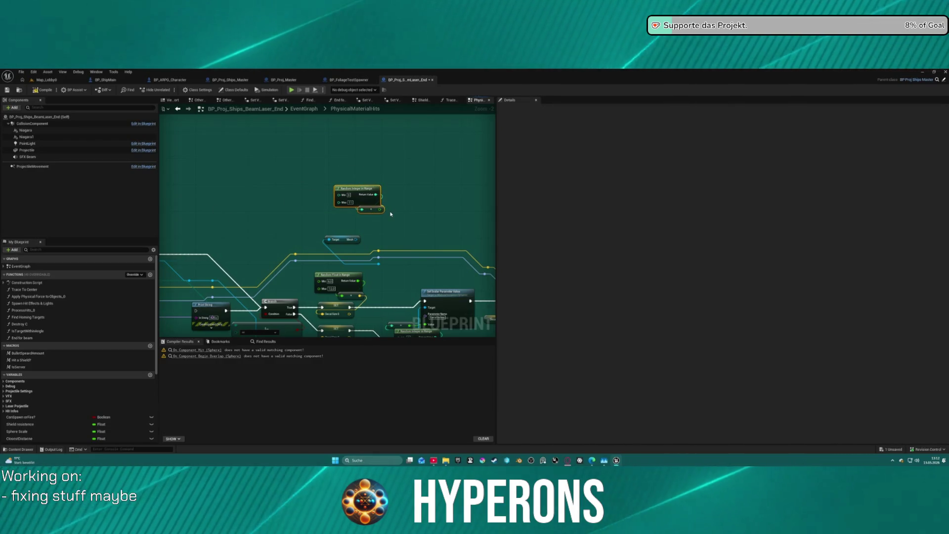
key(Delete)
drag(361, 270, 373, 271)
key(Delete)
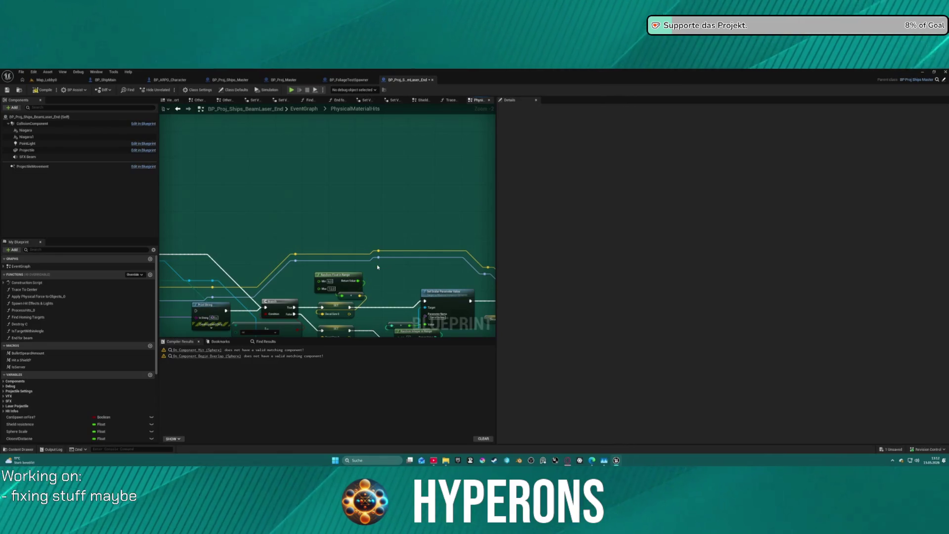
Survey the Delay, Branch and decal nodes, then break the execution wire into the reroute point.
scroll(377, 267, down, 5)
drag(360, 179, 348, 178)
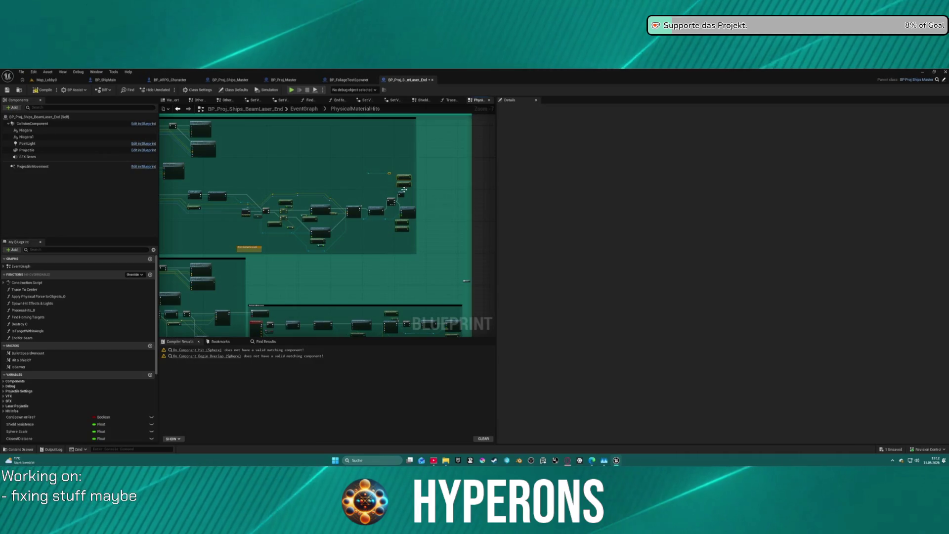
mouse_move(402, 192)
click(400, 193)
key(f)
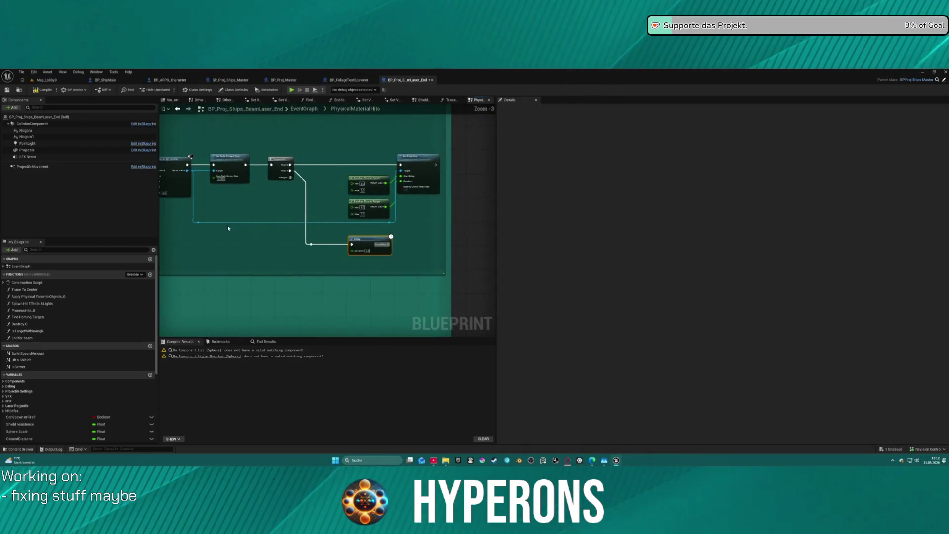
mouse_move(495, 245)
mouse_down()
mouse_move(424, 254)
mouse_move(388, 227)
mouse_move(272, 234)
mouse_move(359, 235)
mouse_up()
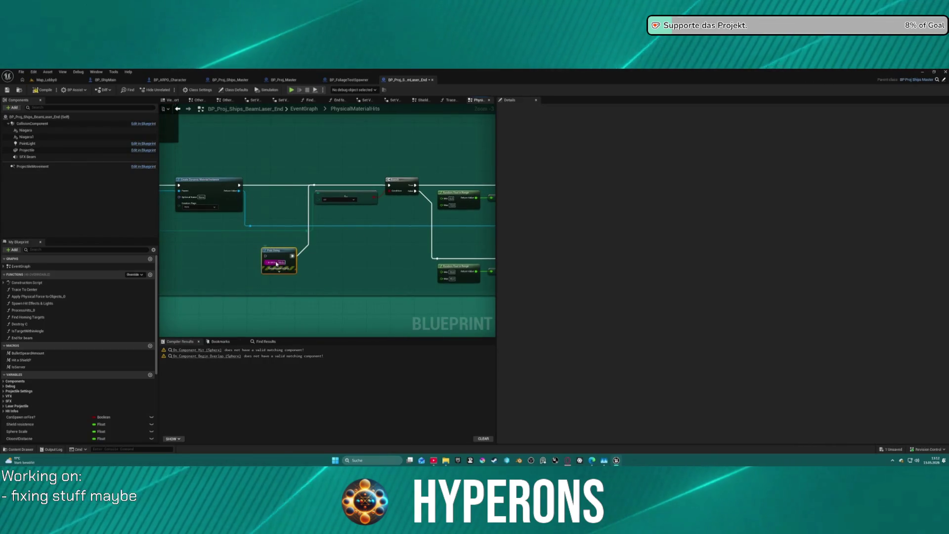
scroll(260, 231, up, 3)
mouse_move(259, 231)
mouse_down()
mouse_move(470, 232)
mouse_move(455, 232)
mouse_up()
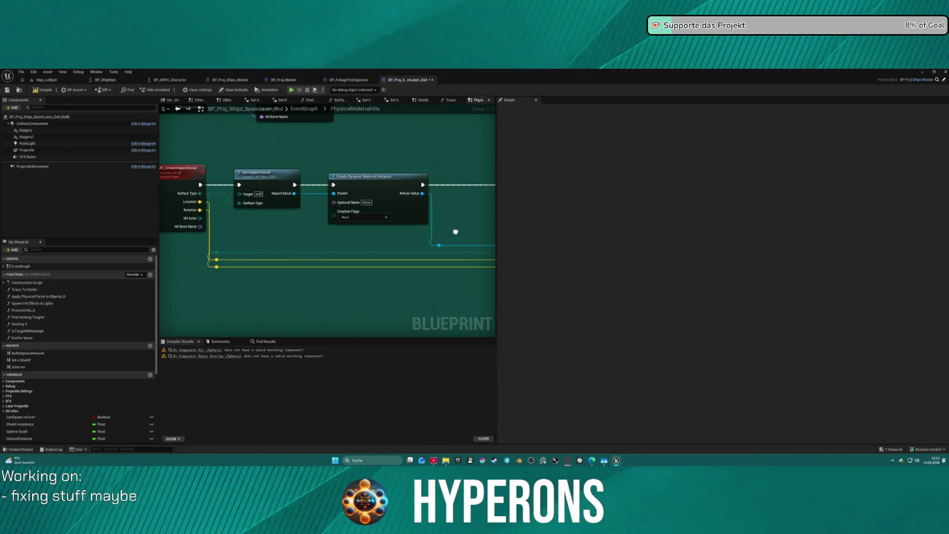
mouse_move(455, 231)
mouse_down()
mouse_move(413, 235)
mouse_move(277, 208)
mouse_move(312, 215)
mouse_move(212, 218)
mouse_move(432, 229)
mouse_move(316, 218)
mouse_move(376, 208)
mouse_move(346, 188)
mouse_move(407, 166)
mouse_move(254, 167)
mouse_move(212, 172)
mouse_move(183, 246)
mouse_up()
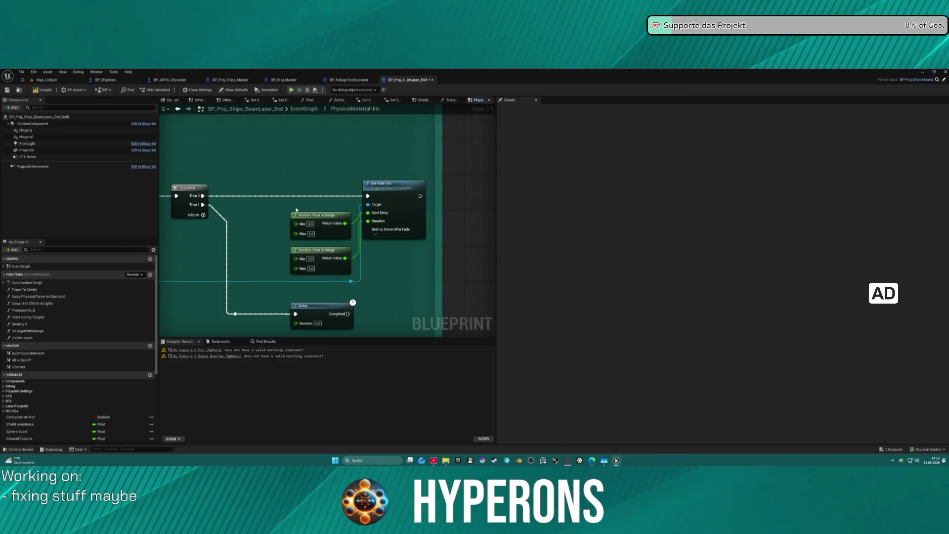
mouse_move(296, 210)
mouse_down()
mouse_move(322, 207)
mouse_move(217, 179)
mouse_up()
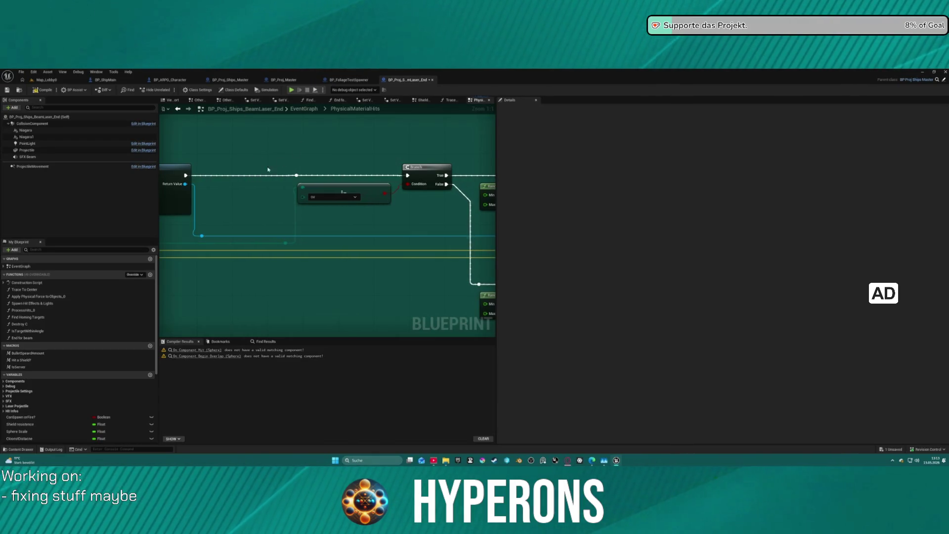
alt+click(238, 176)
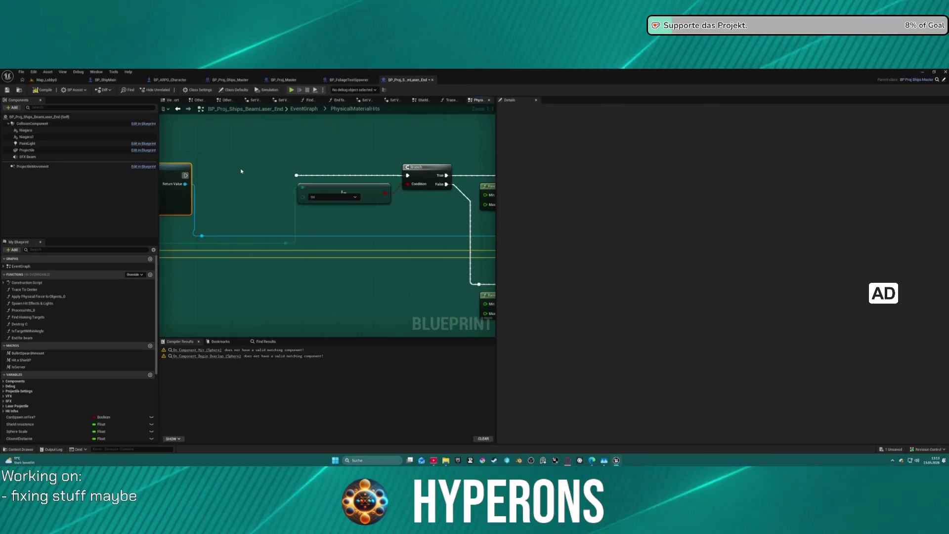
mouse_move(231, 160)
mouse_down()
mouse_move(346, 150)
mouse_move(323, 143)
mouse_up()
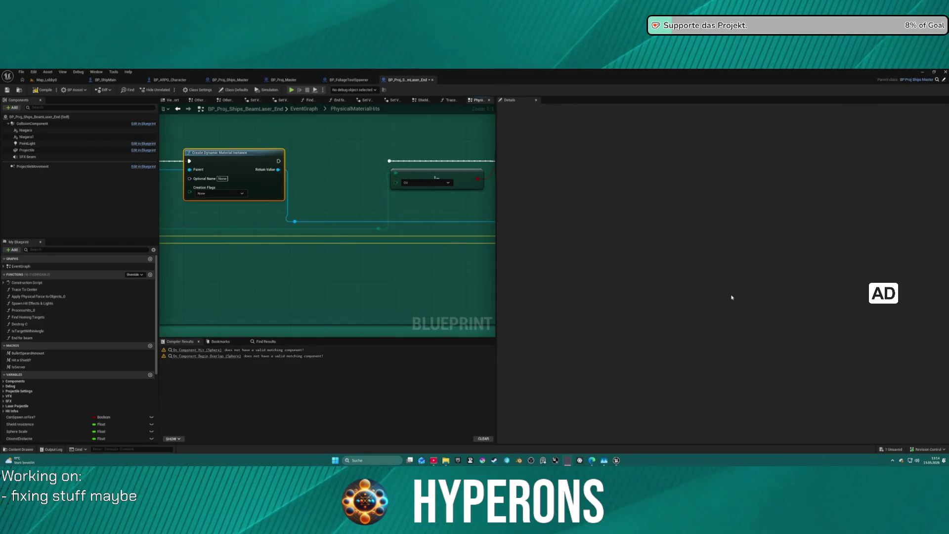
key(alt+Tab)
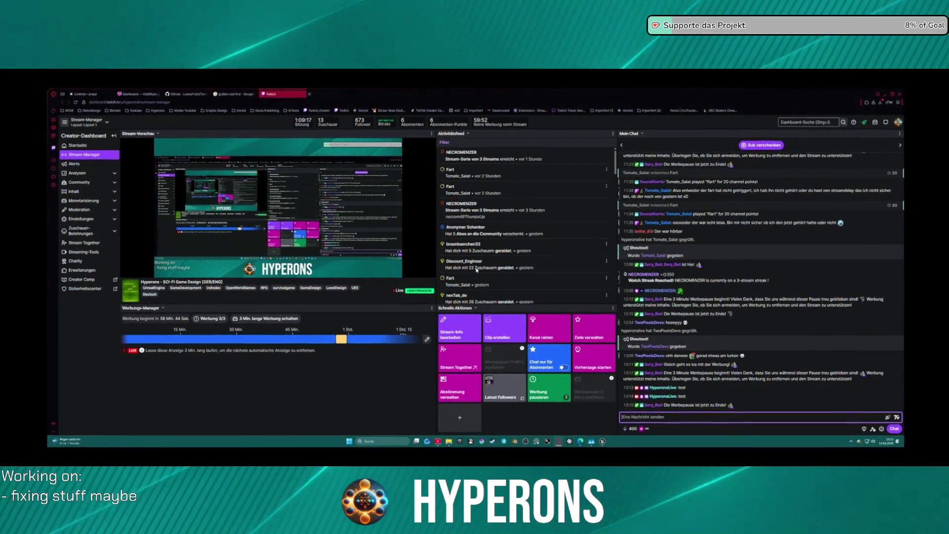
key(alt+Tab)
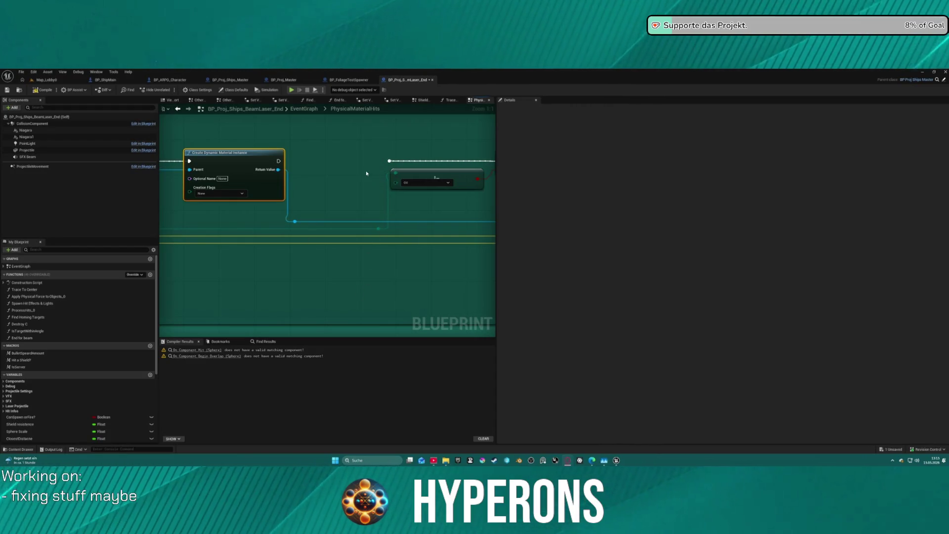
Connect Create Dynamic Material Instance's execution output to the reroute node.
scroll(378, 227, down, 5)
scroll(394, 217, up, 3)
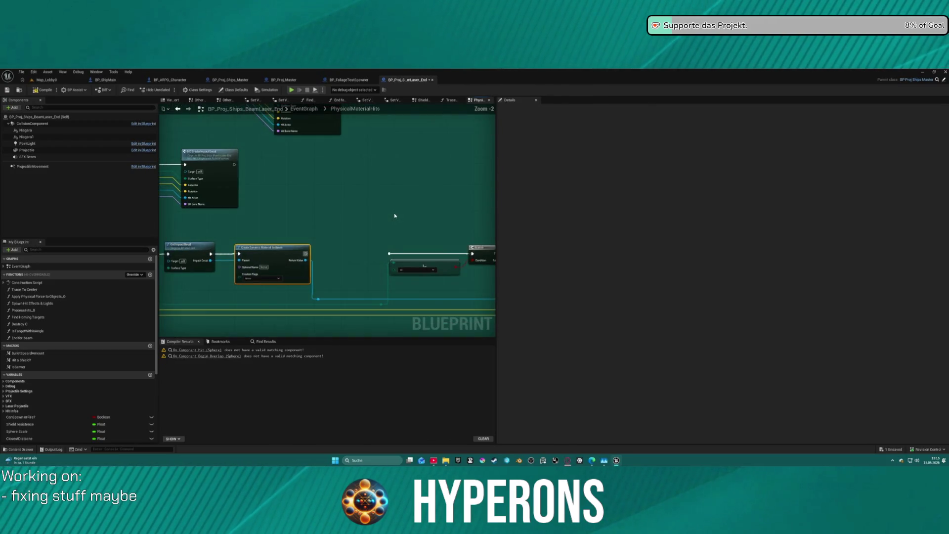
scroll(394, 216, up, 1)
drag(389, 260, 292, 261)
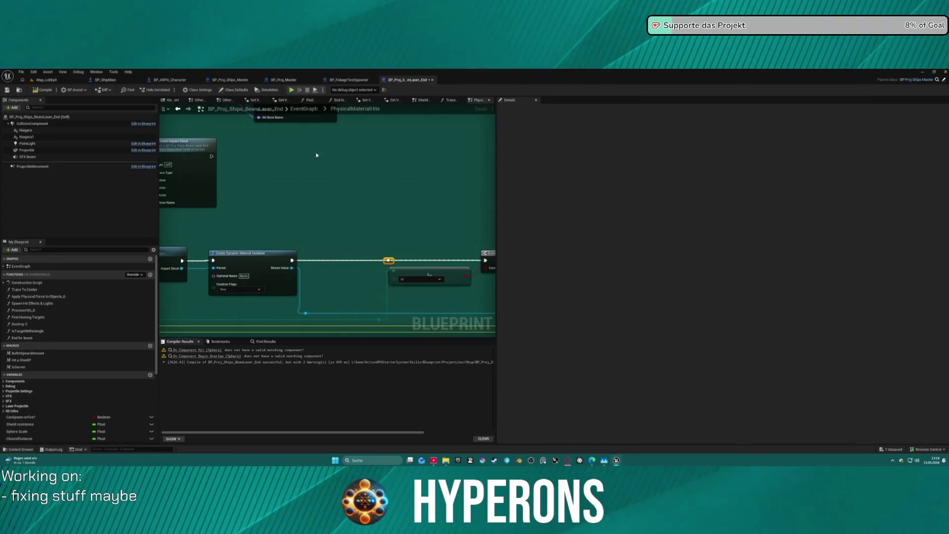
Open the HO_RockOre1 blueprint from the Rocks folder in the asset browser.
key(ctrl+space)
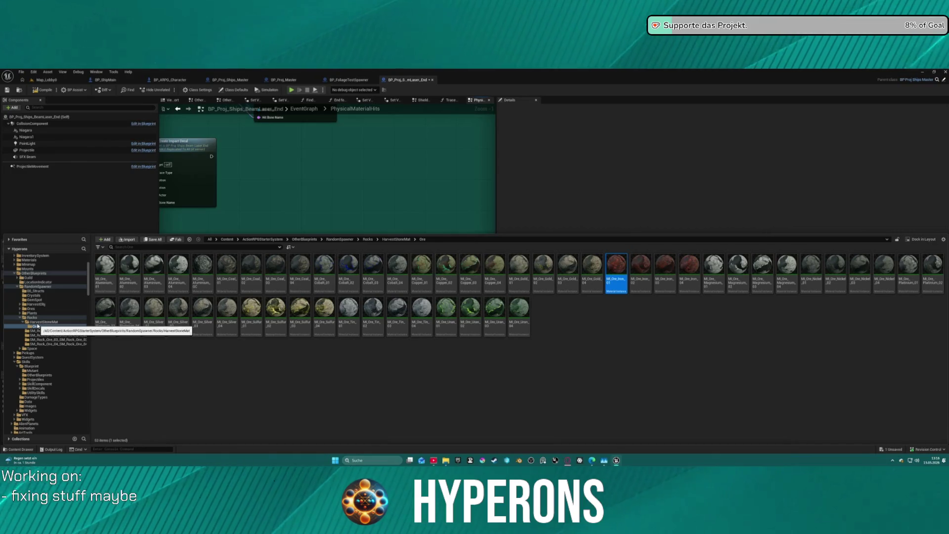
click(32, 317)
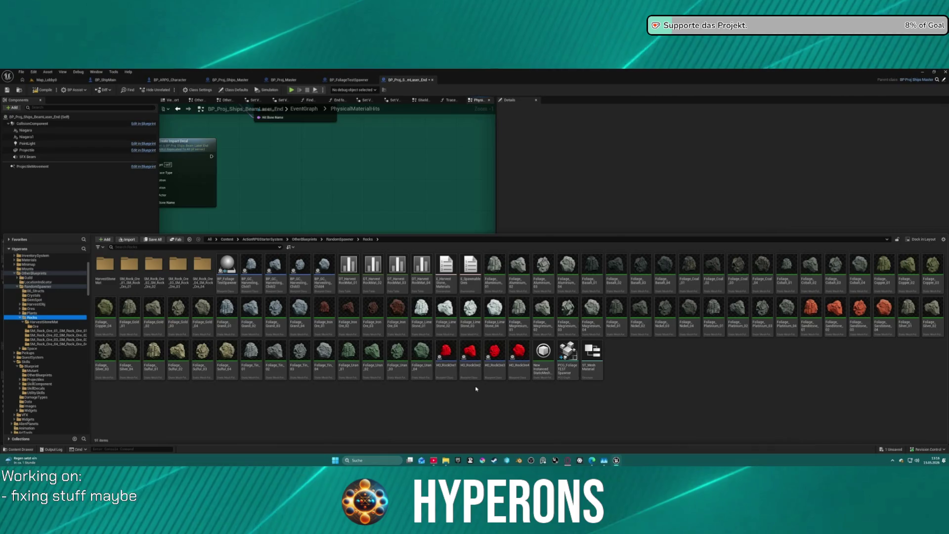
click(452, 369)
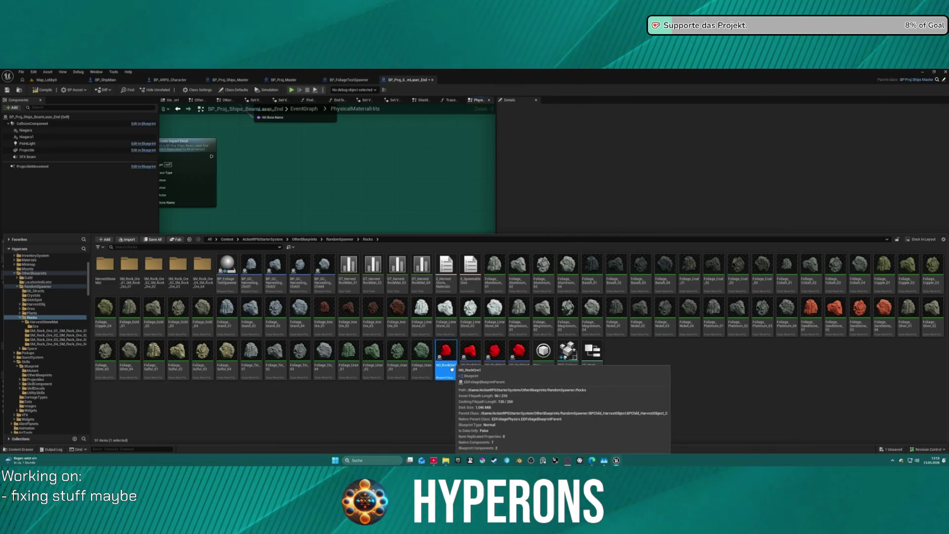
double_click(452, 369)
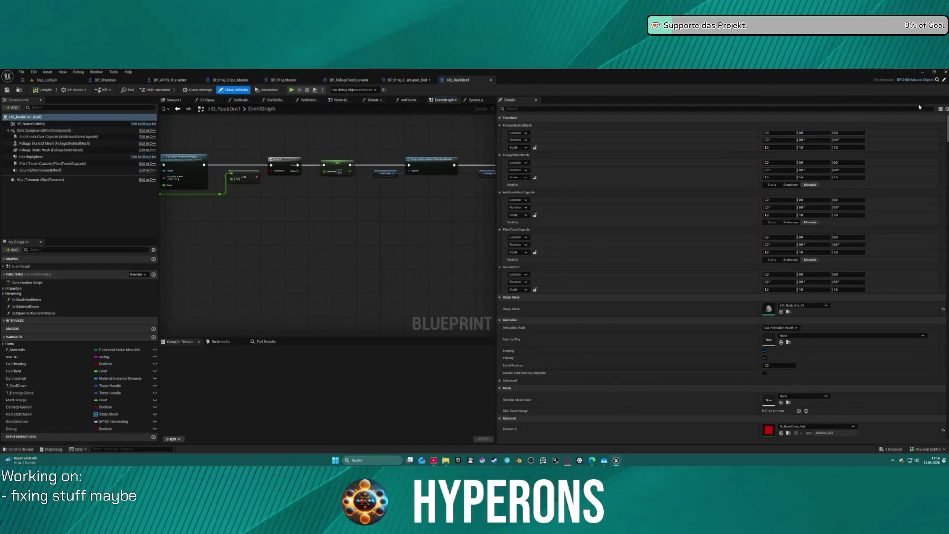
Inspect the HO_RockOre1 event graph's BeginPlay, AnyDamage, Set Visibility, Select, Print String and Health nodes.
drag(330, 238, 306, 336)
drag(306, 297, 281, 225)
scroll(281, 225, down, 3)
scroll(296, 188, up, 4)
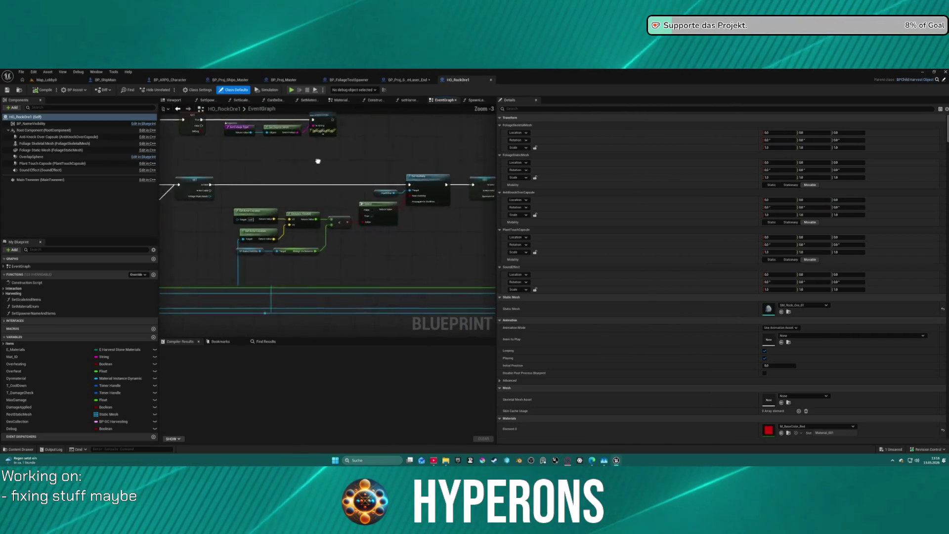
scroll(287, 166, up, 1)
mouse_move(287, 167)
mouse_down()
mouse_move(85, 158)
mouse_move(139, 152)
mouse_up()
scroll(327, 222, down, 4)
mouse_move(326, 223)
mouse_down()
mouse_move(354, 265)
mouse_move(347, 257)
mouse_move(317, 294)
mouse_move(275, 277)
mouse_move(282, 279)
mouse_up()
scroll(387, 284, up, 4)
mouse_move(376, 227)
mouse_down()
mouse_move(261, 217)
mouse_move(247, 232)
mouse_move(259, 300)
mouse_up()
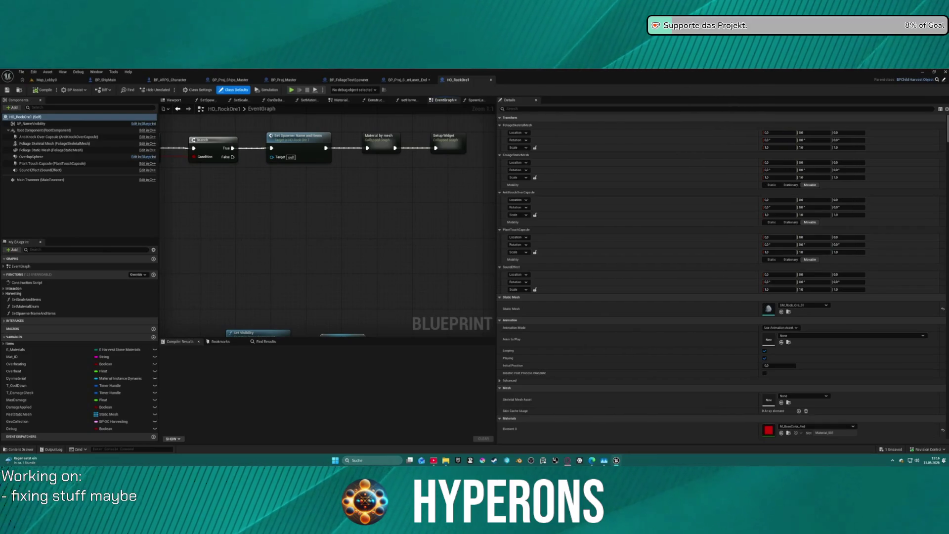
mouse_move(297, 223)
mouse_down()
mouse_move(334, 202)
mouse_move(381, 198)
mouse_move(312, 139)
mouse_move(277, 138)
mouse_move(337, 247)
mouse_move(307, 199)
mouse_move(157, 107)
mouse_up()
drag(326, 222, 204, 297)
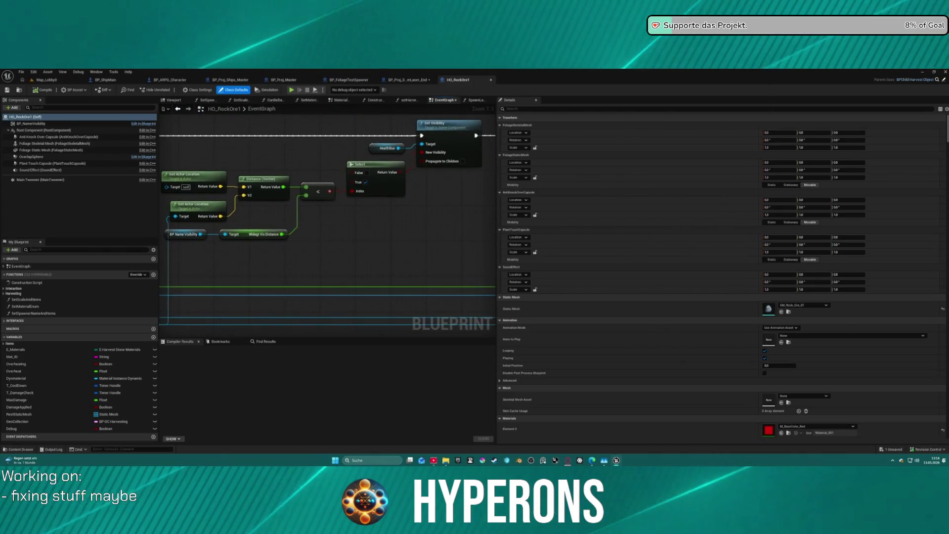
mouse_move(327, 222)
mouse_down()
mouse_move(202, 222)
mouse_move(198, 193)
mouse_move(237, 183)
mouse_move(295, 198)
mouse_up()
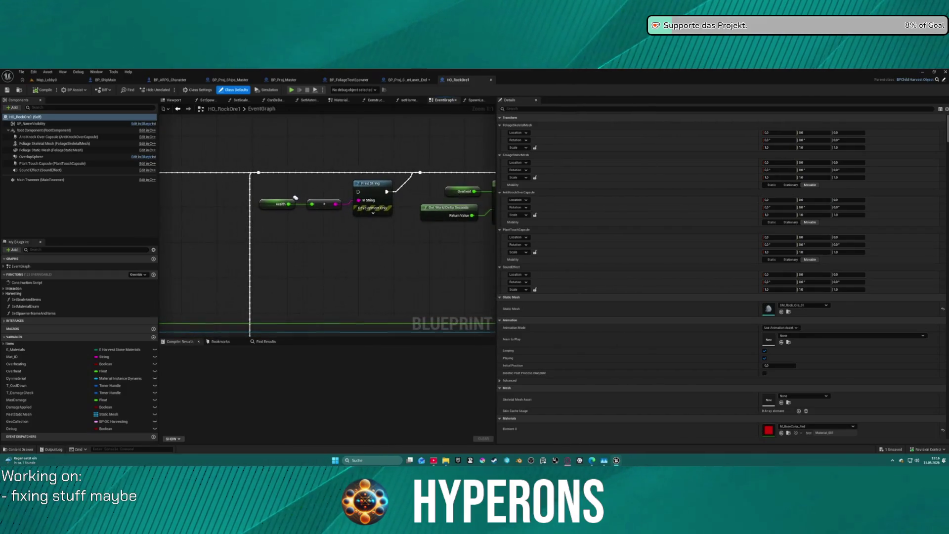
Follow the execution chain further, then open the parent BPChild_HarvestObject blueprint.
scroll(306, 152, down, 4)
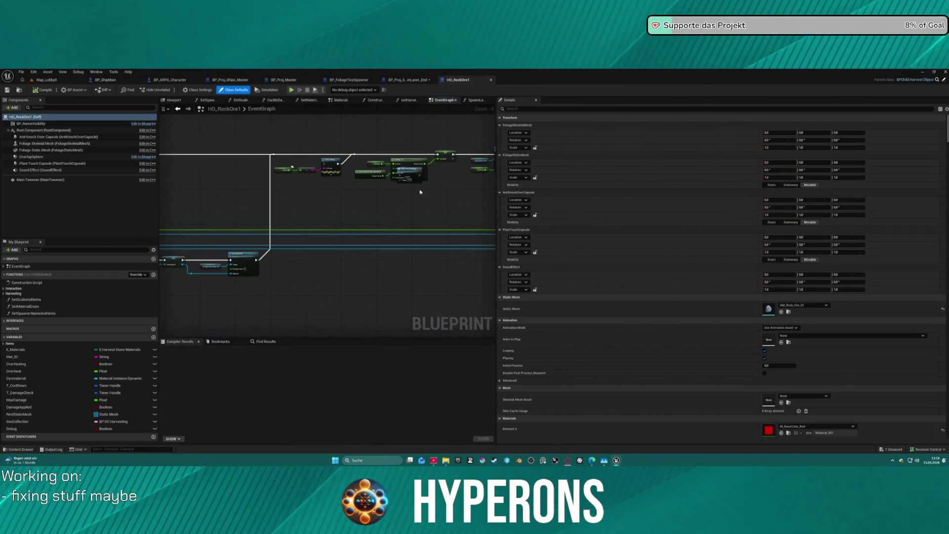
drag(414, 171, 425, 207)
mouse_move(278, 243)
mouse_down()
mouse_move(405, 227)
mouse_move(425, 268)
mouse_move(209, 262)
mouse_move(428, 266)
mouse_up()
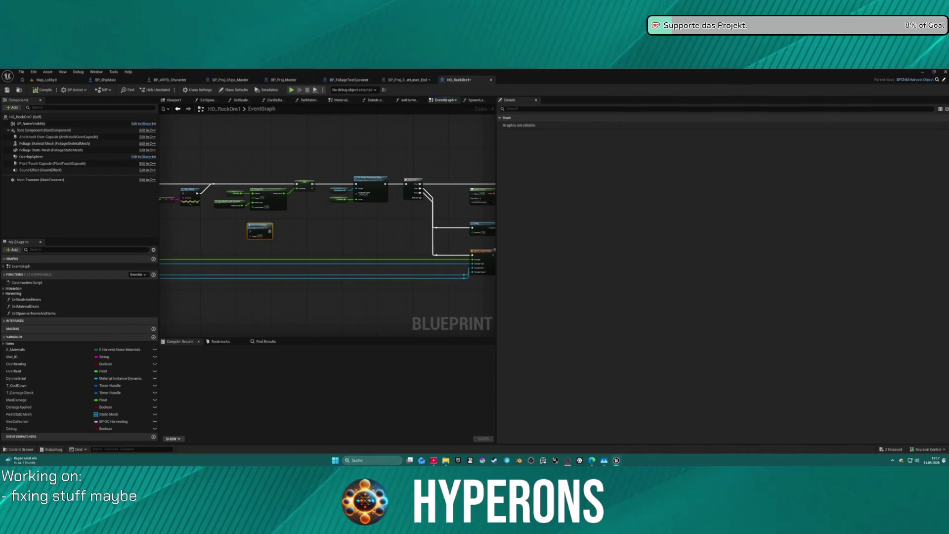
drag(206, 129, 210, 125)
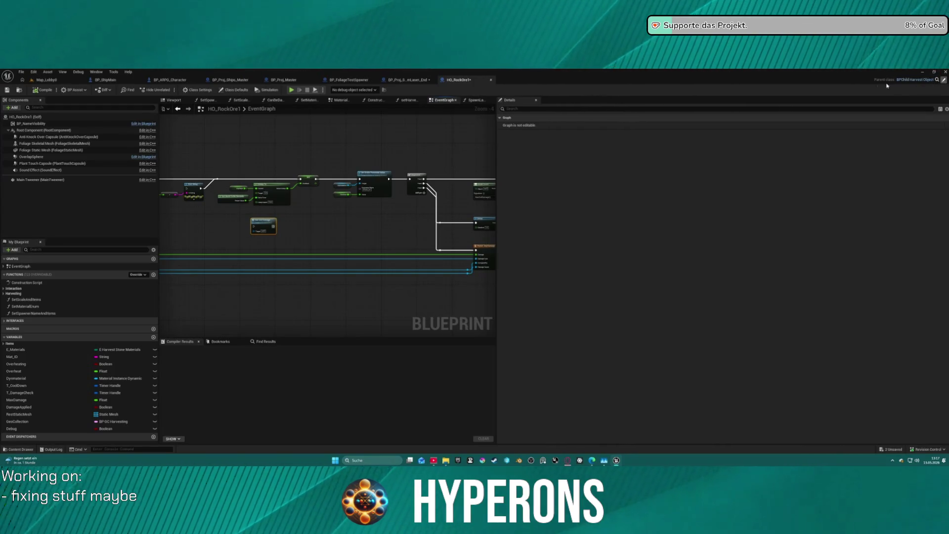
click(910, 80)
scroll(301, 228, down, 5)
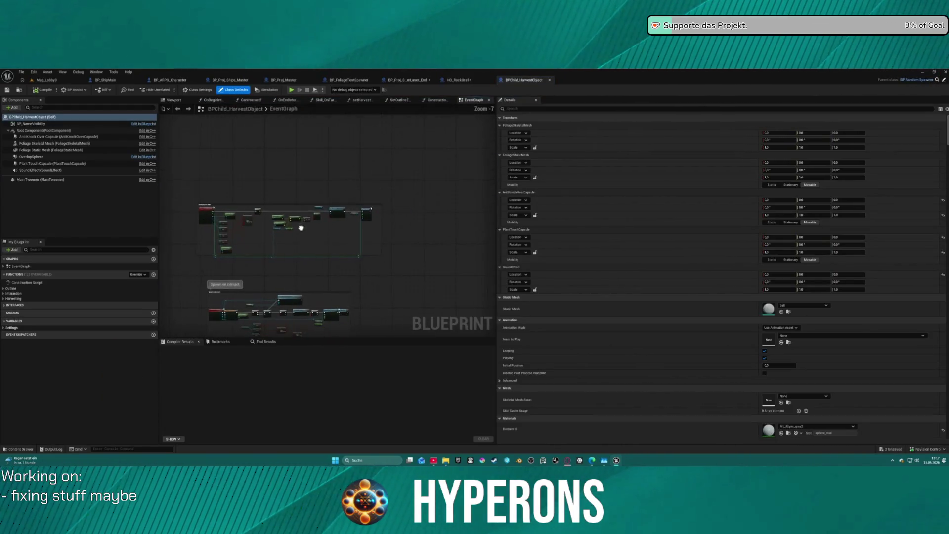
Bring the Damage from skills nodes into view and expose the Explosion_Small tag check.
scroll(301, 227, up, 8)
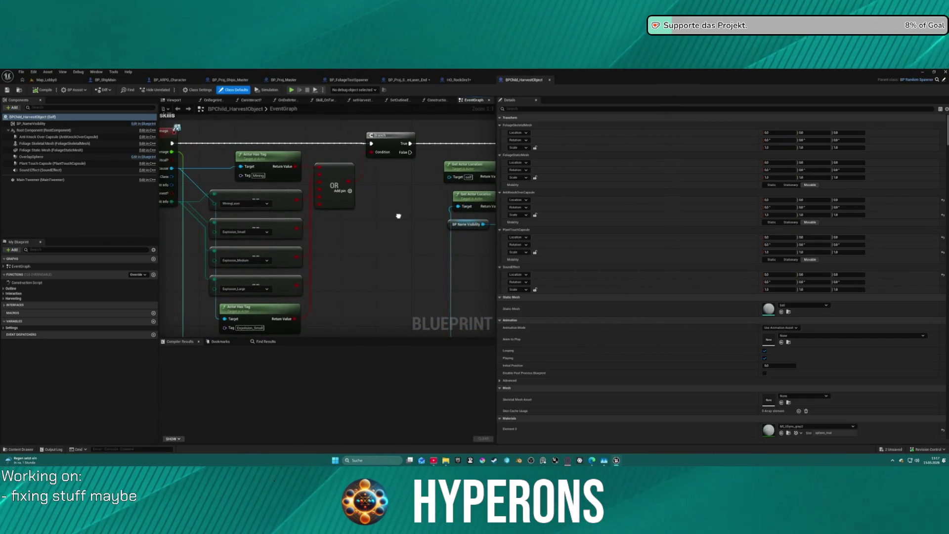
mouse_move(398, 216)
mouse_down()
mouse_move(398, 195)
mouse_move(437, 251)
mouse_up()
mouse_move(300, 193)
mouse_down()
mouse_move(259, 173)
mouse_move(280, 168)
mouse_up()
mouse_move(285, 230)
mouse_down()
mouse_move(321, 171)
mouse_move(307, 211)
mouse_up()
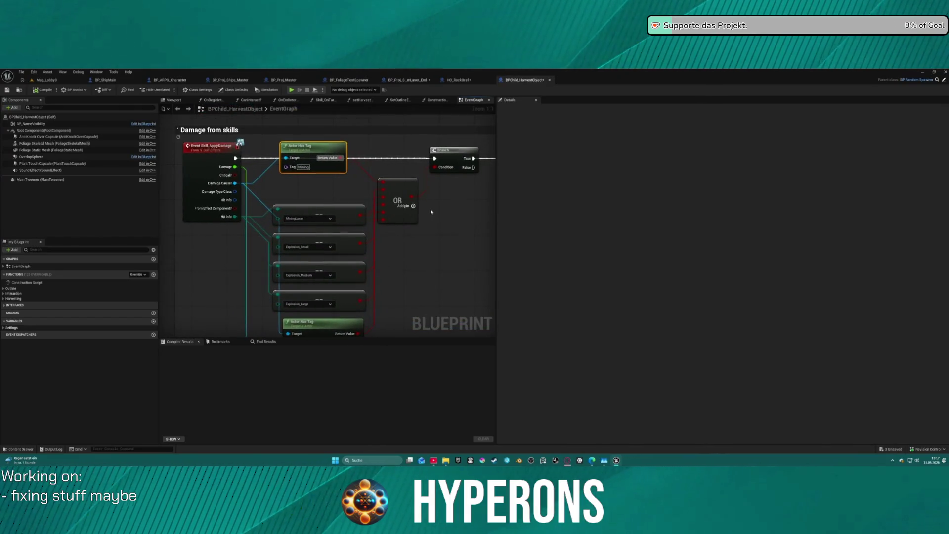
Add an OR input fed by an == compare of Hit Info against the mining laser.
click(413, 206)
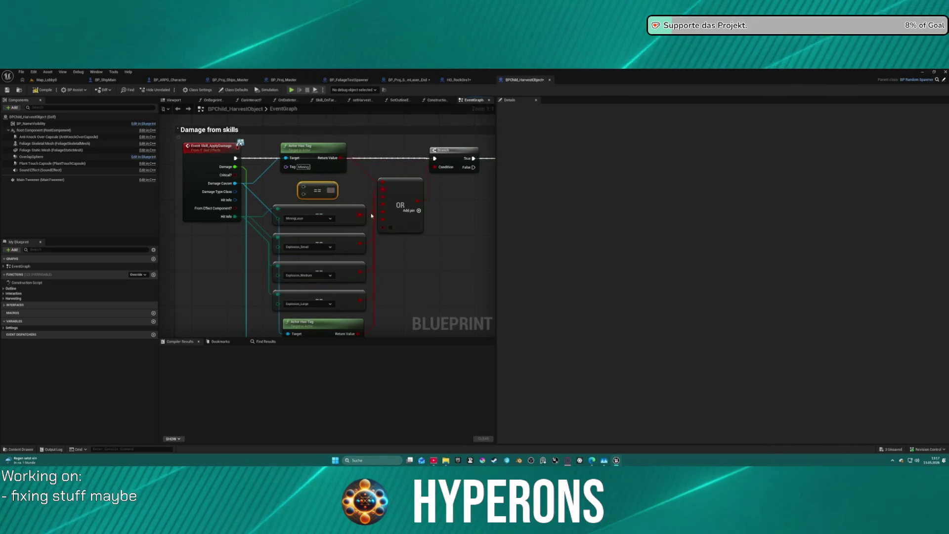
mouse_move(330, 190)
mouse_down()
mouse_move(398, 229)
mouse_move(384, 227)
mouse_up()
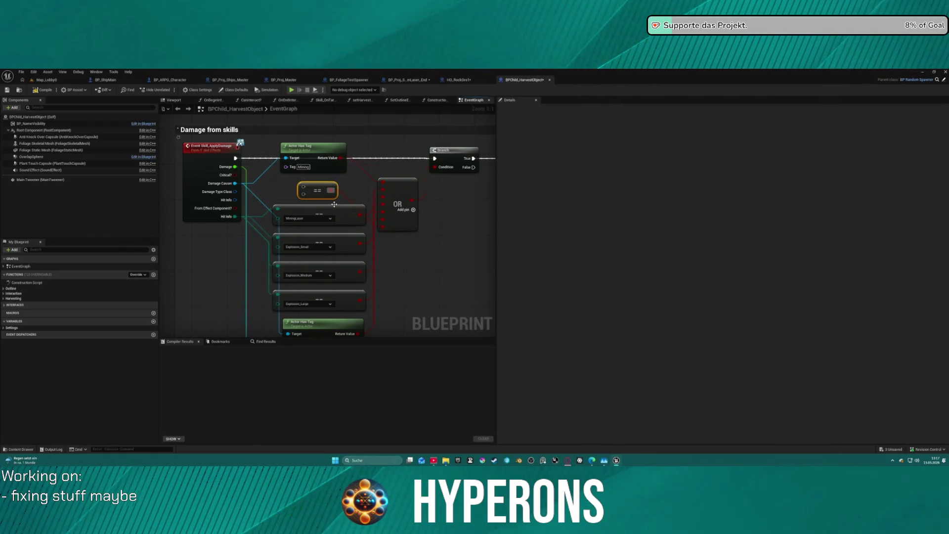
mouse_move(305, 193)
mouse_down()
mouse_move(251, 219)
mouse_move(235, 216)
mouse_move(303, 189)
mouse_up()
click(329, 189)
click(316, 196)
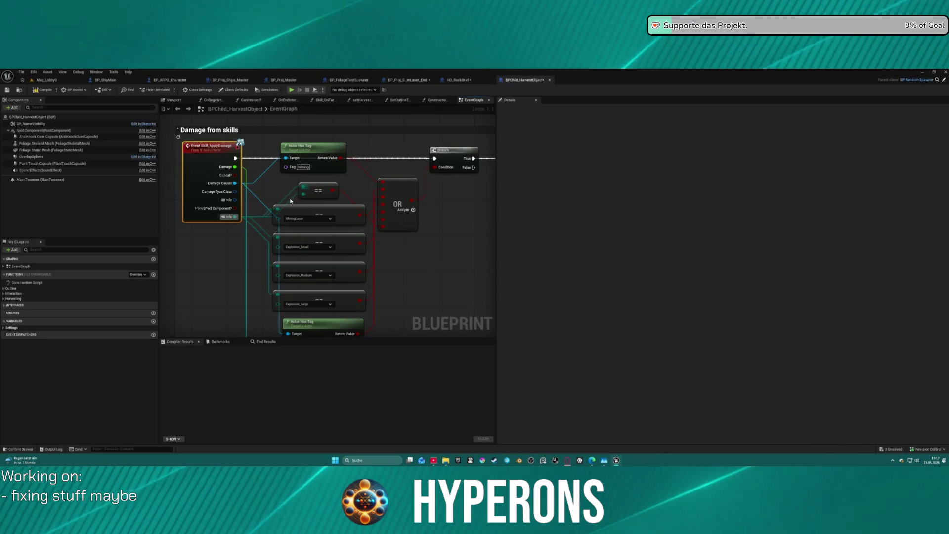
click(290, 198)
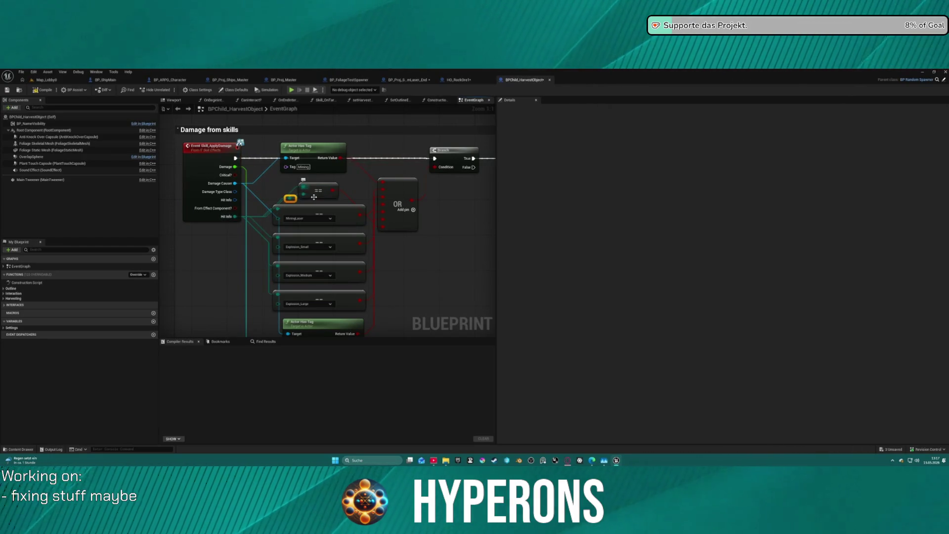
click(330, 196)
click(336, 221)
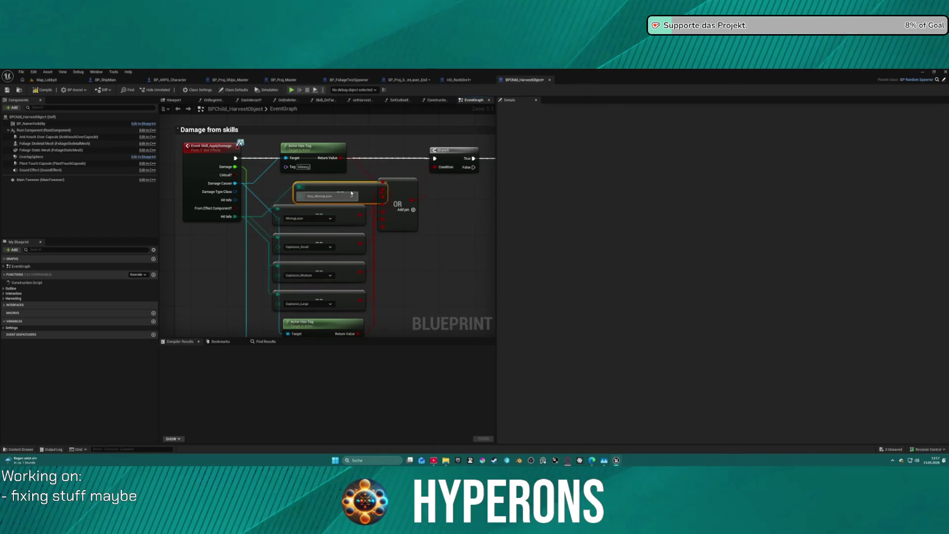
drag(339, 195, 331, 189)
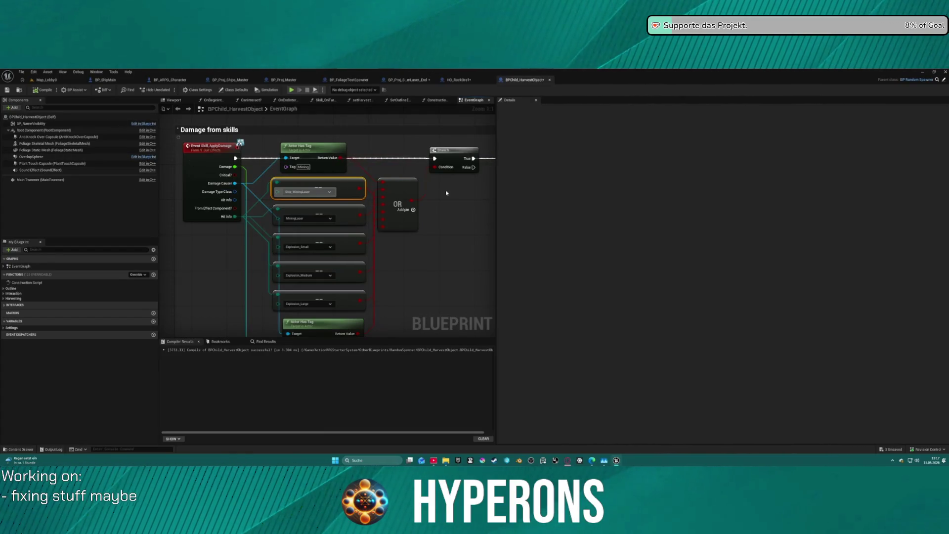
Align the mining laser compare node and start a play-test of the lobby level.
drag(427, 284, 396, 213)
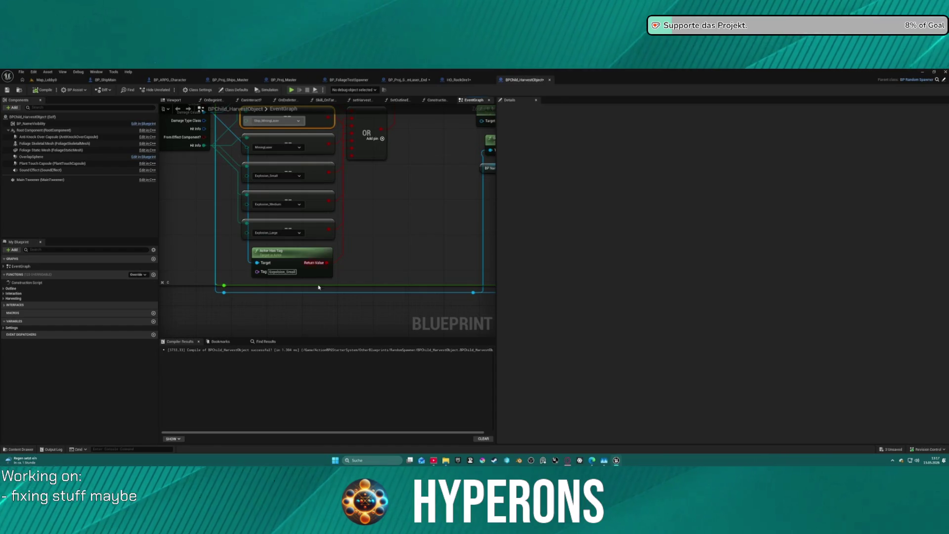
mouse_move(315, 169)
mouse_down()
mouse_move(330, 225)
mouse_move(314, 148)
mouse_up()
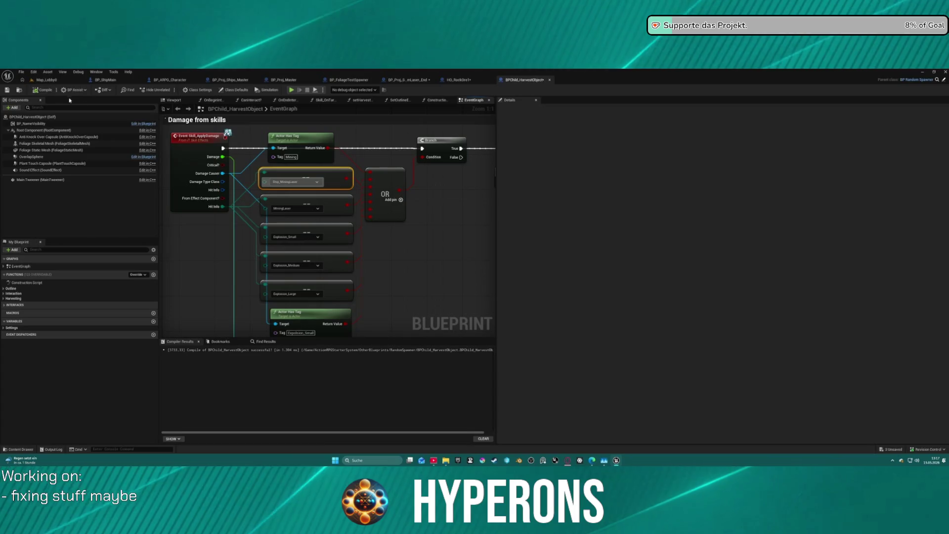
drag(273, 171, 299, 172)
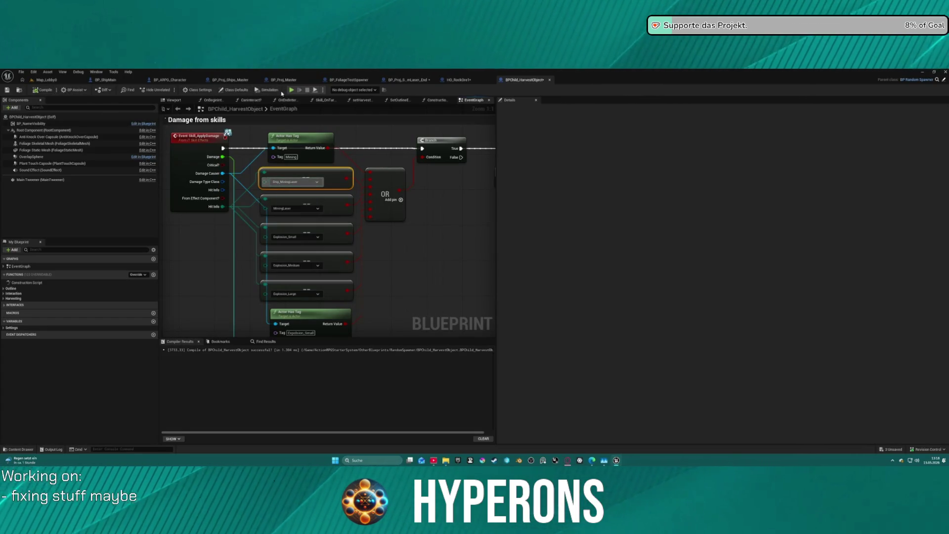
click(61, 80)
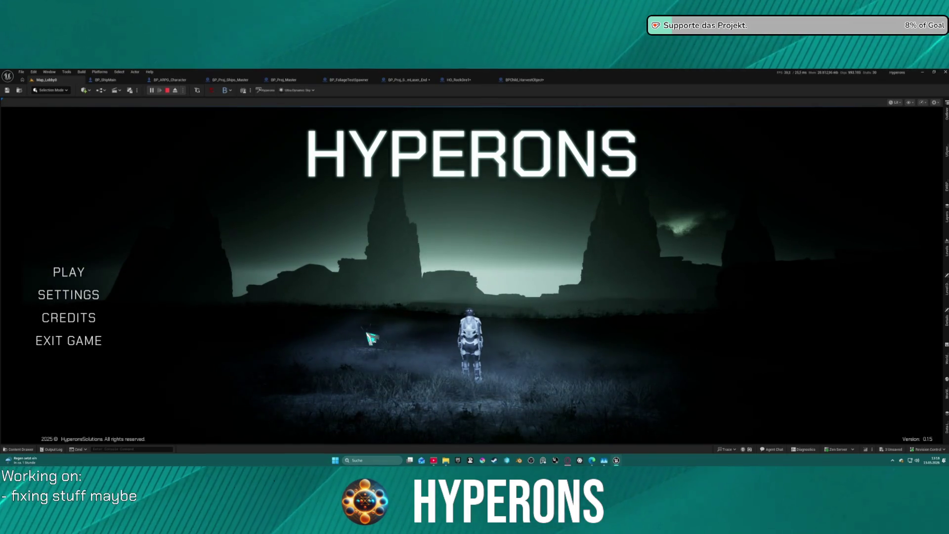
Start the game as the Mining character, fly forward switching camera views, then end the play-test.
click(71, 272)
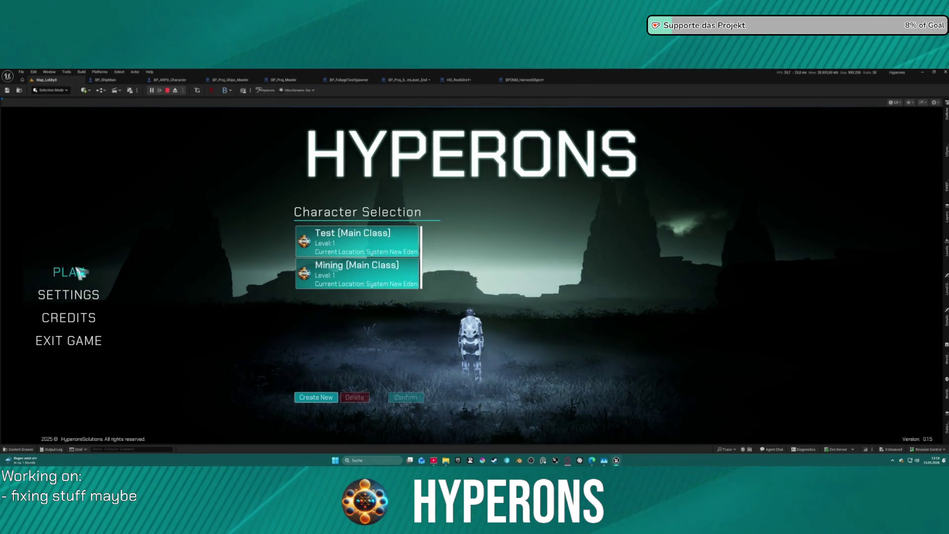
click(403, 278)
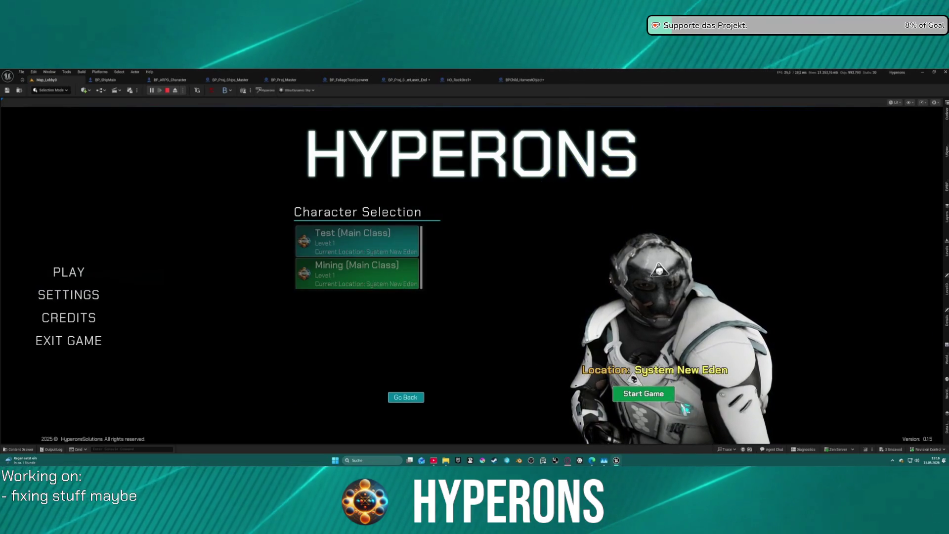
click(672, 397)
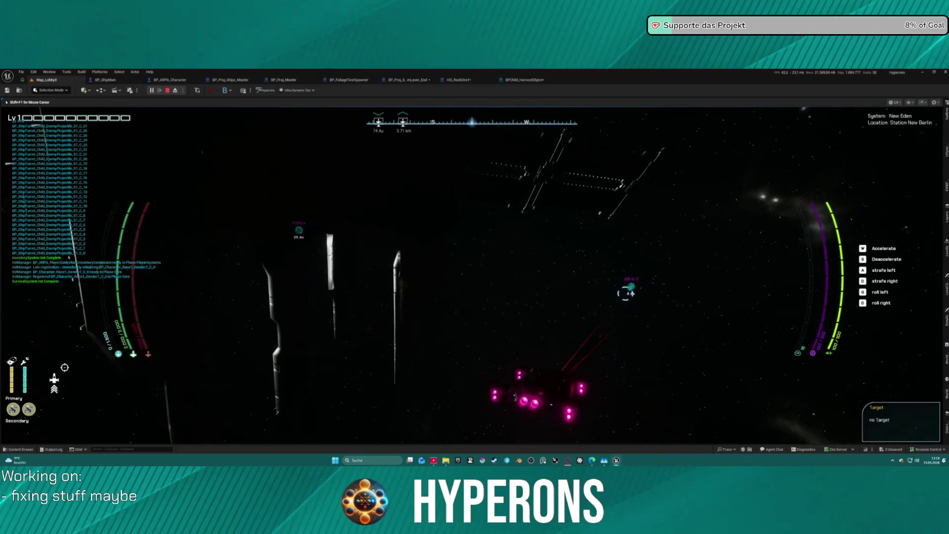
key(w)
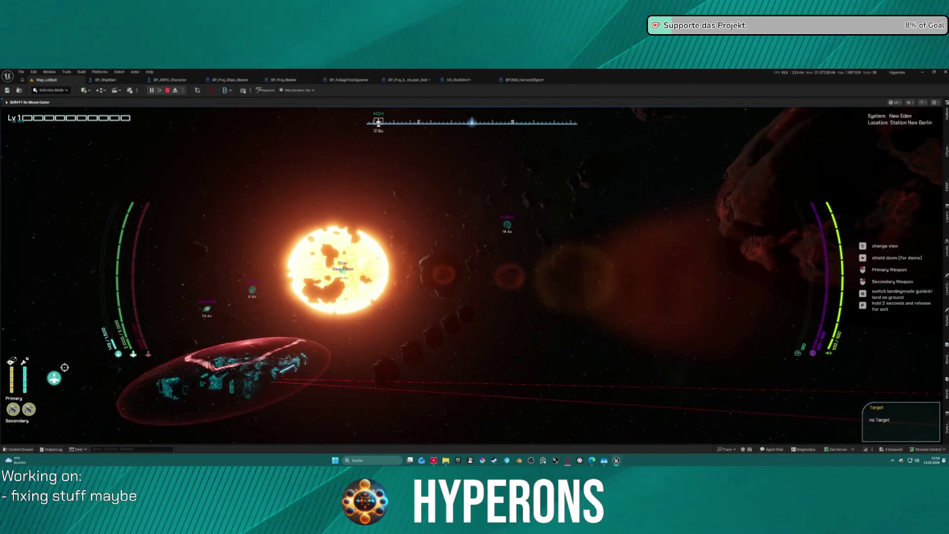
key(c)
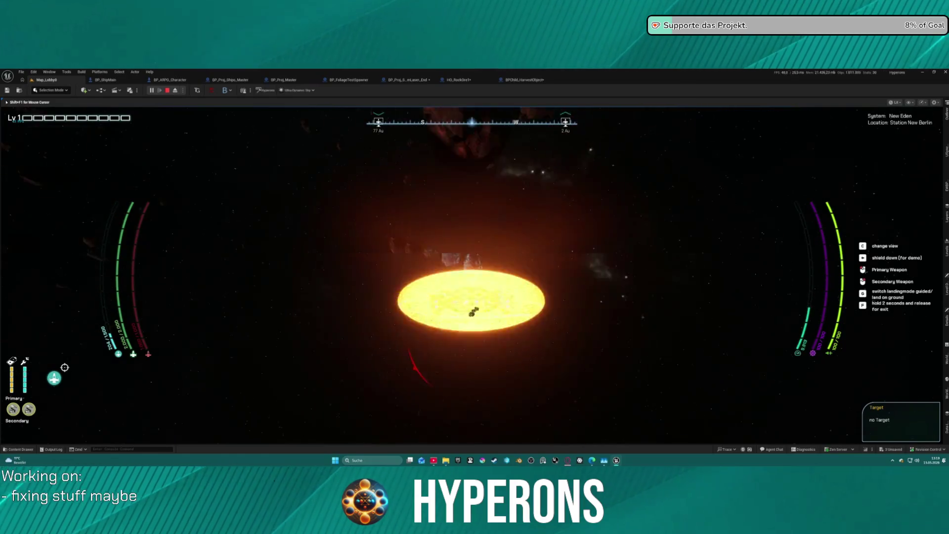
key(c)
key(c)
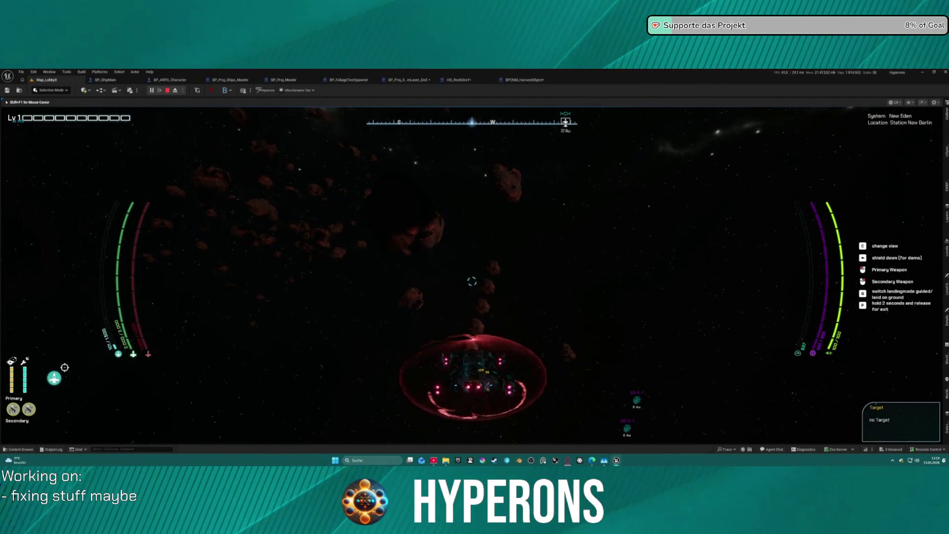
key(Escape)
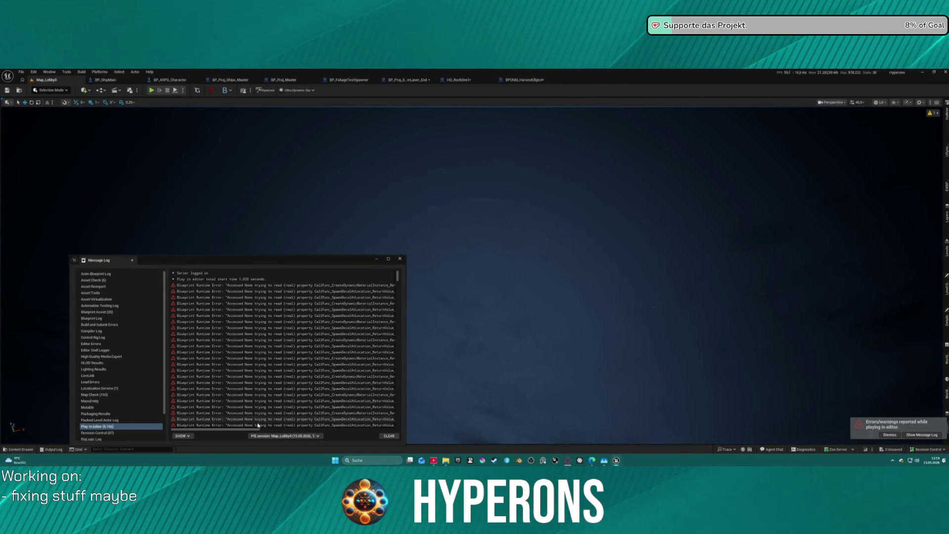
Jump from the error log to BP_Proj_Ships_BeamLaser_End, link Surface Type to Get Impact Decal, select ProjectileMovement.
click(280, 436)
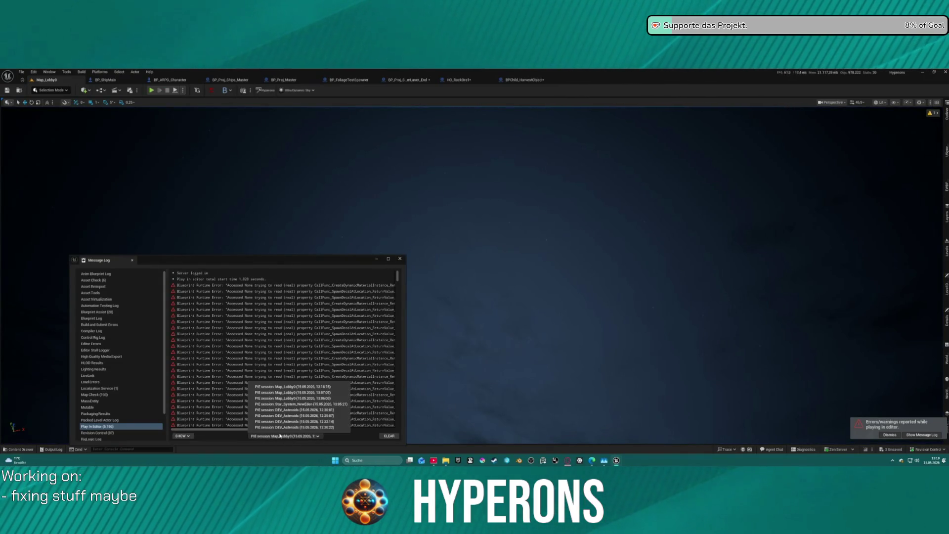
click(225, 434)
mouse_move(226, 430)
mouse_down()
mouse_move(364, 421)
mouse_move(312, 421)
mouse_up()
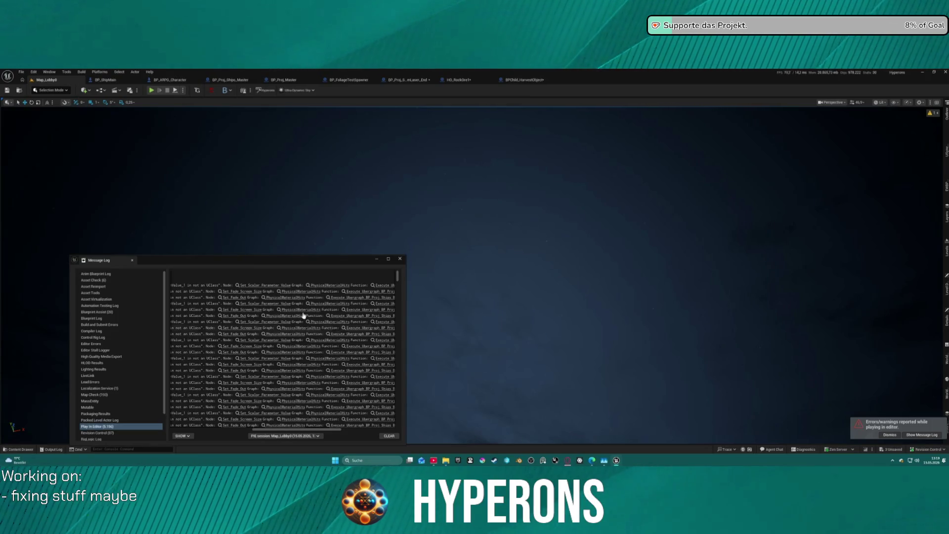
click(244, 290)
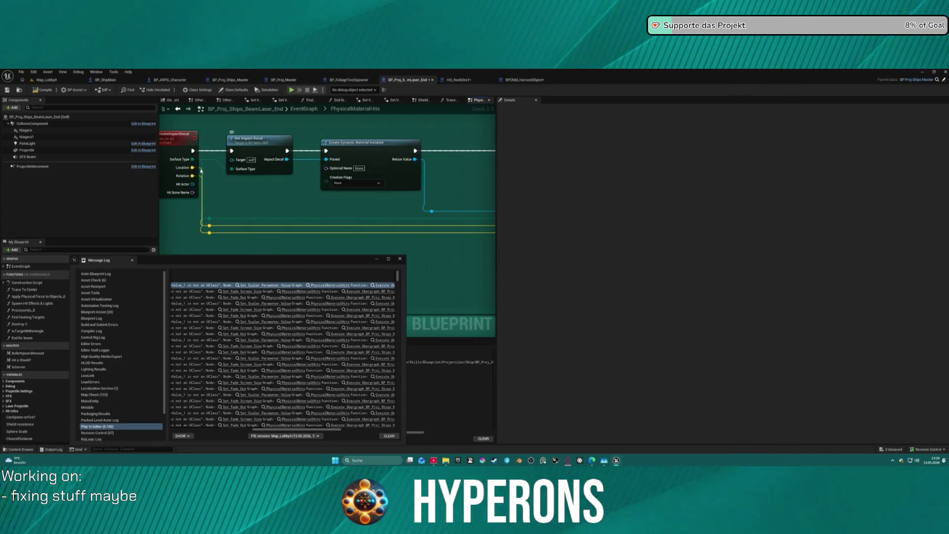
key(ctrl+z)
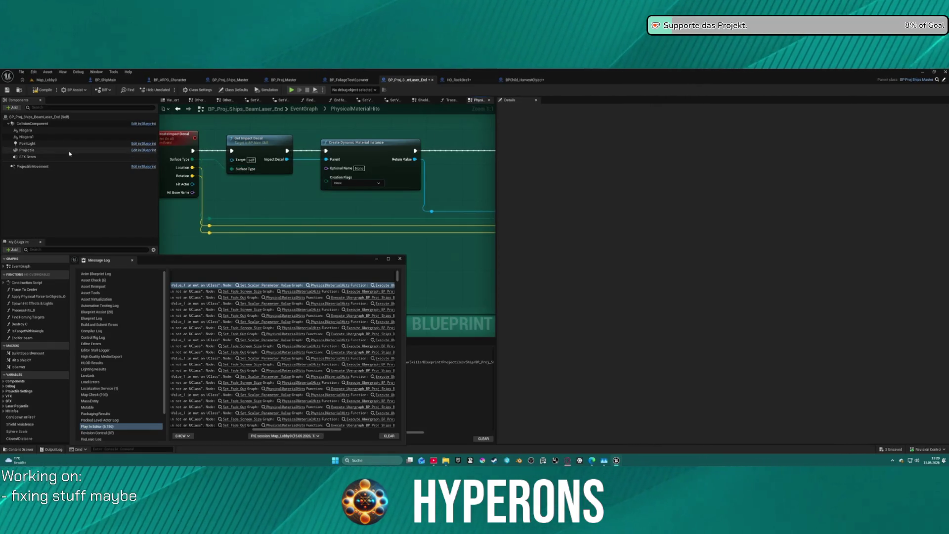
click(33, 166)
Filter the ProjectileMovement Details by 'phy' to show only its physics properties.
click(798, 246)
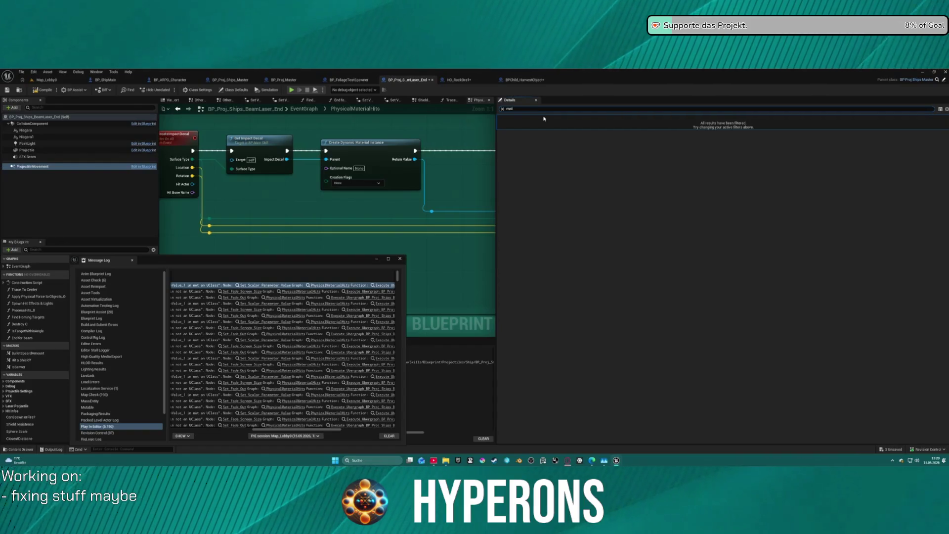
key(BackSpace)
key(BackSpace)
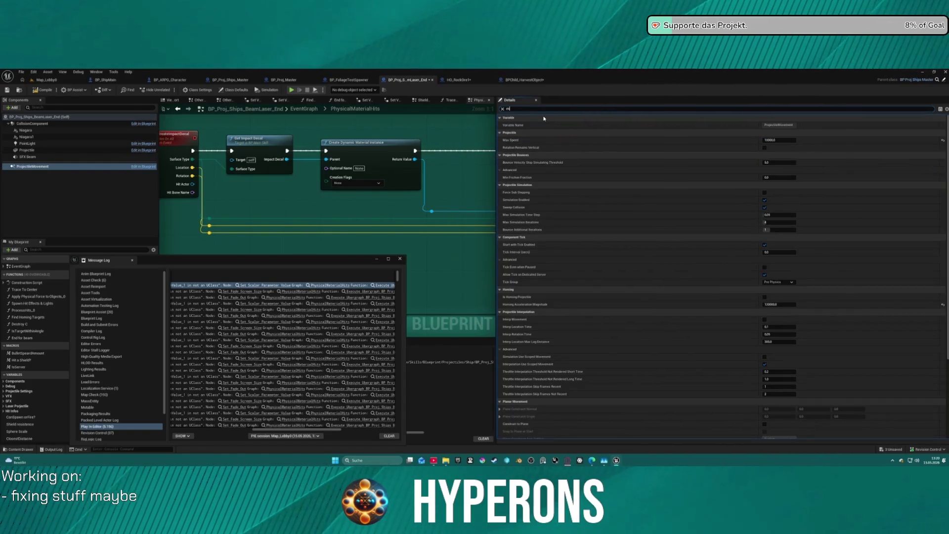
key(BackSpace)
text(hy)
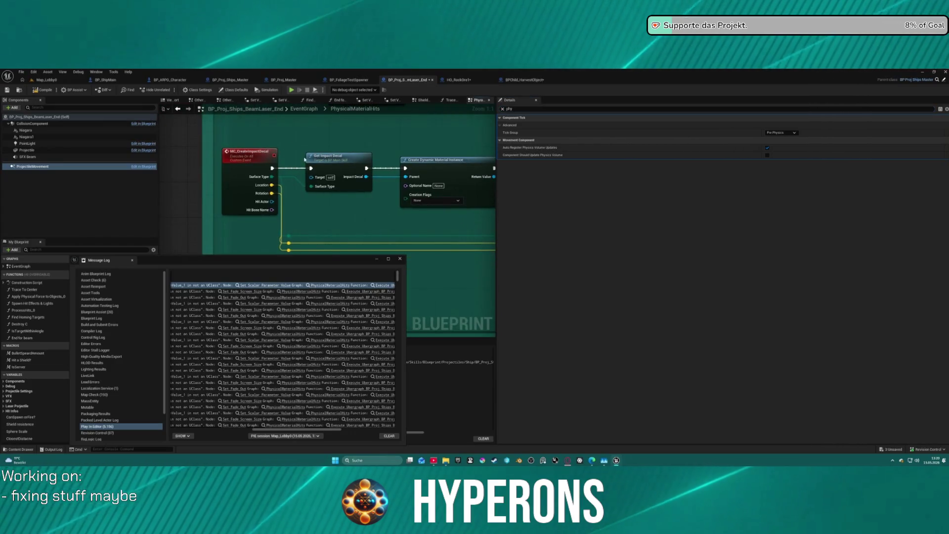
right_click(319, 158)
click(336, 293)
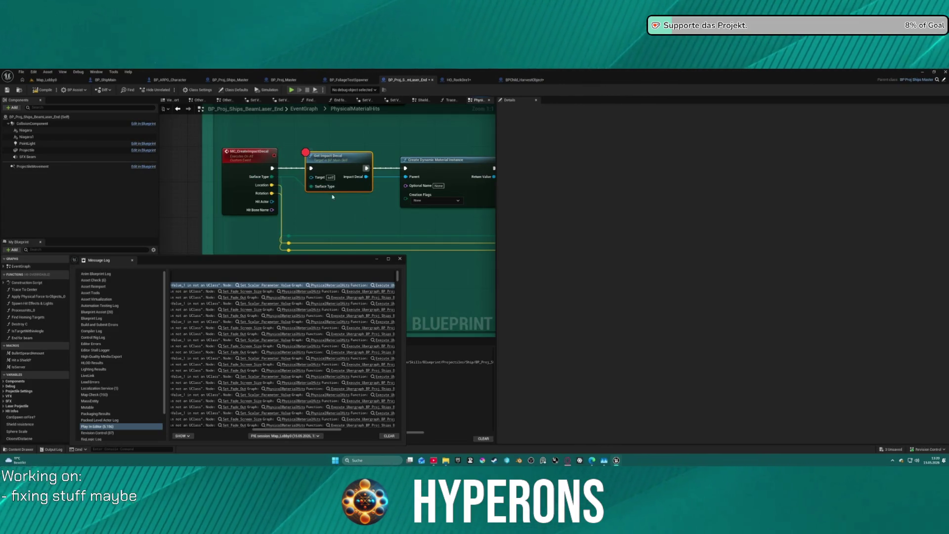
scroll(357, 191, down, 12)
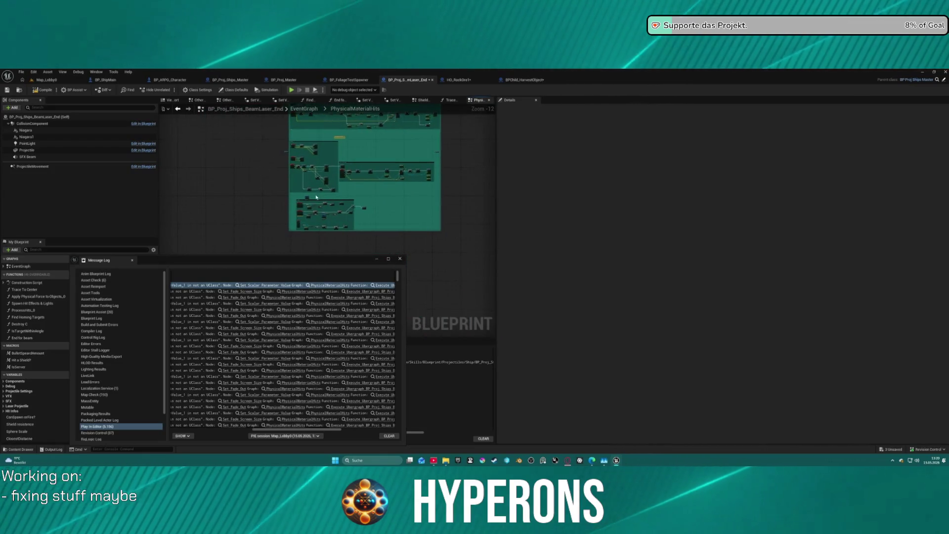
scroll(294, 142, up, 7)
scroll(292, 142, up, 5)
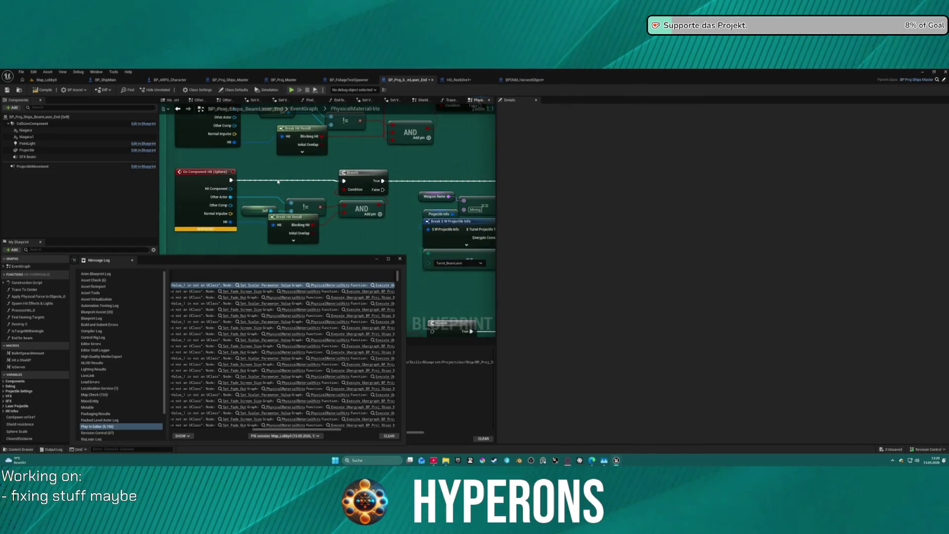
drag(295, 172, 283, 174)
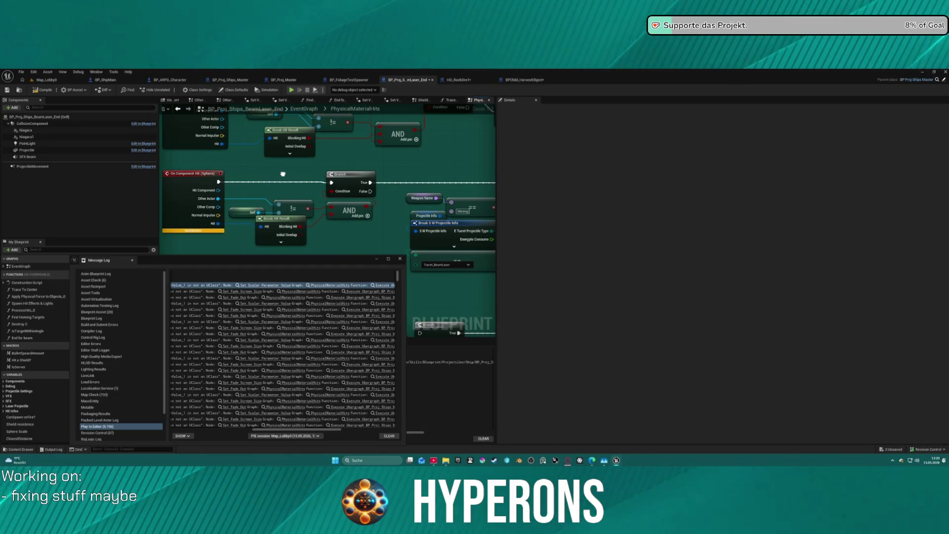
drag(283, 173, 279, 176)
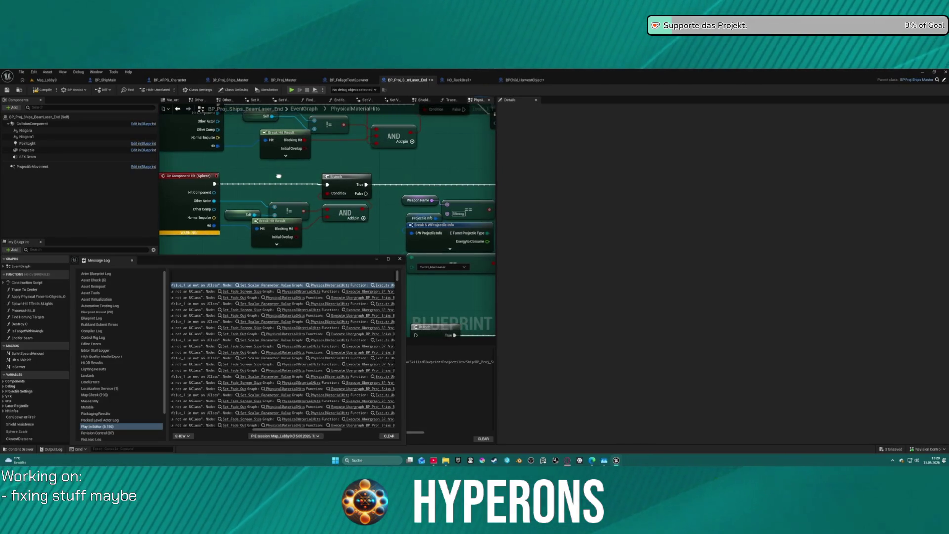
scroll(279, 176, down, 3)
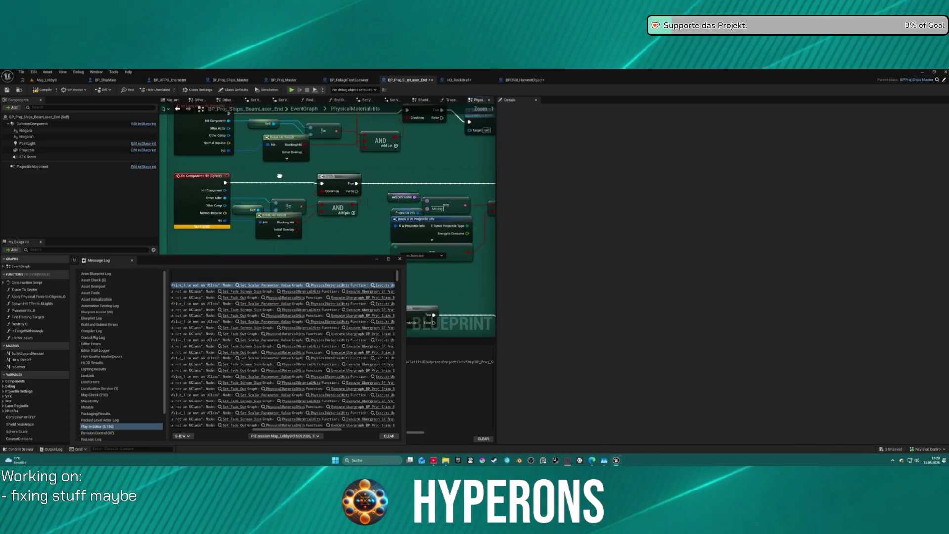
drag(281, 176, 266, 194)
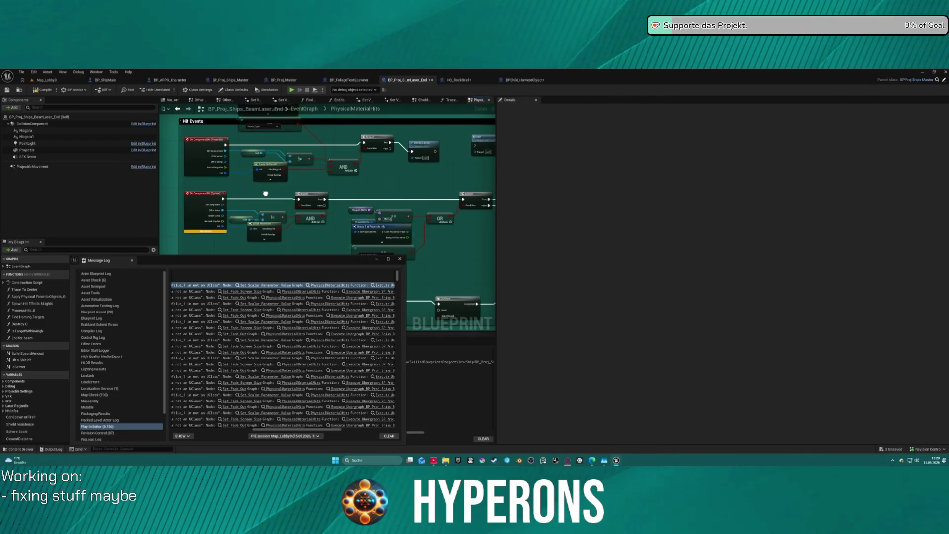
scroll(263, 189, down, 3)
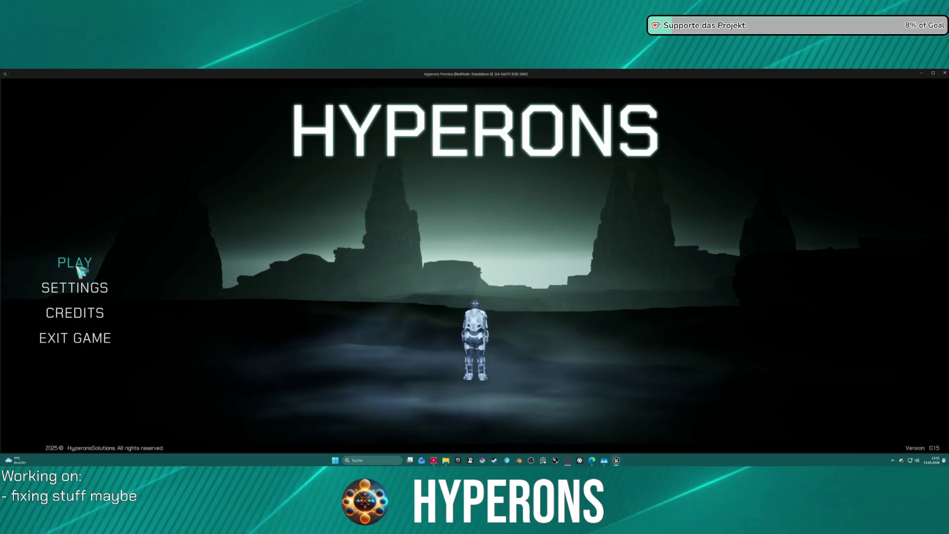
Start a new game as the Mining character in System New Eden.
click(81, 265)
click(366, 272)
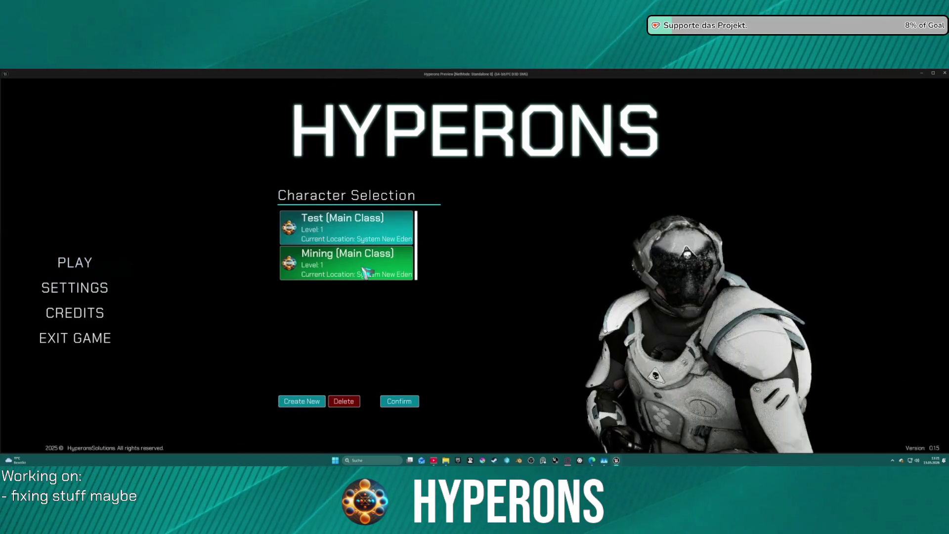
click(411, 401)
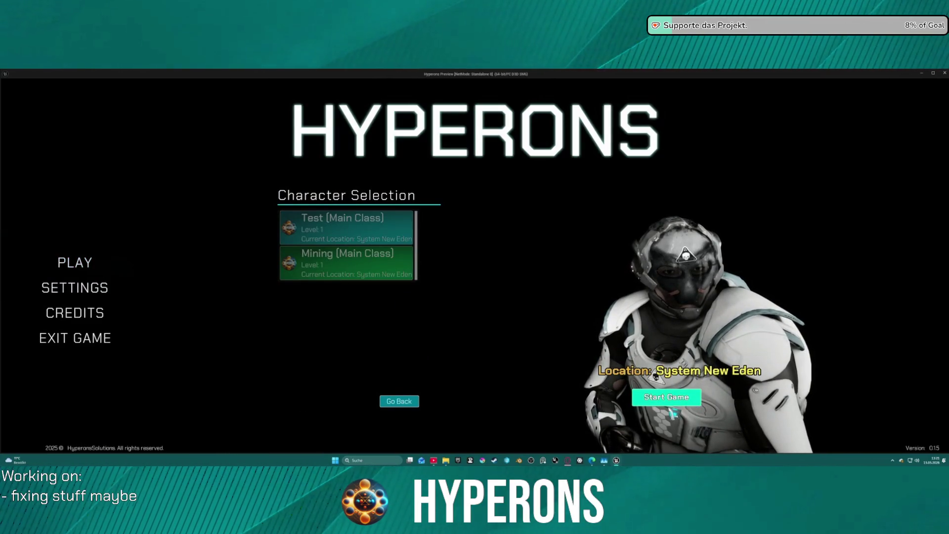
click(645, 405)
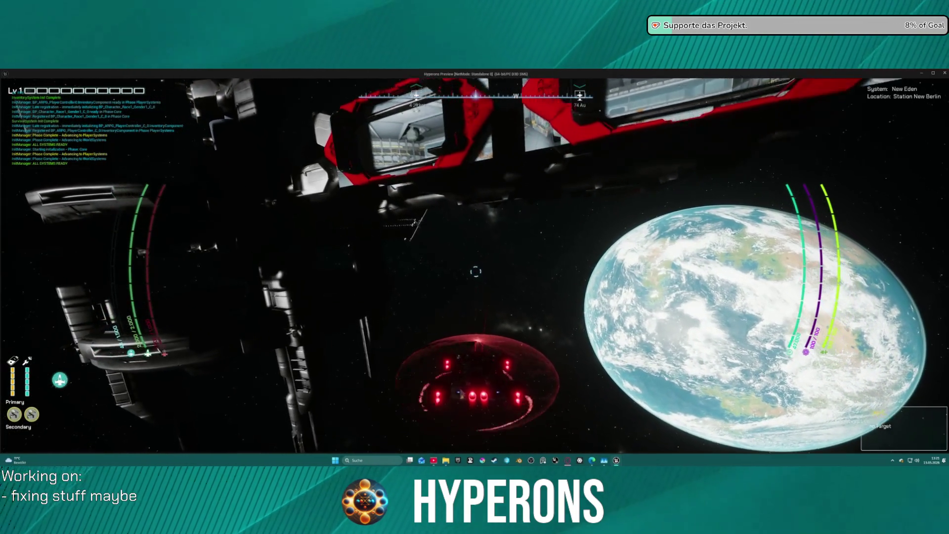
Drop the ship's shield, accelerate away from the station, then return to the editor.
key(j)
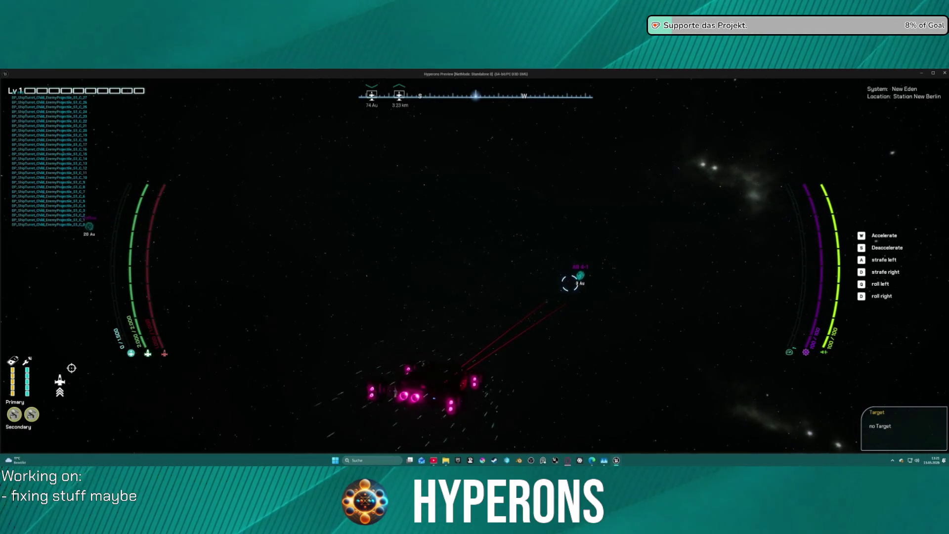
key(w)
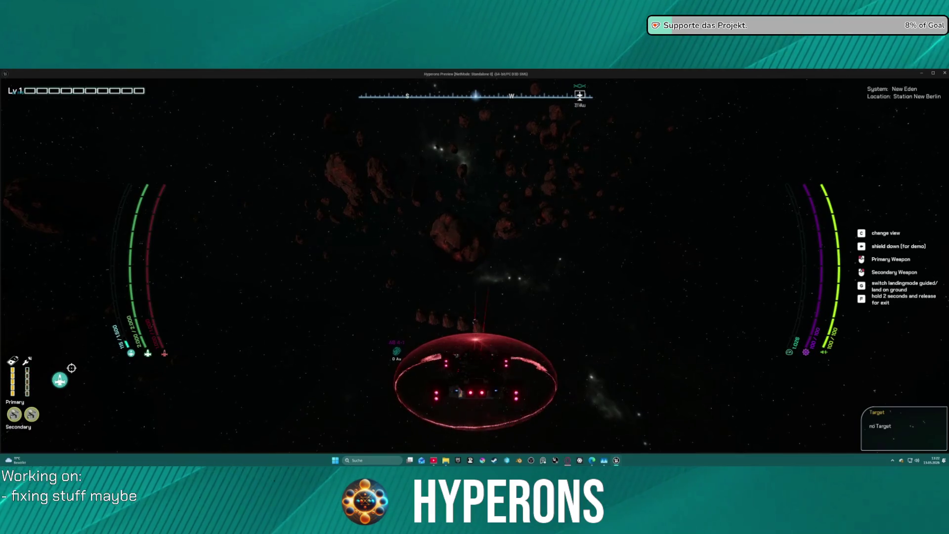
key(alt+Tab)
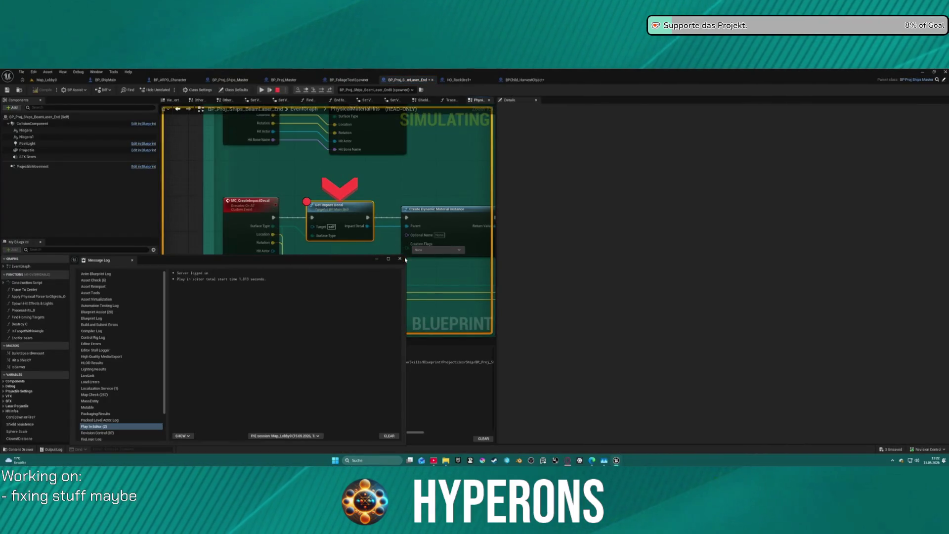
Close the Message Log and step from Create Dynamic Material Instance to Set Scalar Parameter Value.
click(400, 259)
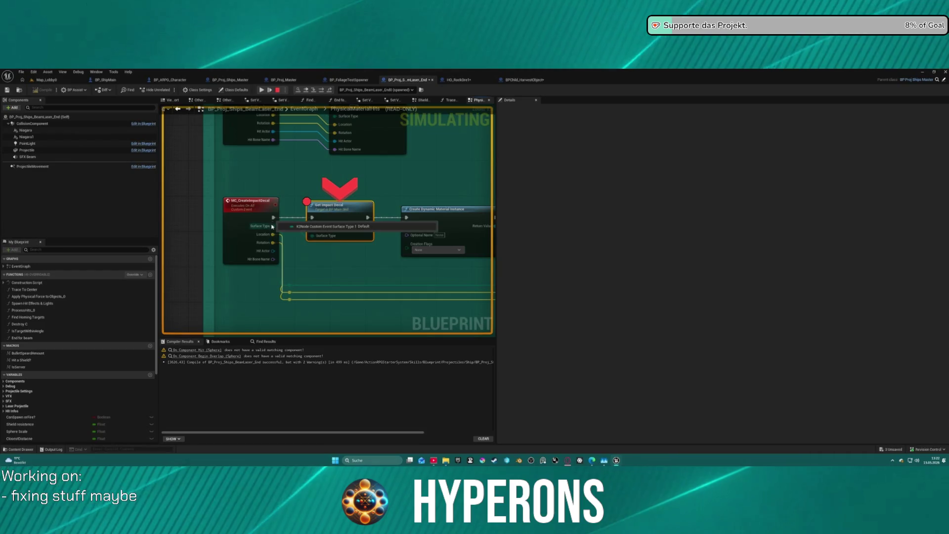
drag(394, 193, 265, 169)
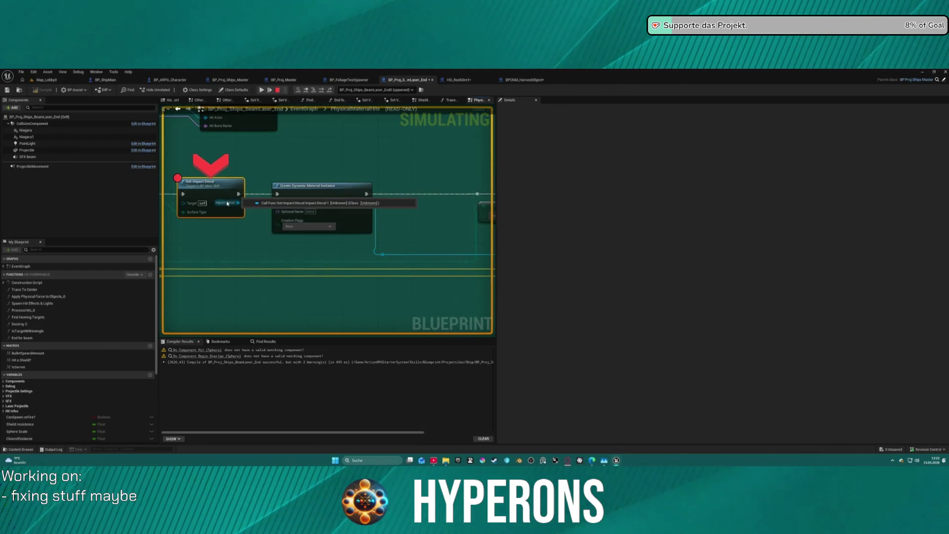
drag(227, 203, 290, 200)
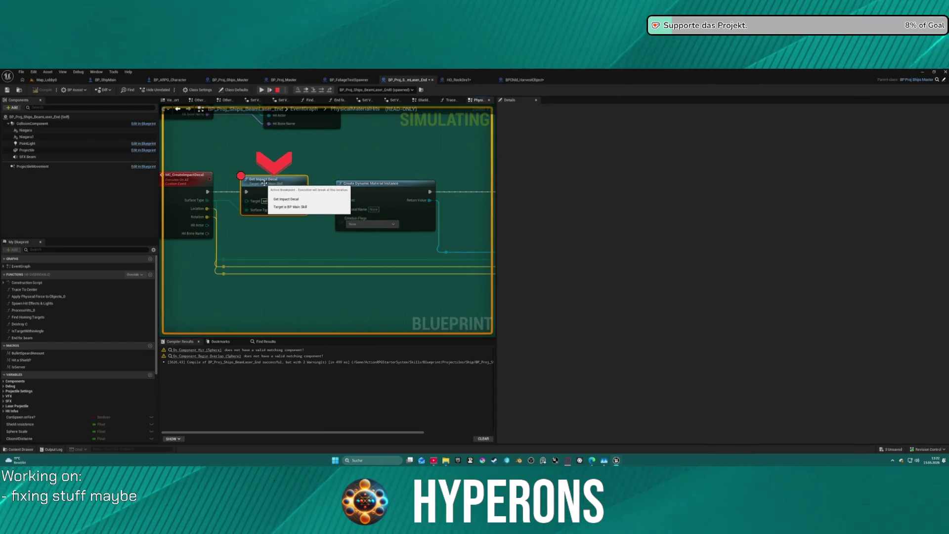
click(319, 91)
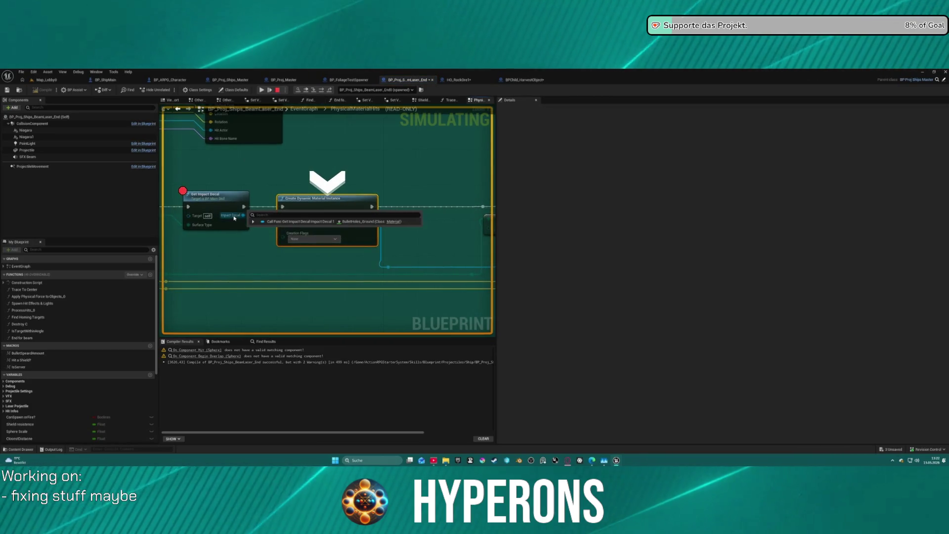
mouse_move(284, 214)
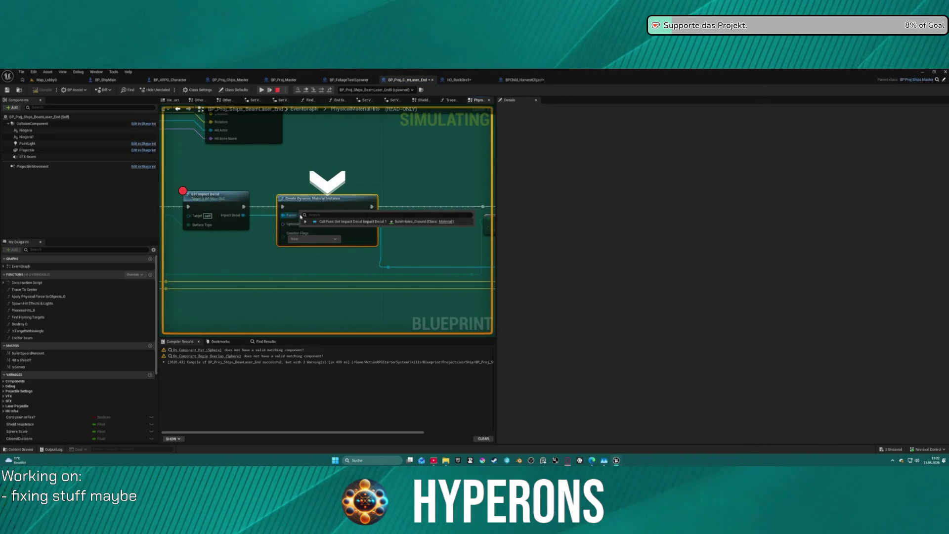
mouse_move(361, 215)
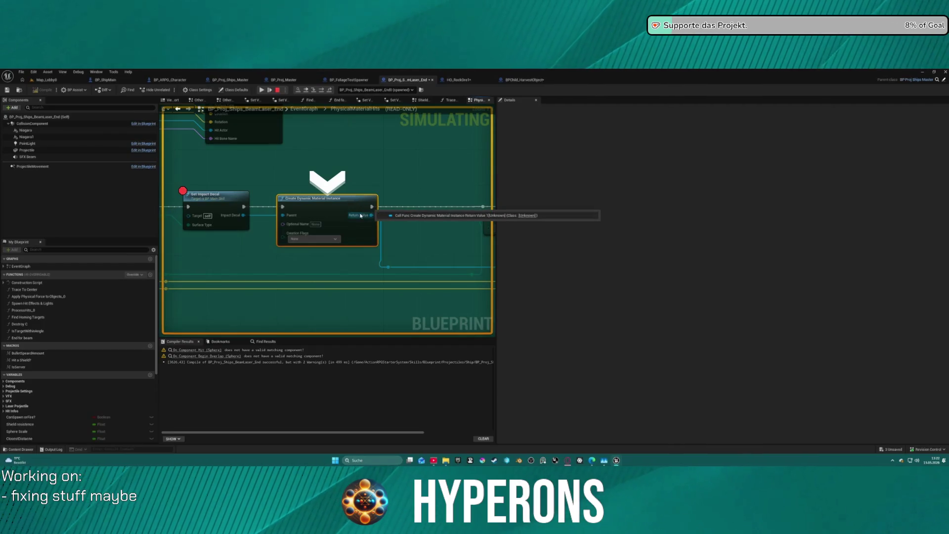
click(322, 93)
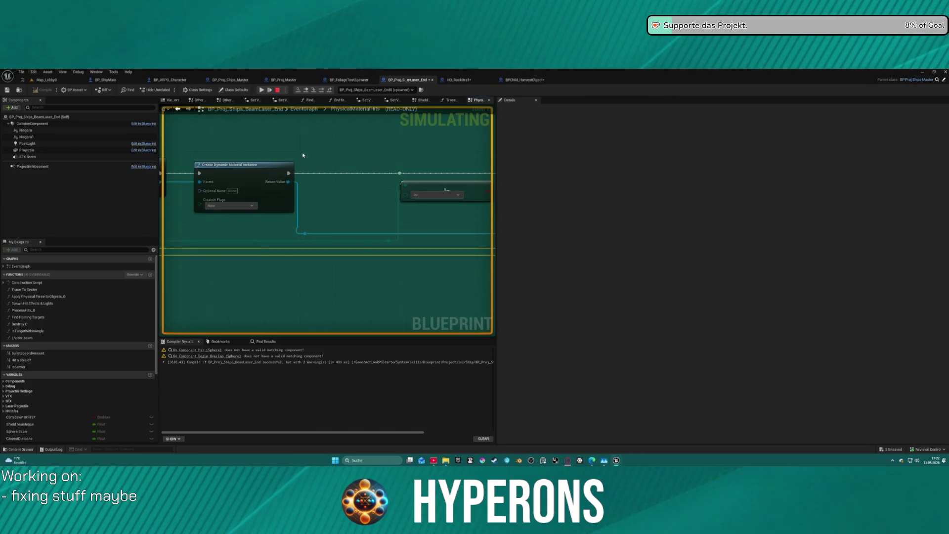
click(322, 91)
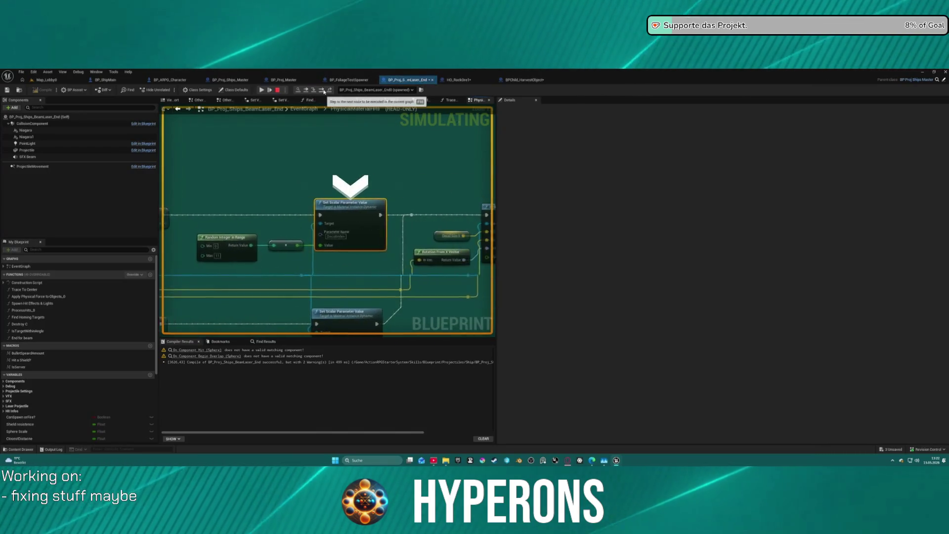
Step through Spawn Decal at Location, Set Fade Screen Size and Set Fade Out to the Delay node.
mouse_move(304, 226)
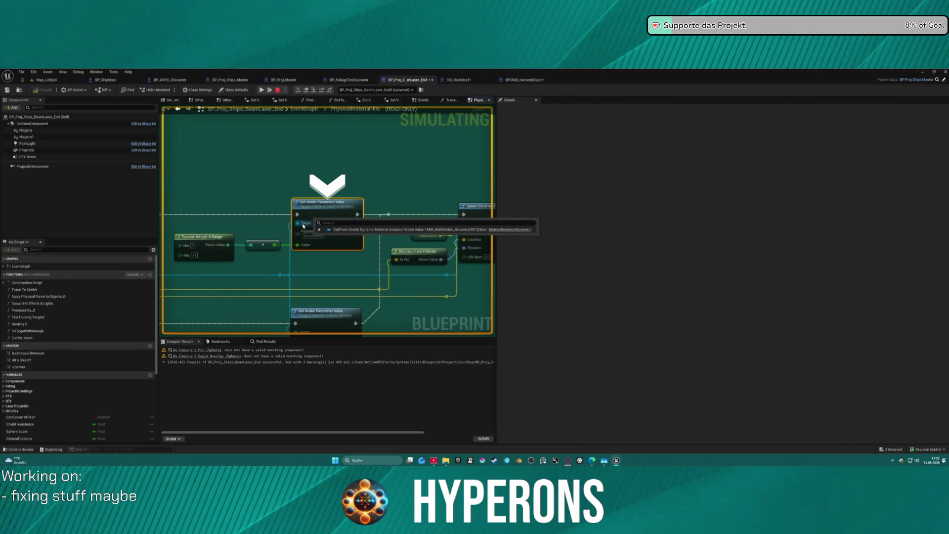
mouse_move(303, 226)
mouse_down()
mouse_move(414, 169)
mouse_move(308, 181)
mouse_move(392, 147)
mouse_move(165, 162)
mouse_move(235, 164)
mouse_up()
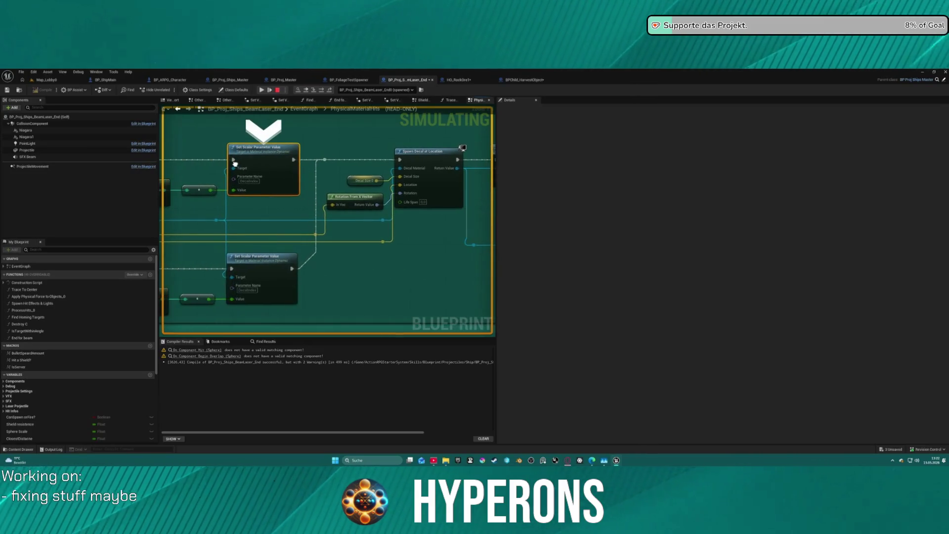
click(322, 91)
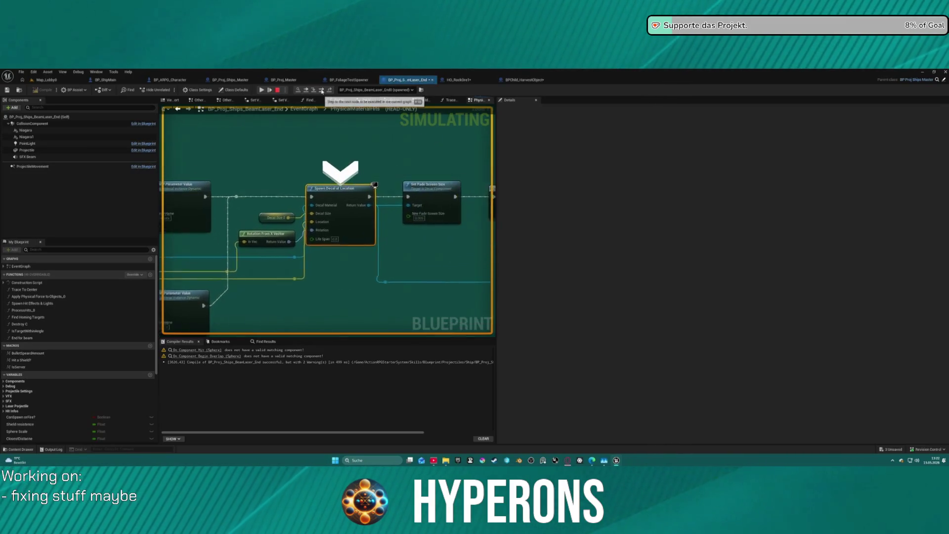
mouse_move(311, 211)
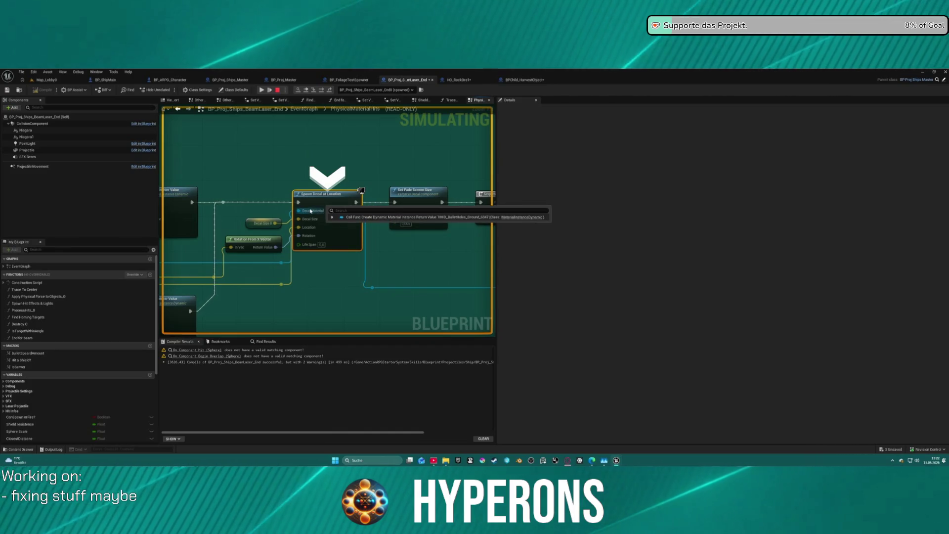
click(322, 91)
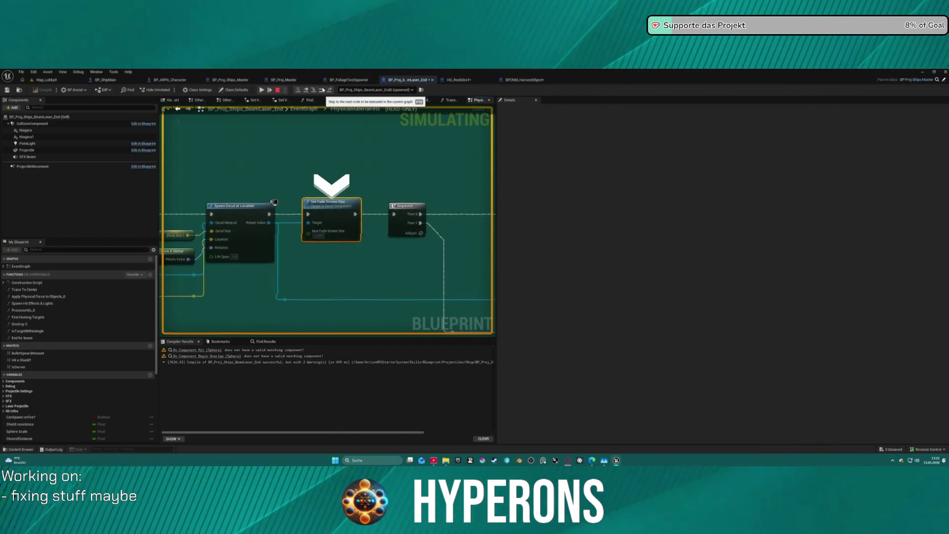
mouse_move(317, 224)
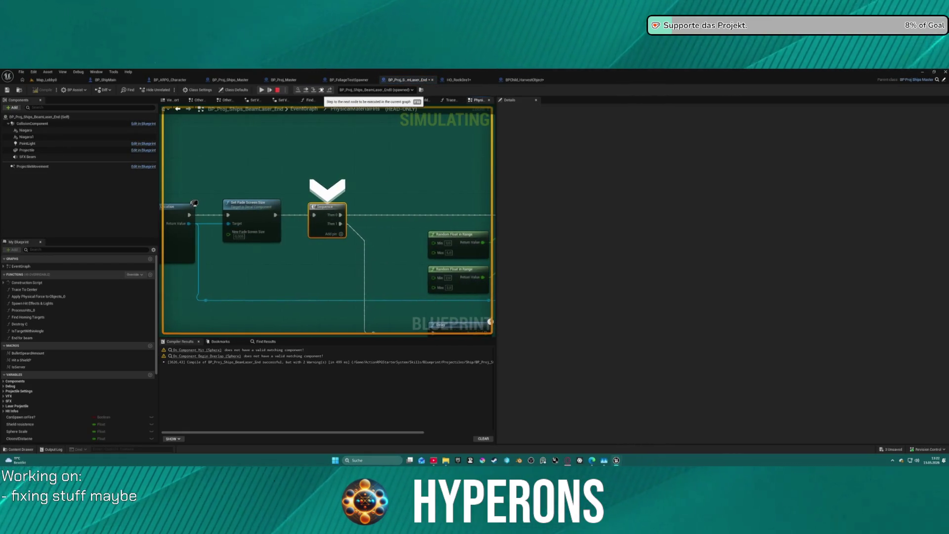
click(322, 90)
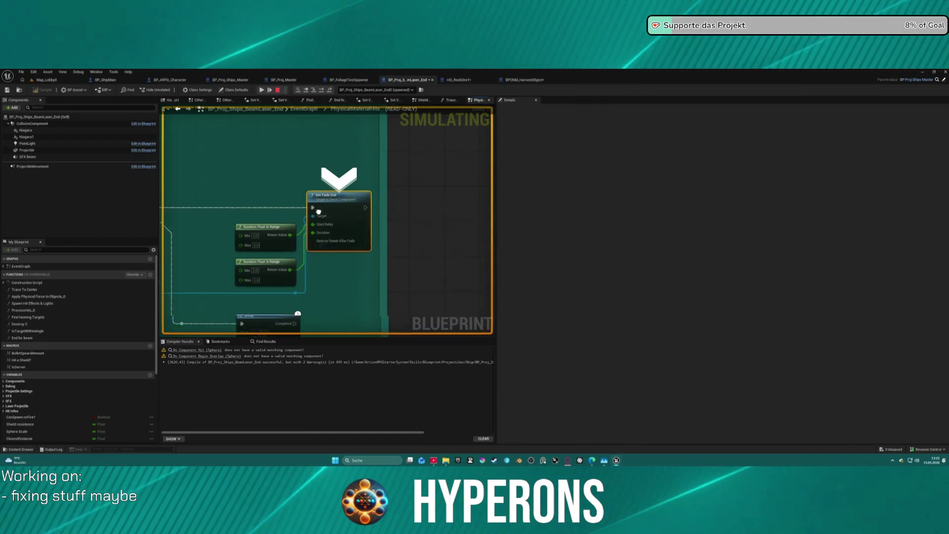
drag(319, 217, 424, 113)
scroll(437, 163, down, 8)
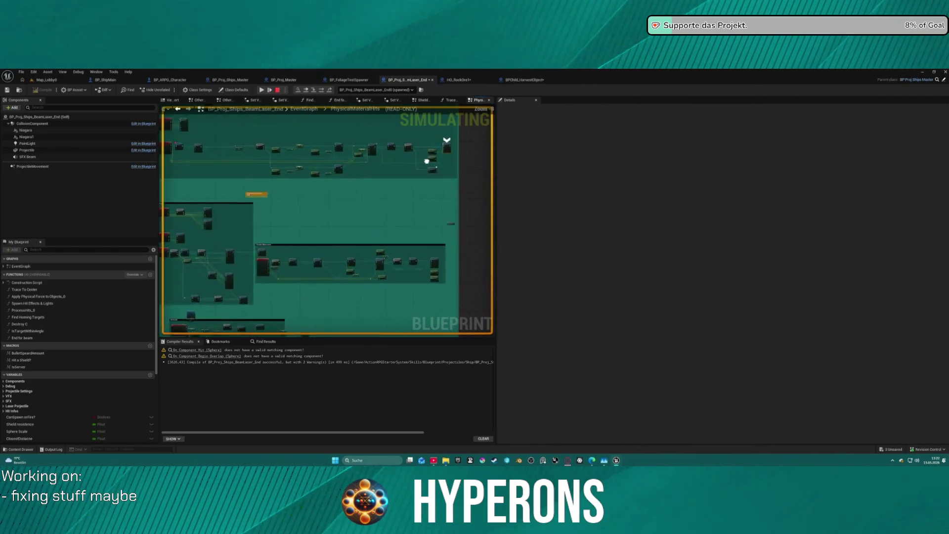
scroll(430, 155, up, 6)
click(325, 90)
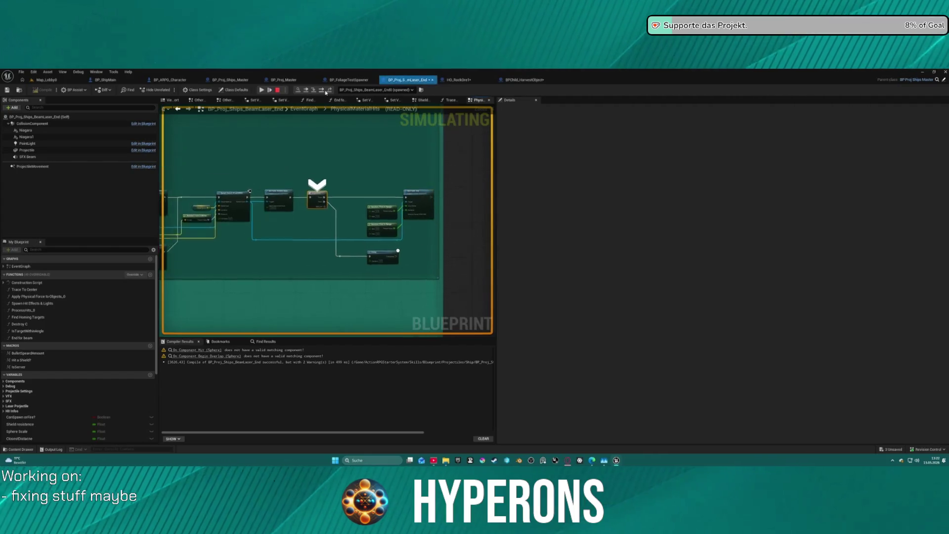
Step through ProcessHits_0, its SET chain, the Branch and the ForEachLoop macro back to the return.
click(325, 90)
click(325, 91)
click(325, 90)
click(325, 90)
click(326, 91)
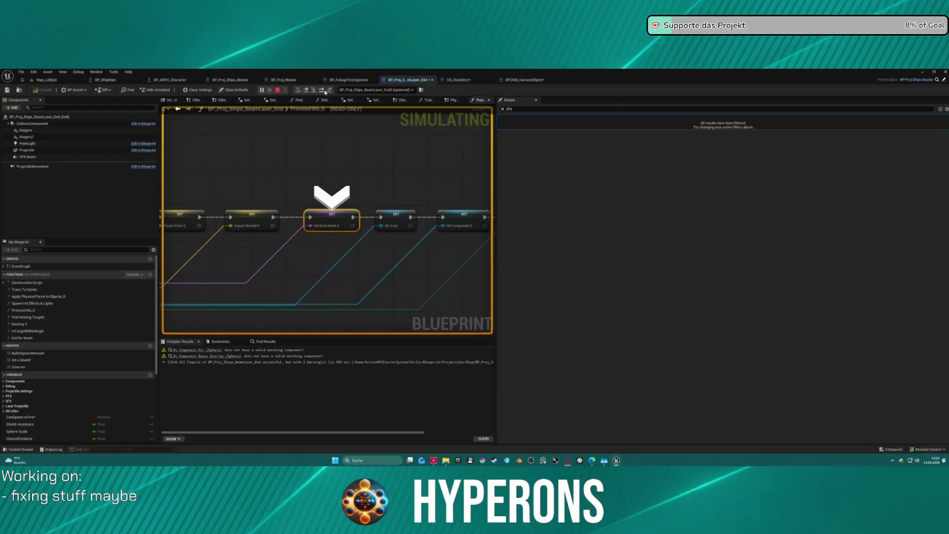
click(326, 91)
click(325, 91)
click(325, 91)
click(325, 90)
click(325, 91)
click(325, 90)
click(325, 90)
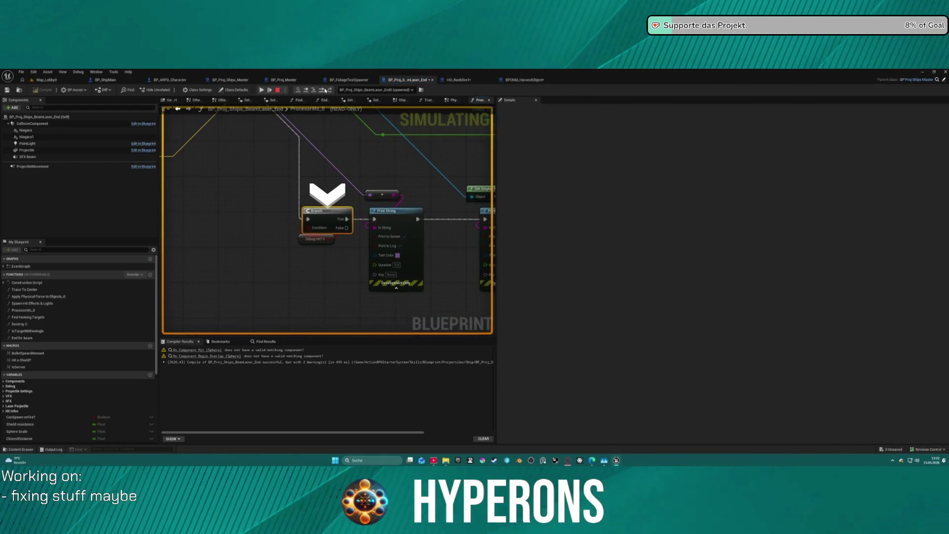
click(325, 91)
click(326, 90)
click(325, 91)
click(326, 90)
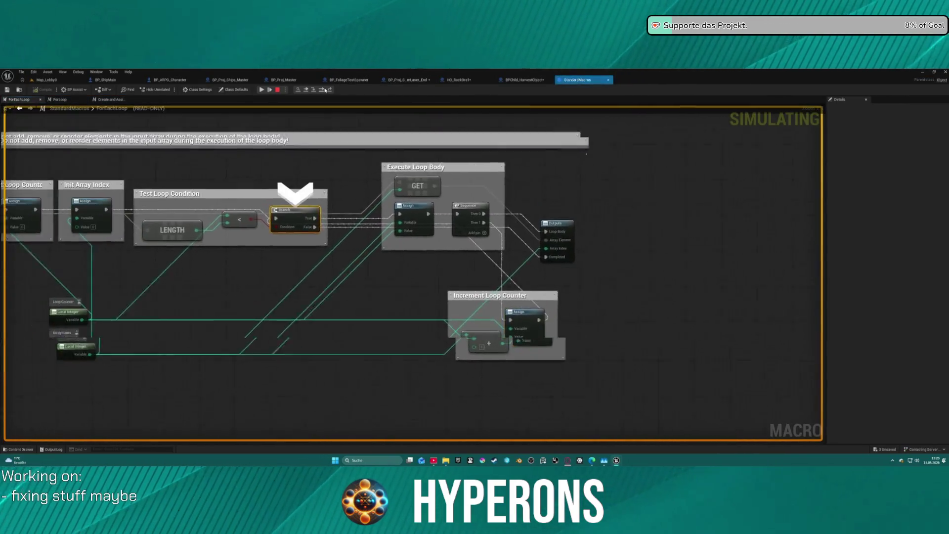
click(325, 90)
click(325, 91)
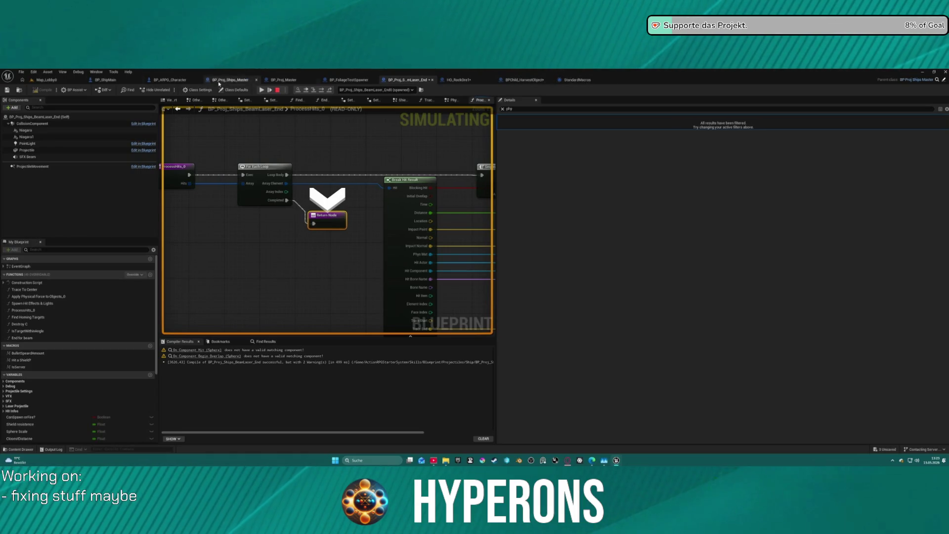
Add a breakpoint on BPChild_HarvestObject's damage-from-skills Branch node.
click(180, 82)
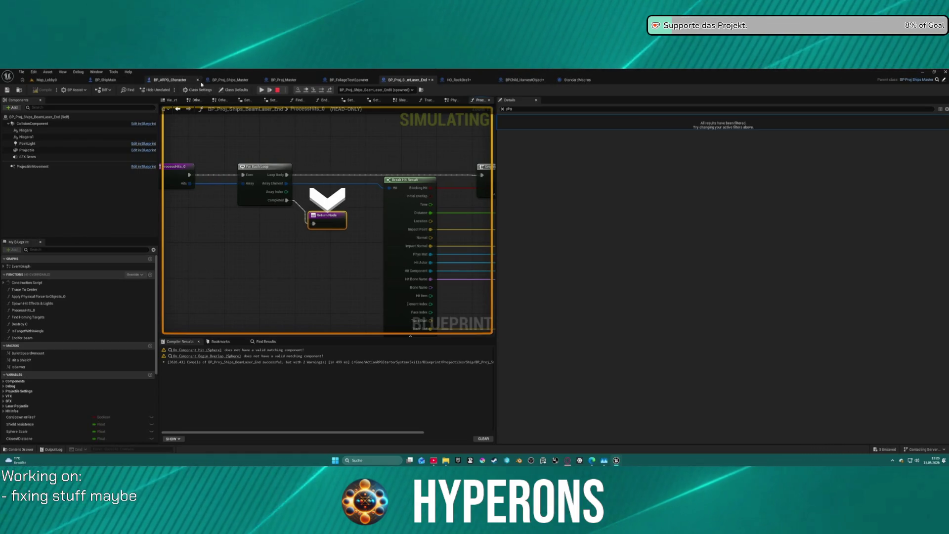
click(228, 80)
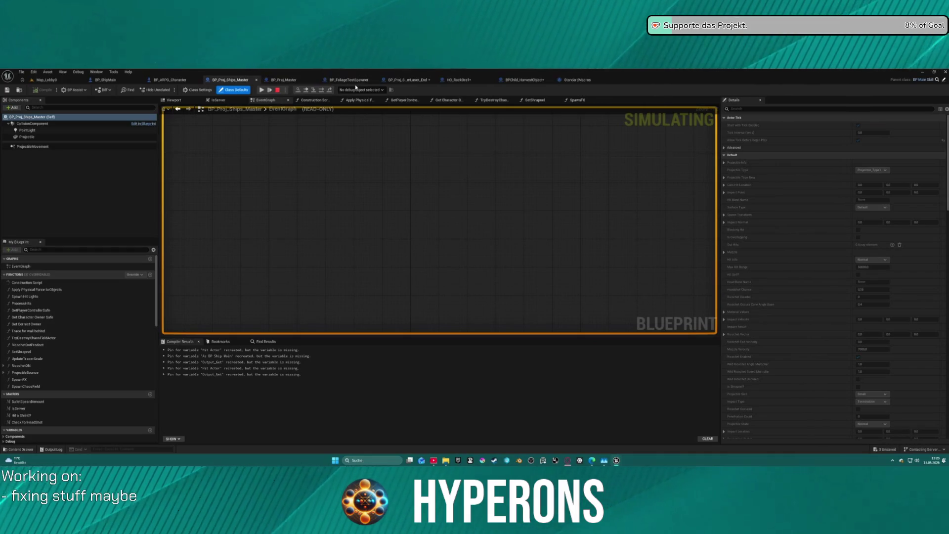
click(462, 81)
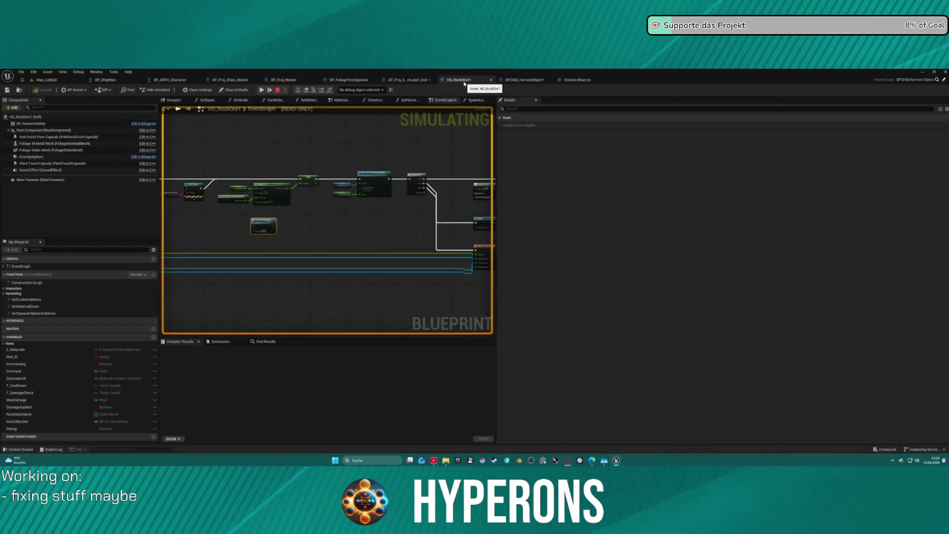
click(526, 80)
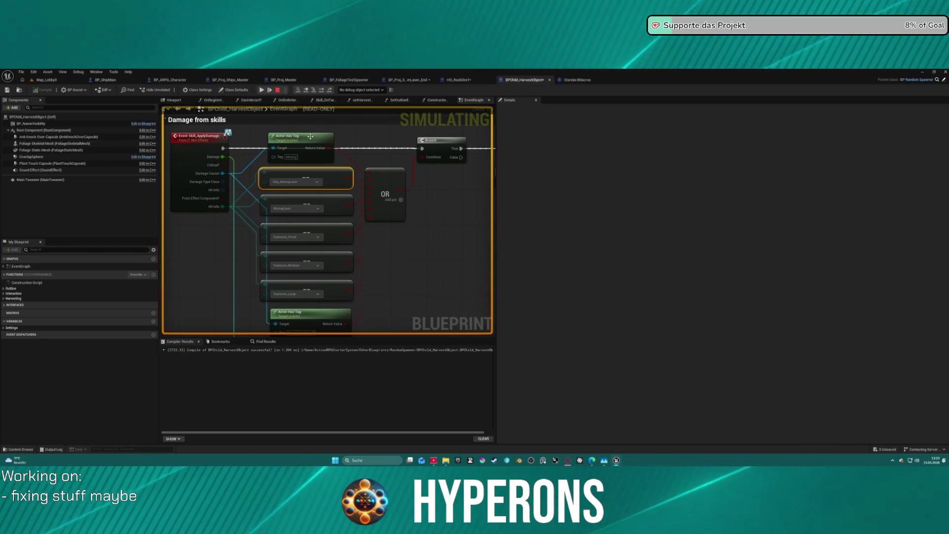
right_click(456, 144)
click(495, 191)
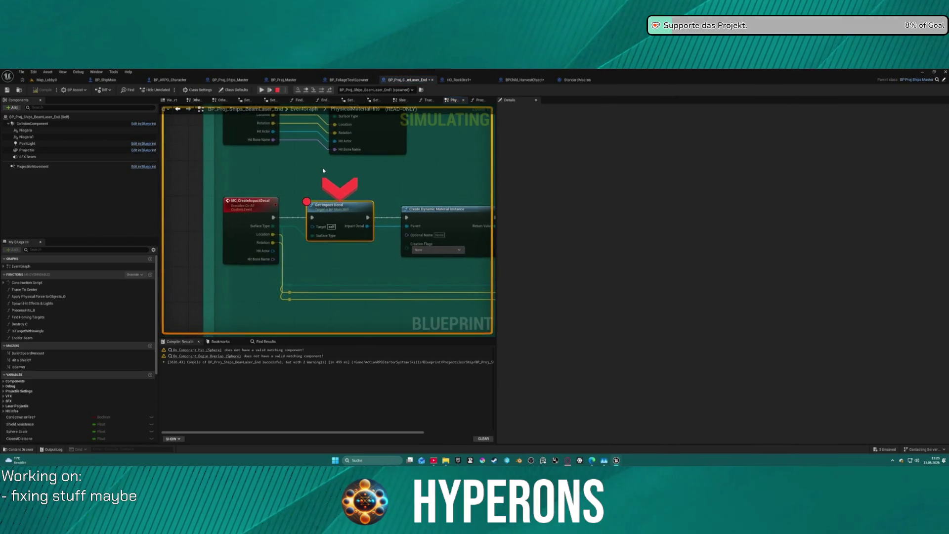
Resume, remove the Get Impact Decal breakpoint, and start a new play session.
click(259, 92)
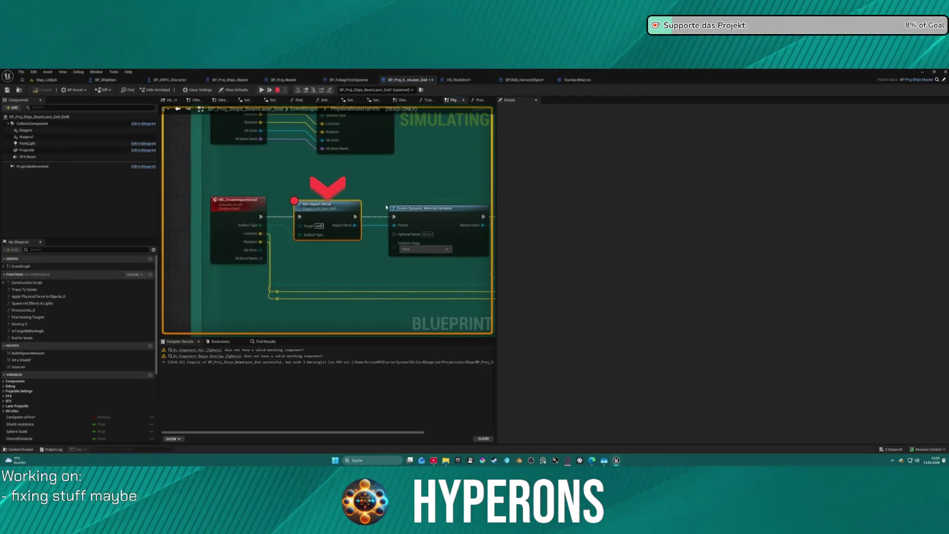
right_click(328, 205)
click(353, 263)
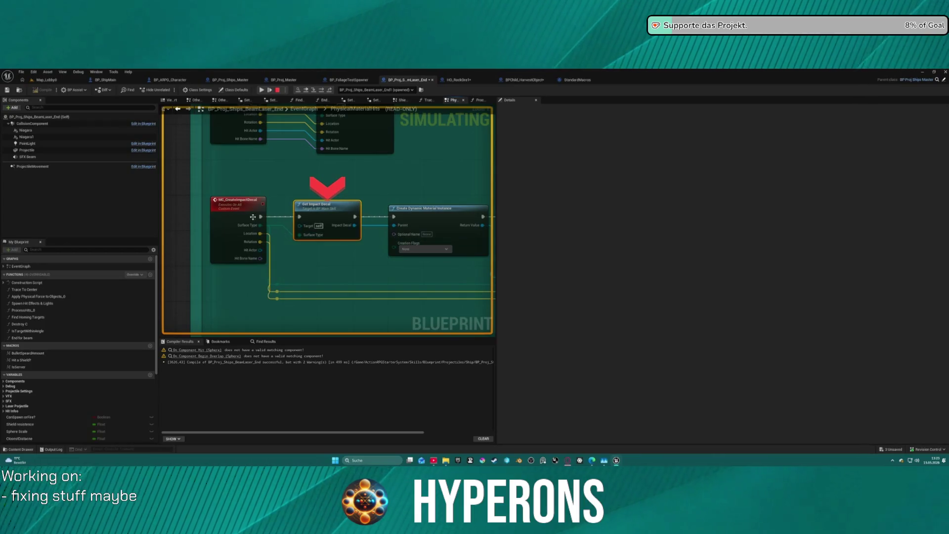
mouse_move(270, 228)
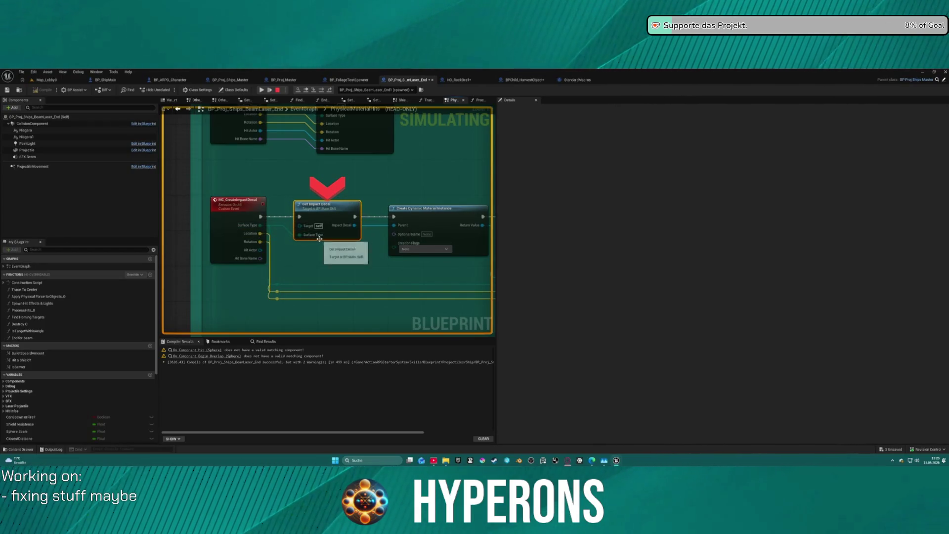
click(264, 91)
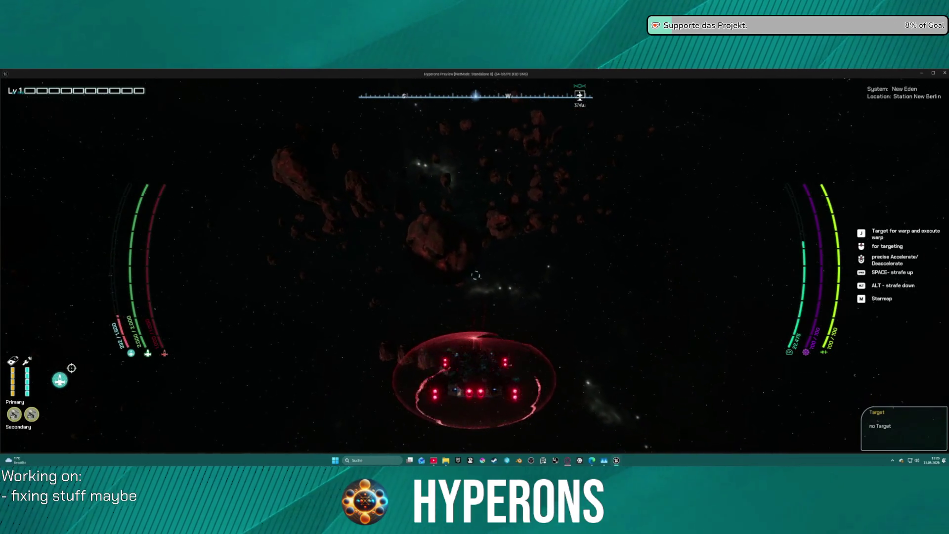
Trigger the ship's energy ability with Shift in flight, then end the play session with Esc.
key(shift)
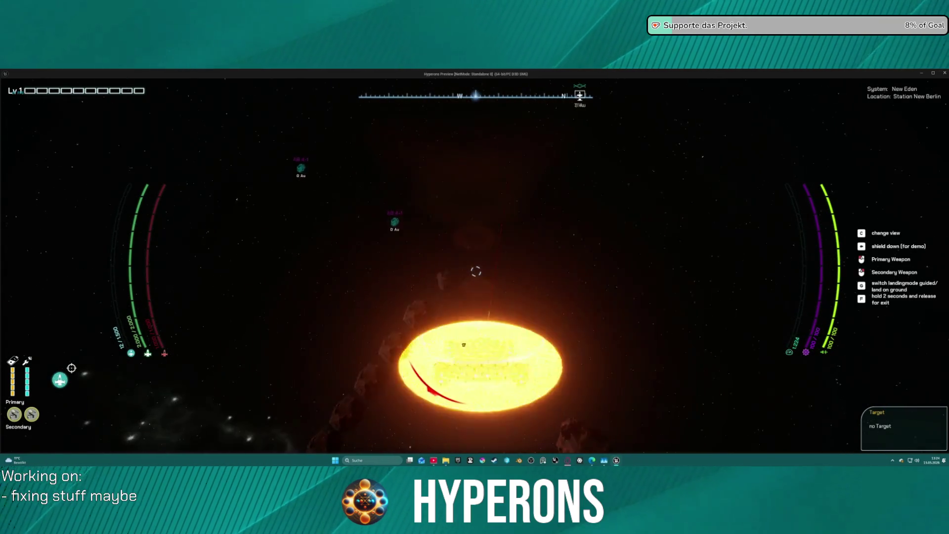
key(Escape)
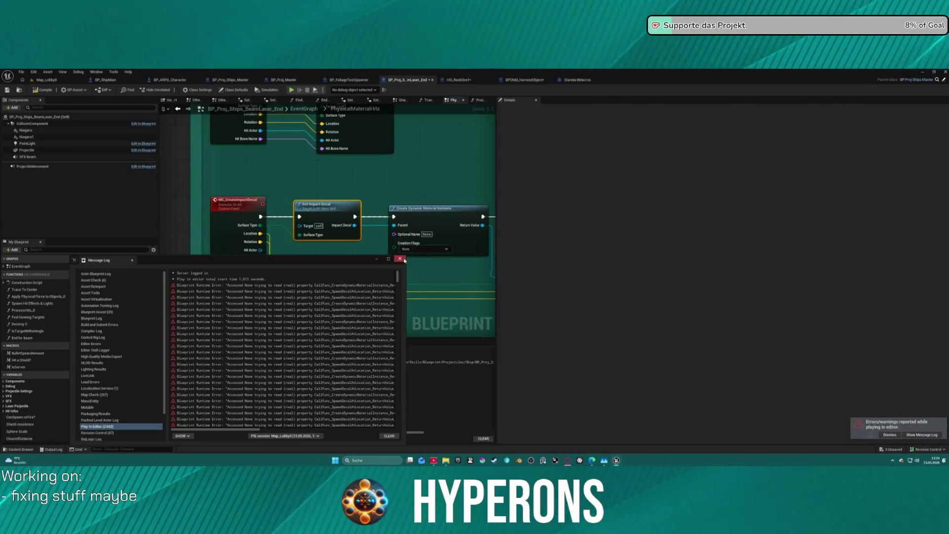
Close the Accessed None error log and switch to the Map_Lobby0 level tab.
click(400, 259)
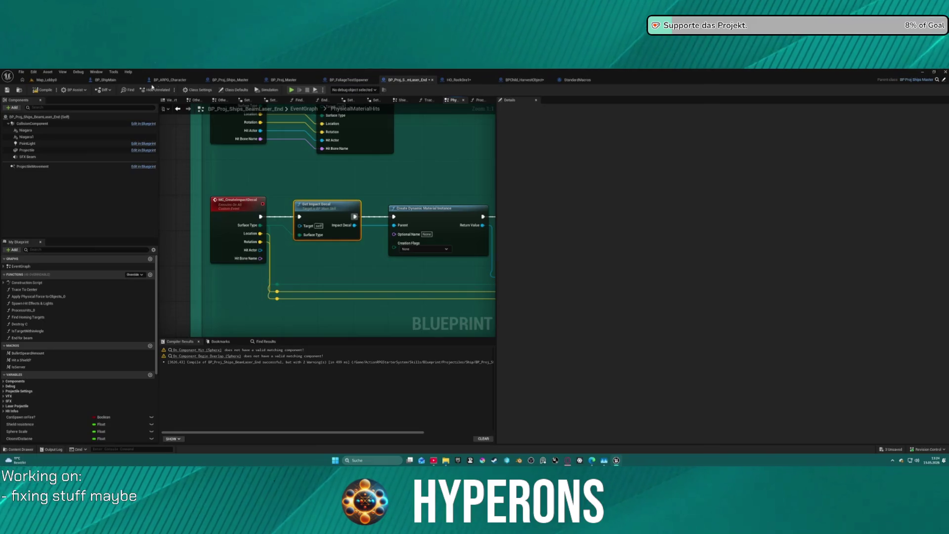
click(52, 81)
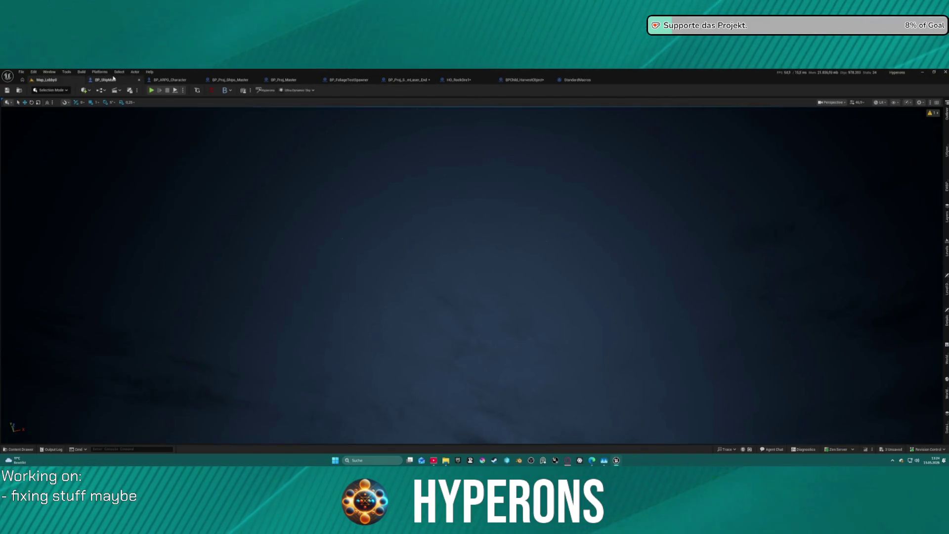
Switch to BP_ShipMain and browse to the Vehicles folder in the Content Browser.
click(113, 79)
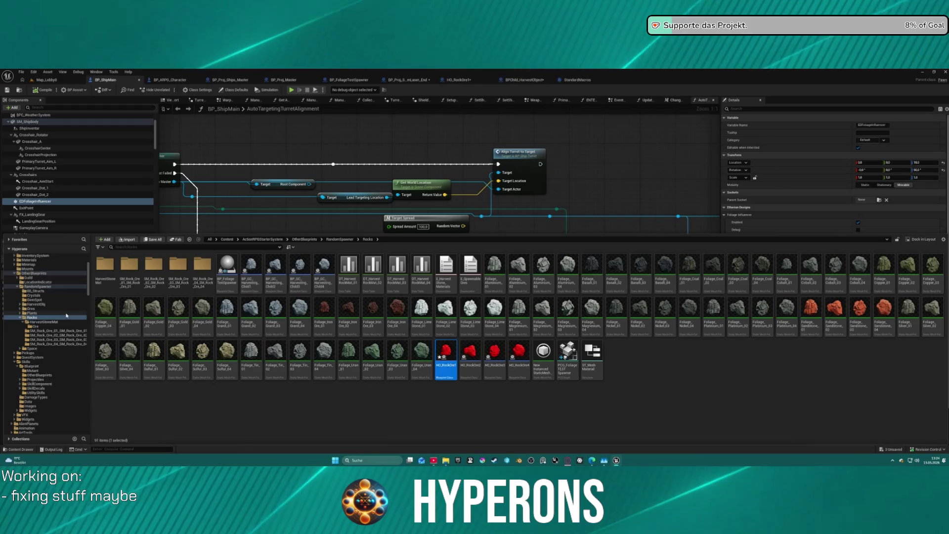
scroll(66, 315, down, 15)
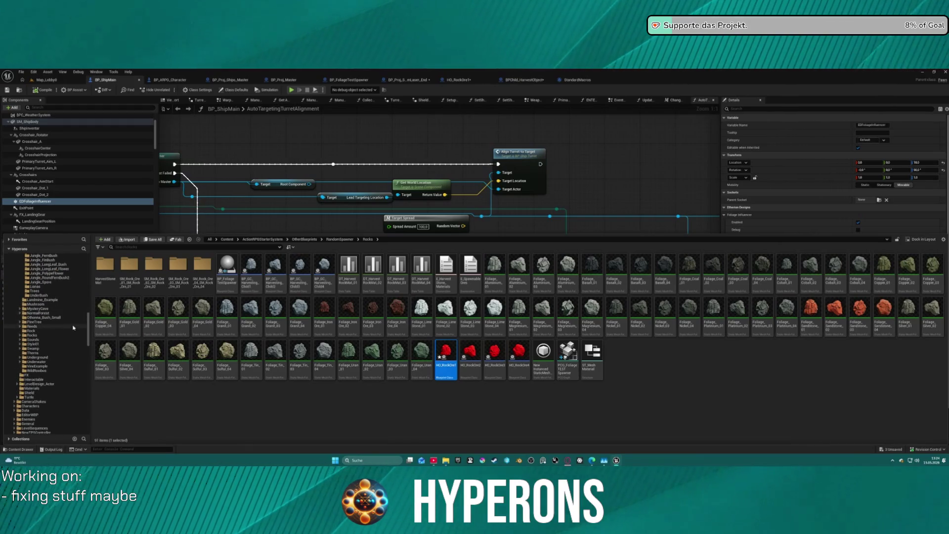
scroll(47, 396, down, 1)
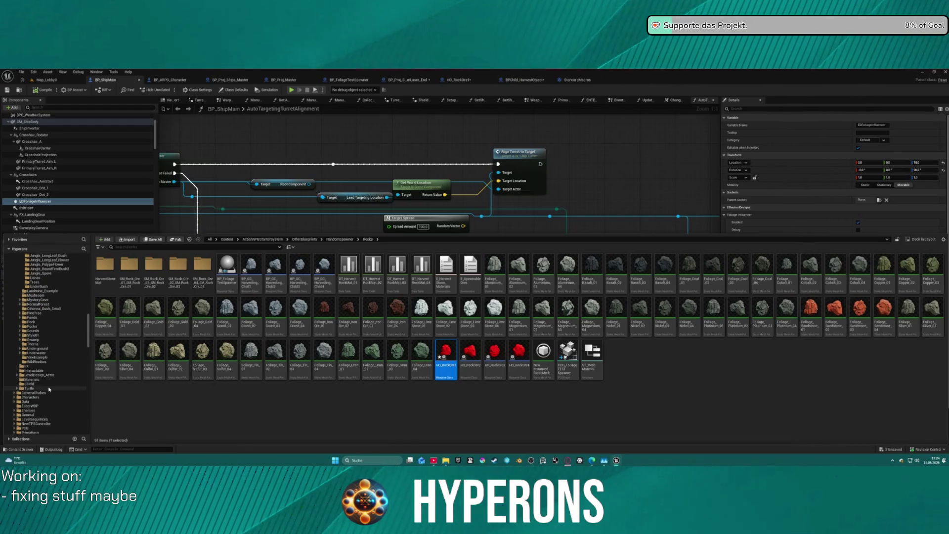
scroll(52, 385, down, 10)
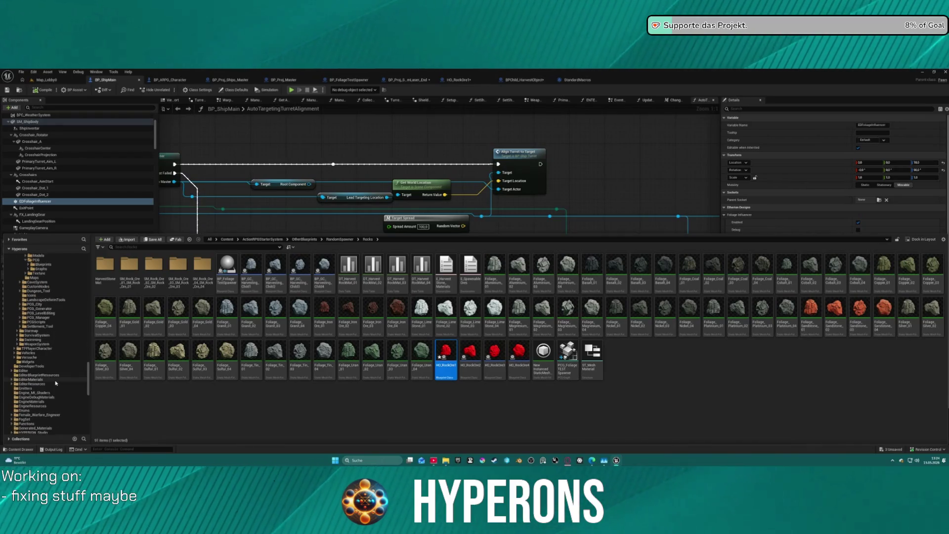
scroll(57, 380, down, 15)
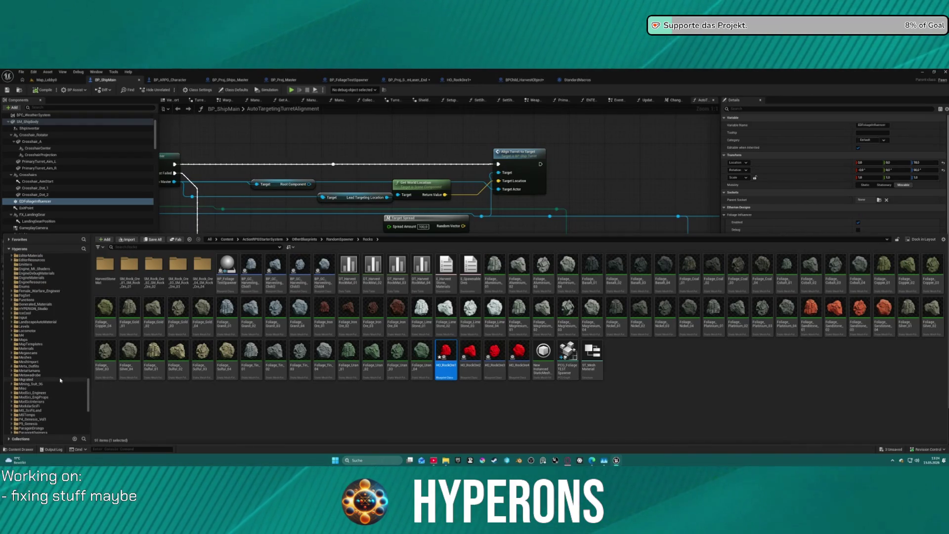
scroll(57, 366, up, 10)
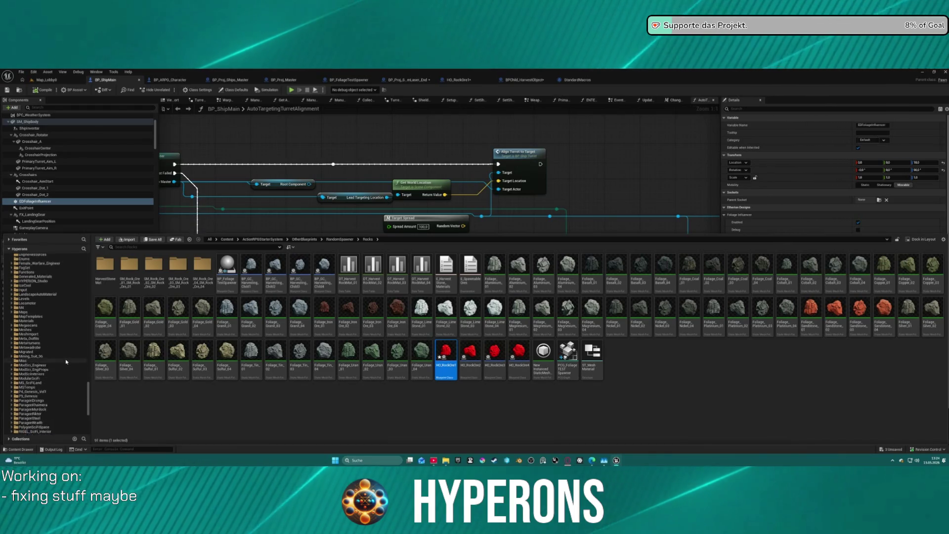
click(30, 334)
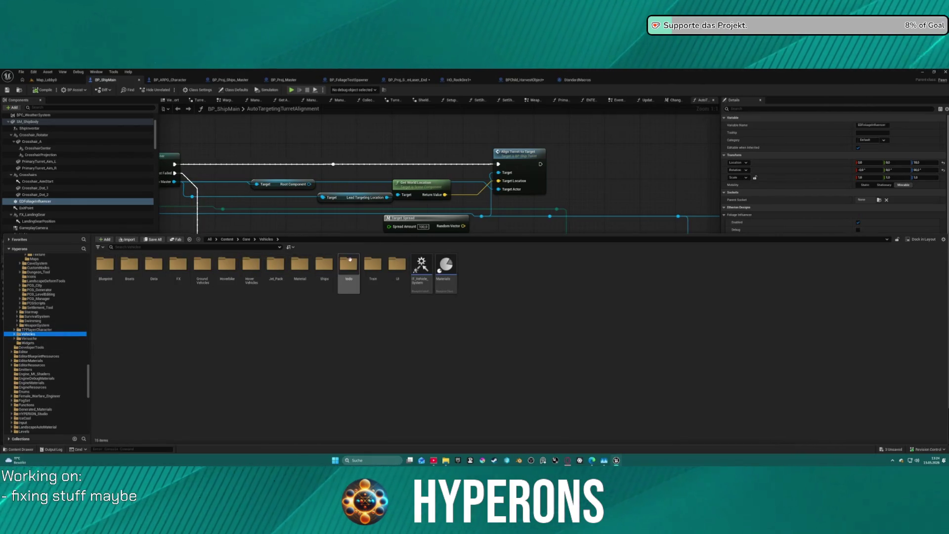
Go into Ships/Children_Player/TransportShip/Hydra and open BP_TransportShip_Hydra with its 3D preview.
double_click(324, 265)
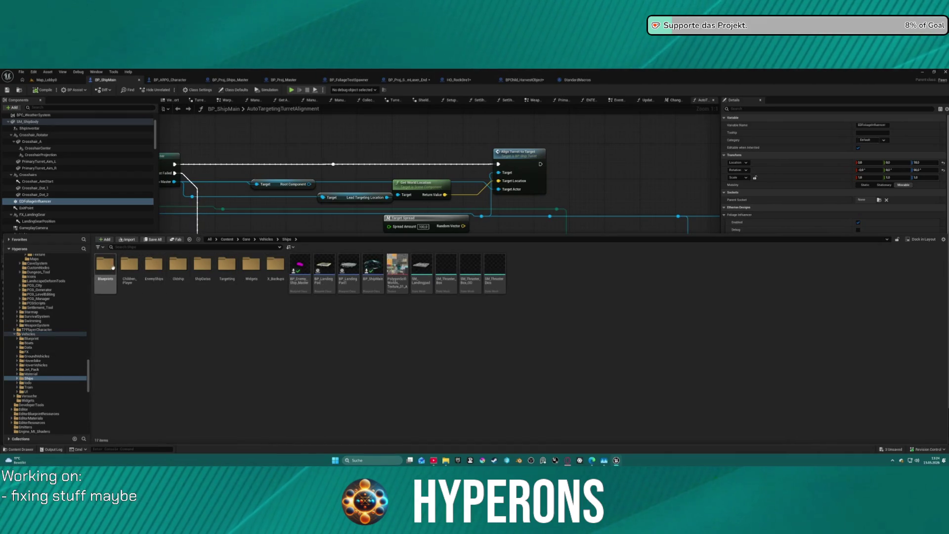
double_click(126, 263)
double_click(202, 264)
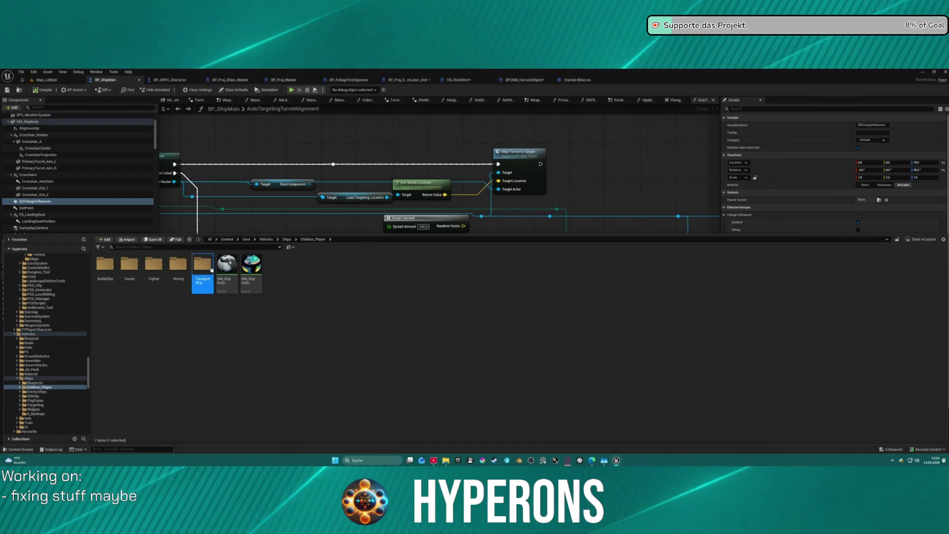
double_click(132, 264)
click(105, 267)
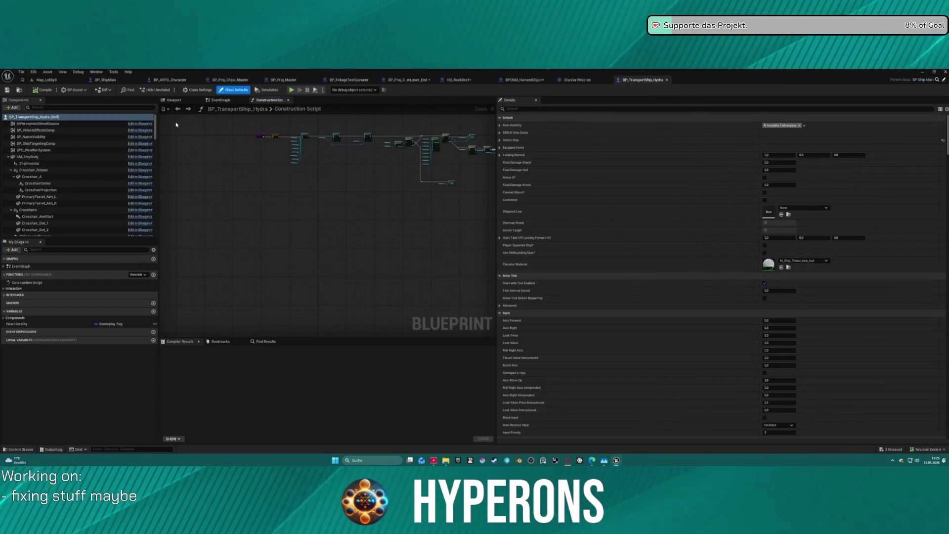
click(174, 101)
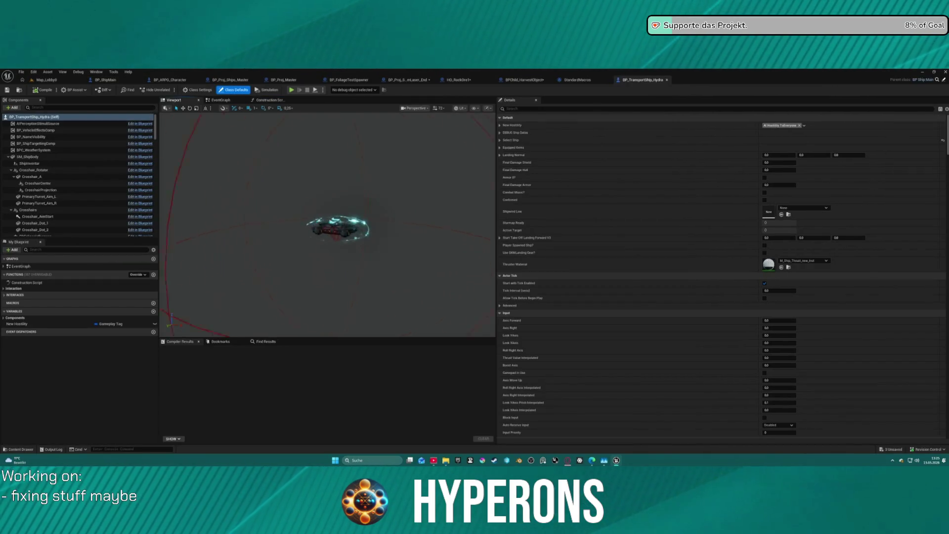
Orbit closer around the Hydra ship and select its SwapCollision sphere.
mouse_move(326, 223)
mouse_down()
mouse_move(306, 193)
mouse_move(346, 213)
mouse_move(336, 223)
mouse_move(321, 198)
mouse_move(346, 208)
mouse_move(297, 208)
mouse_move(306, 217)
mouse_up()
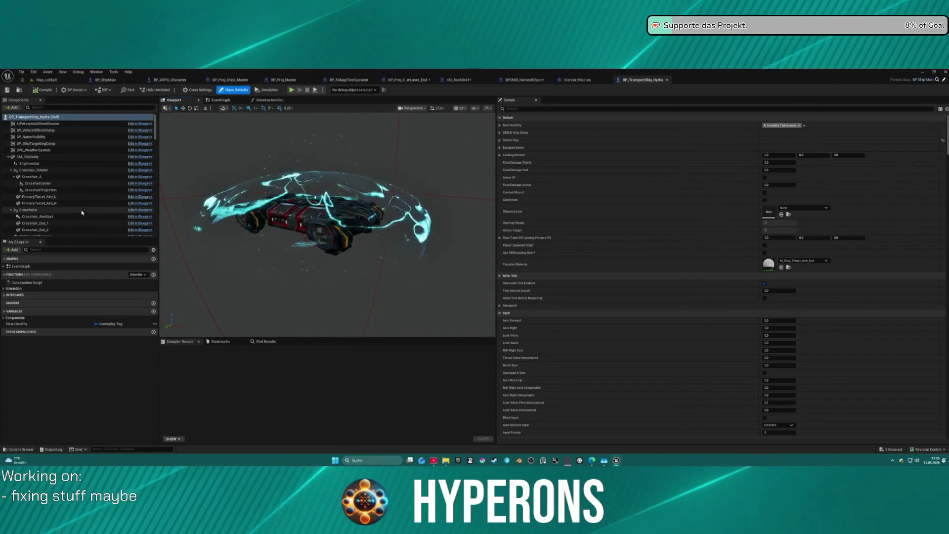
scroll(64, 214, down, 3)
scroll(63, 214, down, 1)
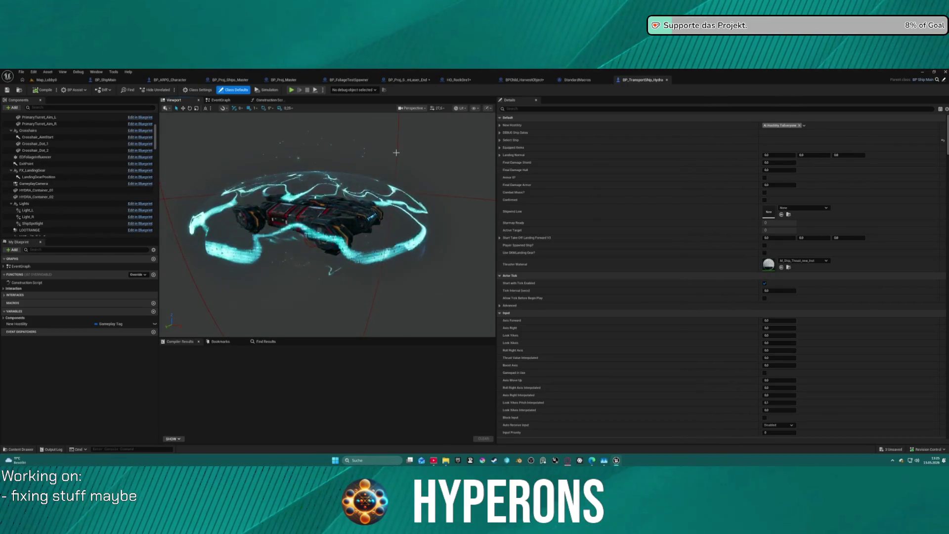
click(316, 223)
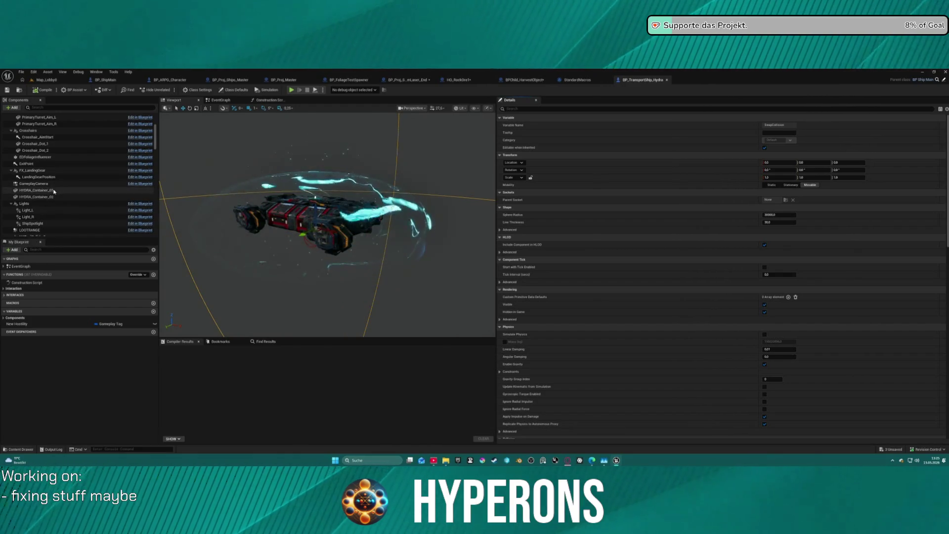
Review the EDFoliageInfluencer's radius and activation range settings, then save the blueprint.
click(35, 157)
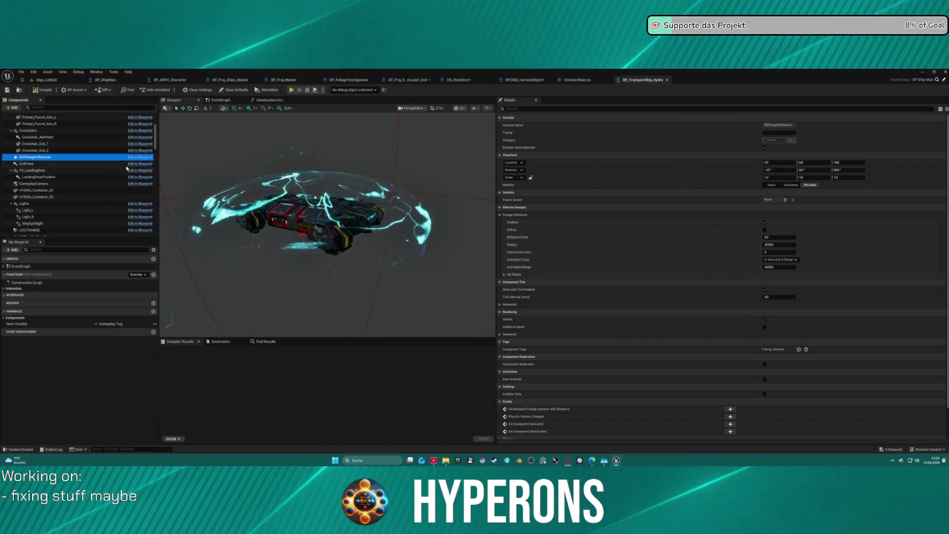
scroll(67, 226, down, 3)
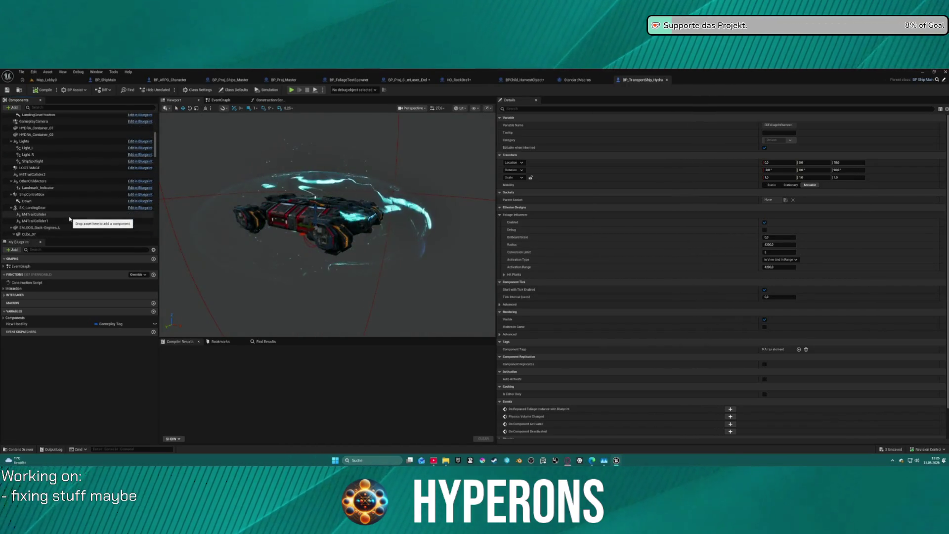
scroll(79, 212, down, 2)
scroll(80, 213, down, 10)
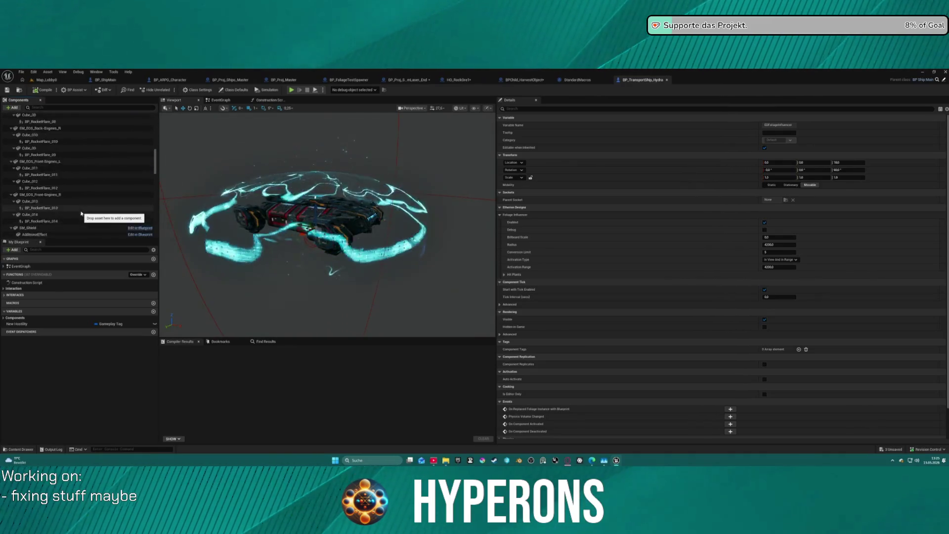
scroll(82, 214, down, 10)
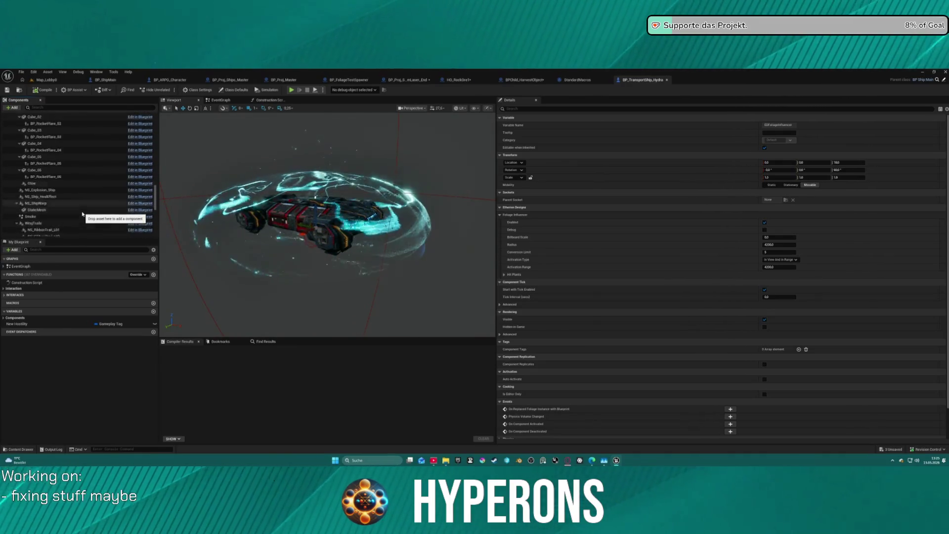
scroll(84, 214, down, 5)
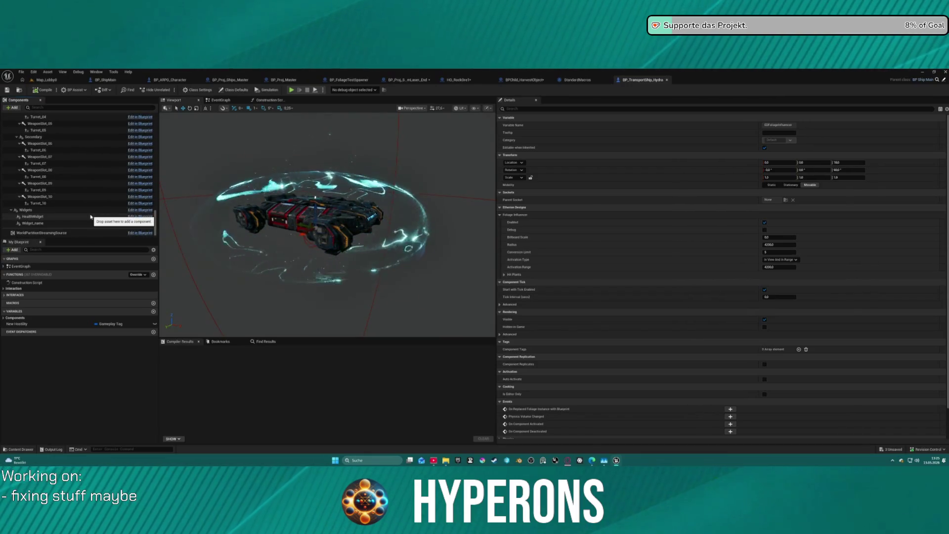
scroll(94, 214, up, 20)
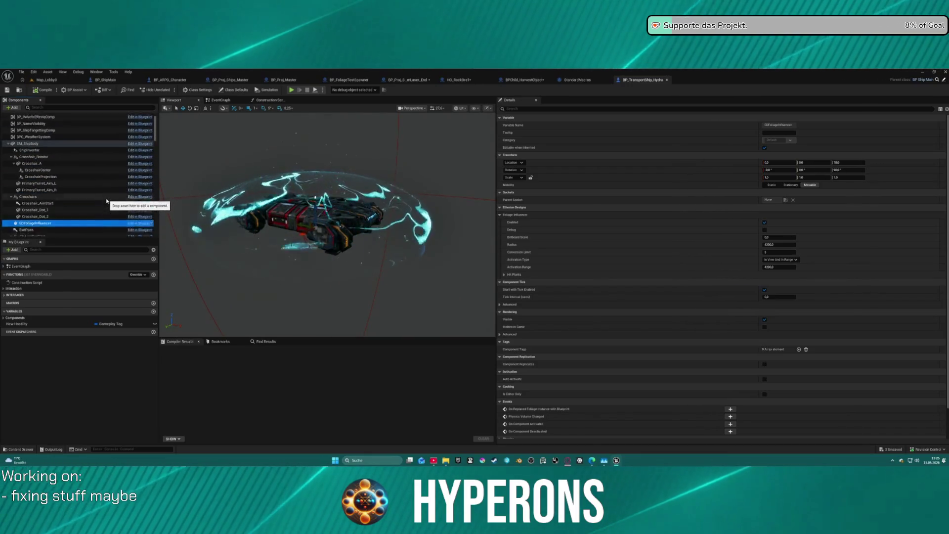
scroll(107, 201, up, 2)
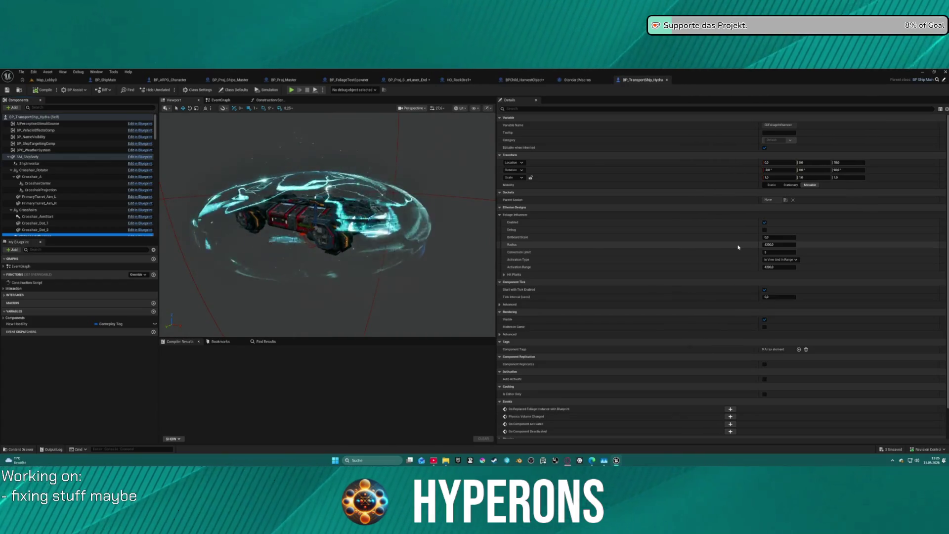
key(ctrl+s)
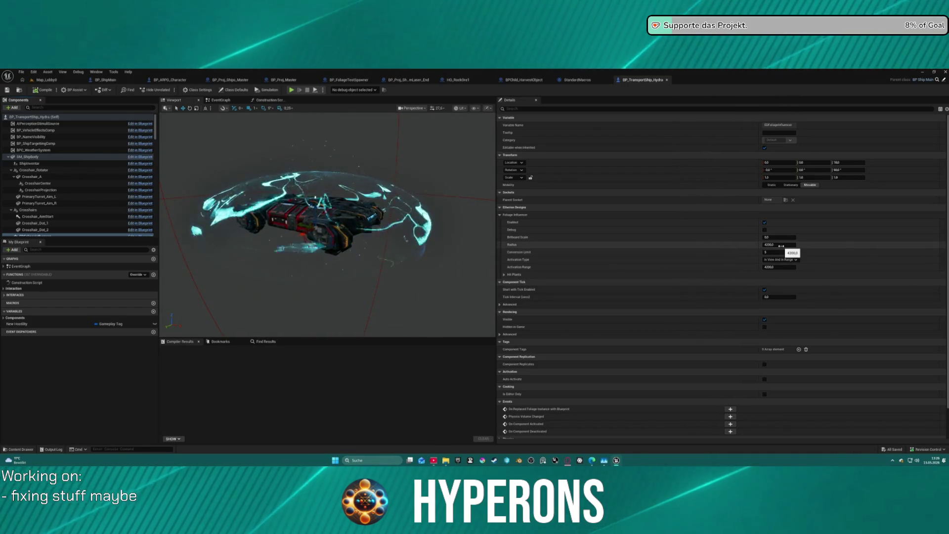
Select the foliage influencer Radius value, then move to the HO_RockOre1 blueprint.
click(781, 246)
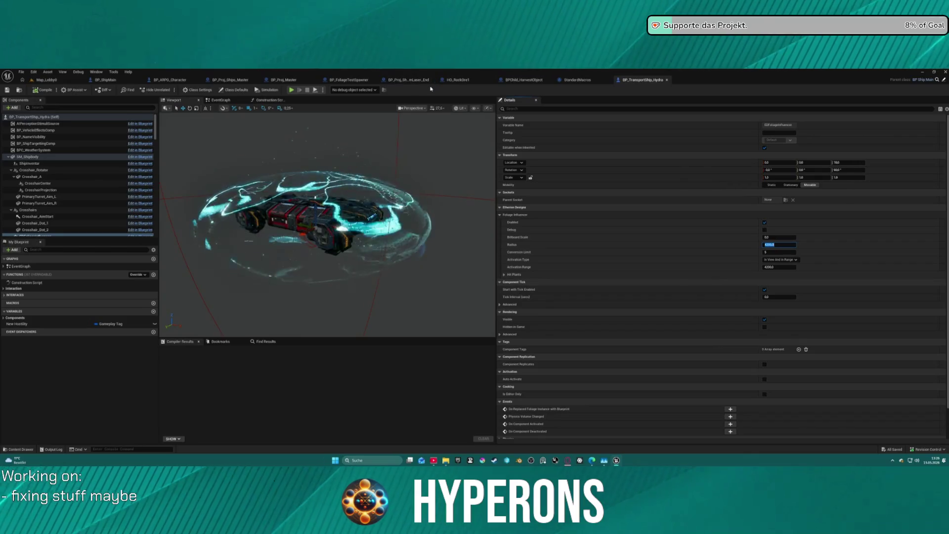
click(457, 79)
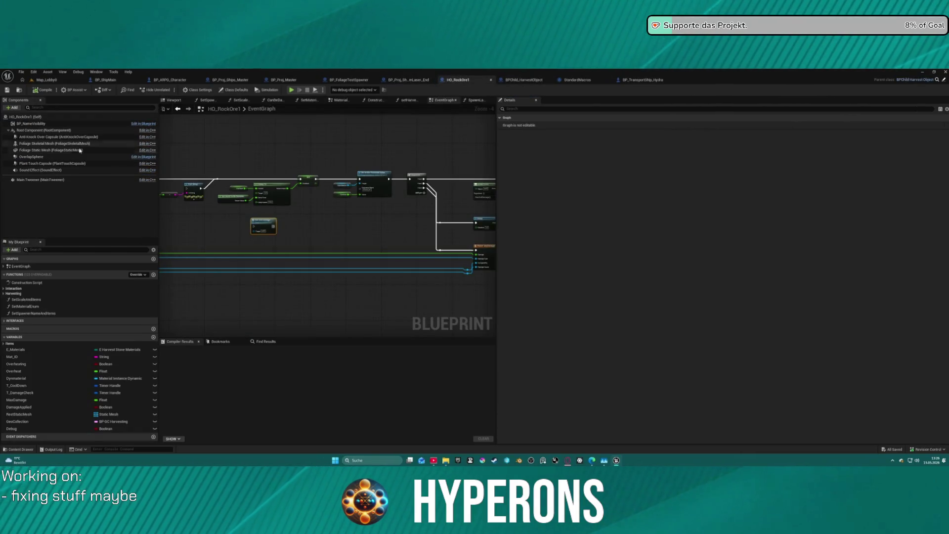
Check HO_RockOre1's Class Defaults, filtering by 'debug' and then clearing the filter.
click(232, 90)
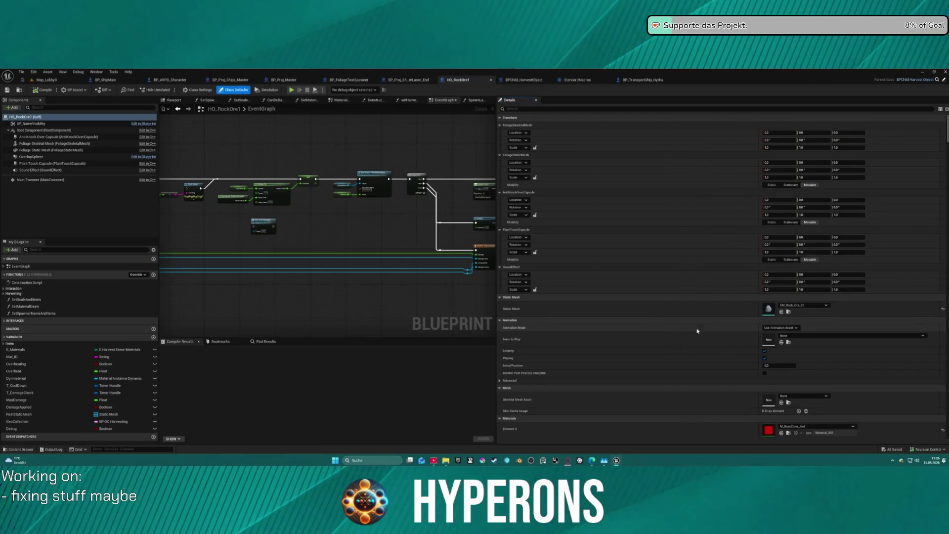
scroll(697, 331, down, 5)
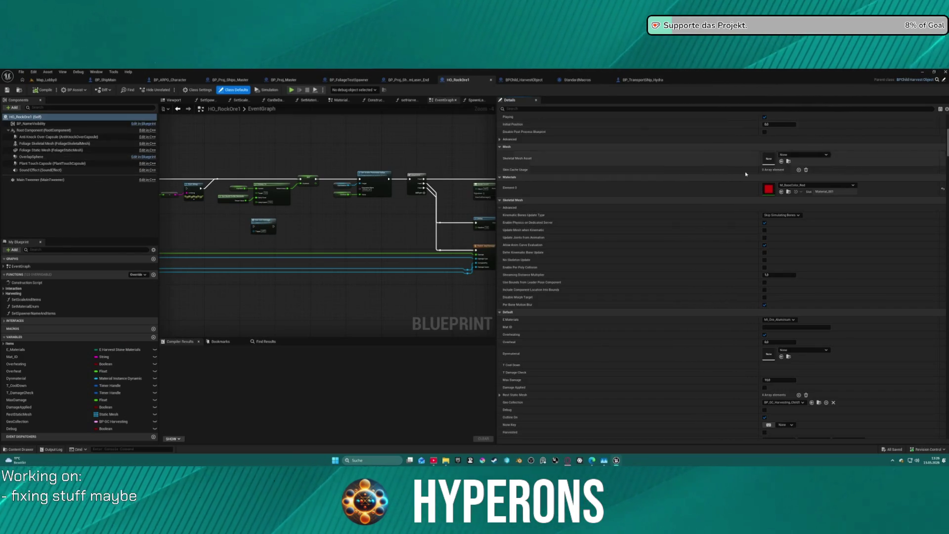
scroll(796, 241, down, 2)
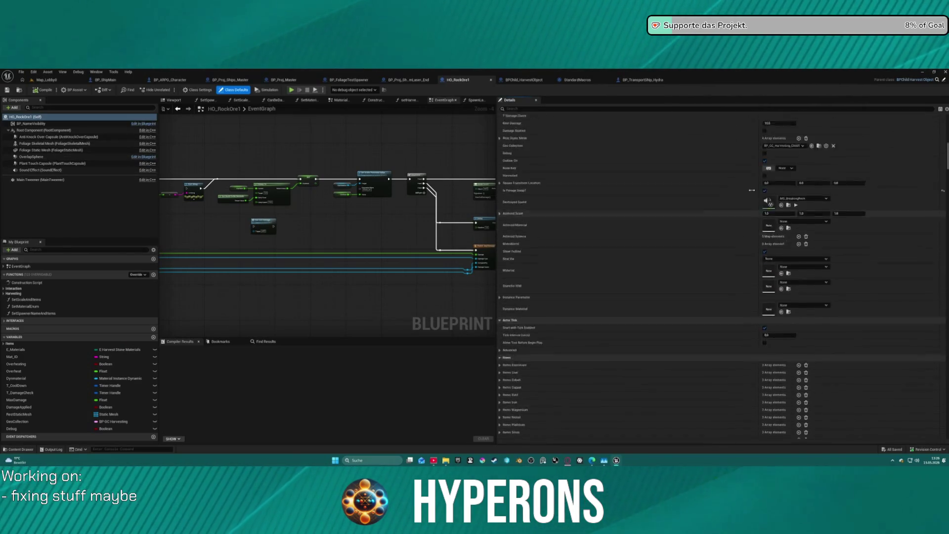
click(543, 109)
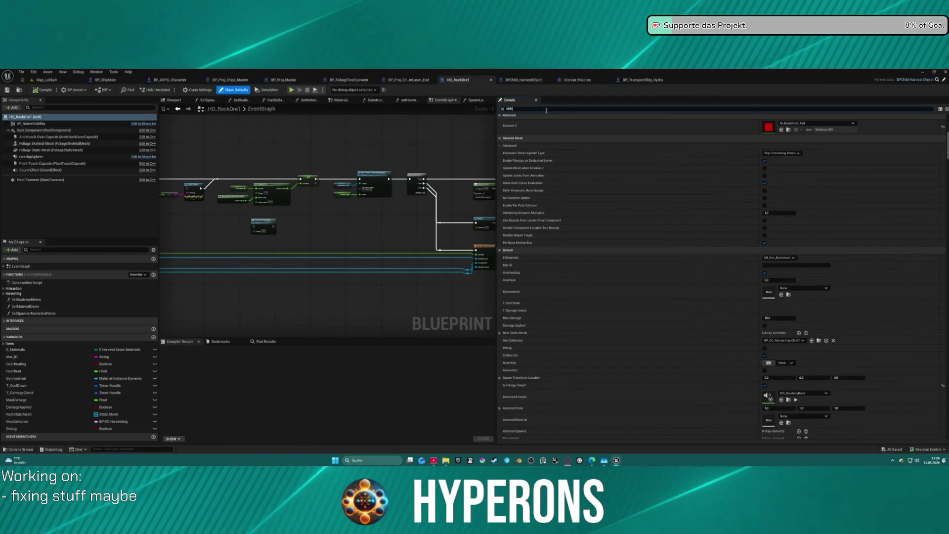
text(debug)
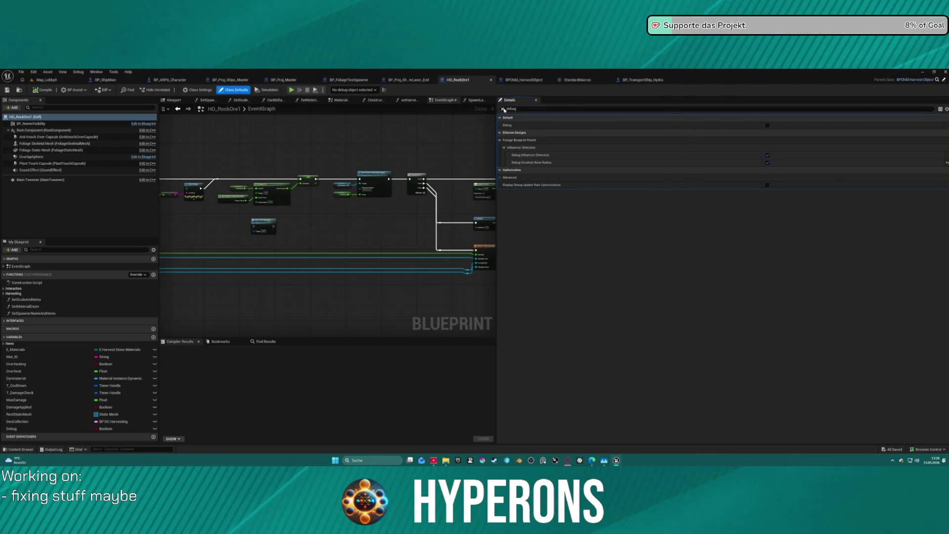
click(503, 109)
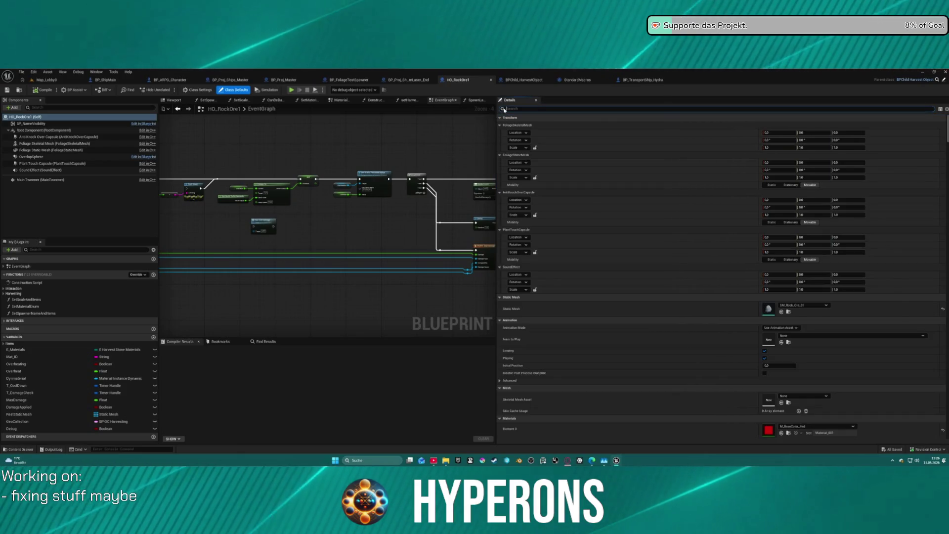
Review the healthbar, visibility, damage timer and CoolingDownOne nodes, then switch to BPChild_HarvestObject.
mouse_move(321, 222)
mouse_down()
mouse_move(346, 257)
mouse_move(336, 277)
mouse_move(351, 284)
mouse_up()
scroll(351, 284, up, 5)
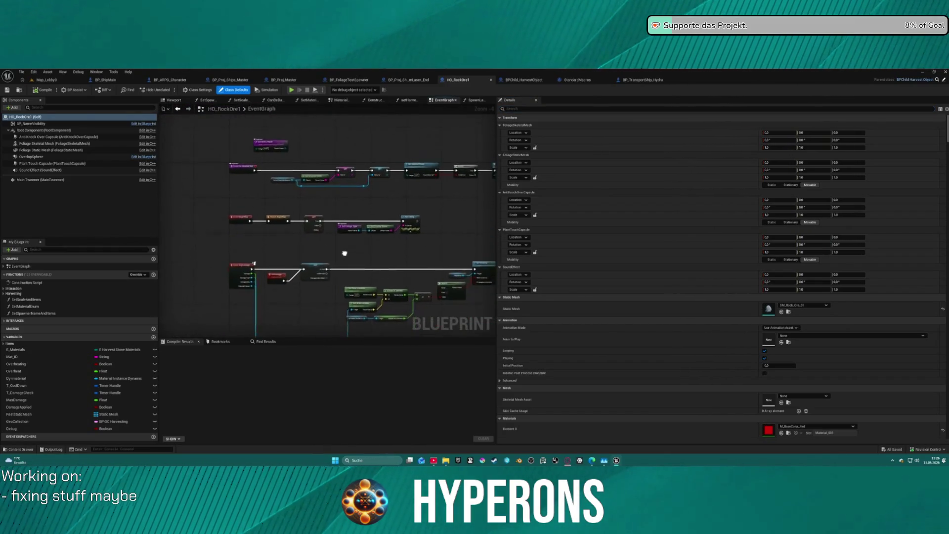
mouse_move(387, 244)
mouse_down()
mouse_move(341, 244)
mouse_move(273, 188)
mouse_move(469, 168)
mouse_up()
scroll(205, 167, down, 9)
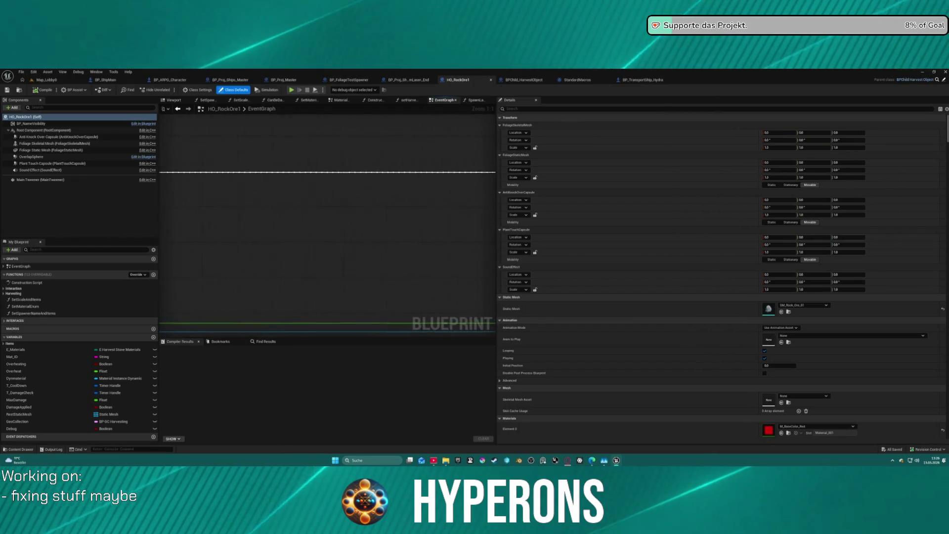
scroll(232, 177, up, 7)
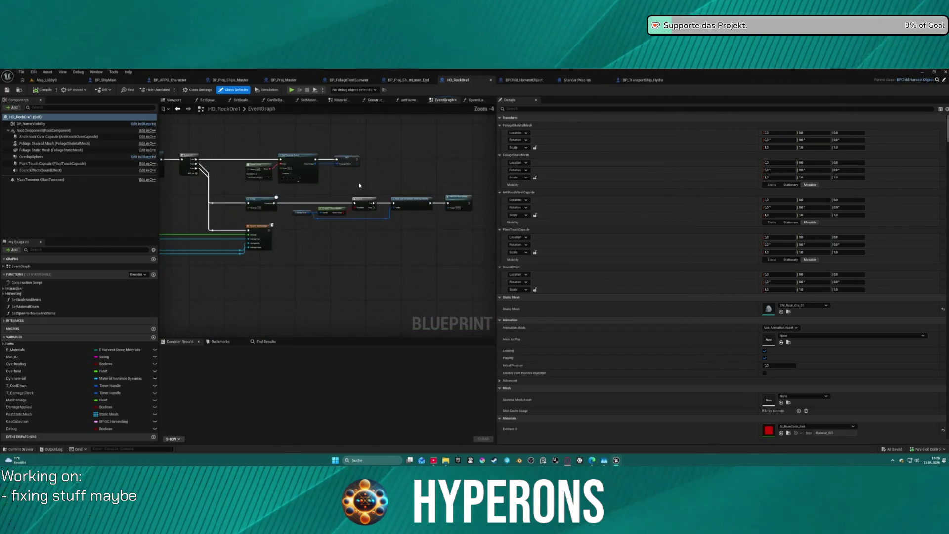
mouse_move(326, 196)
mouse_down()
mouse_move(317, 128)
mouse_move(450, 134)
mouse_move(437, 173)
mouse_move(163, 163)
mouse_move(207, 186)
mouse_move(230, 277)
mouse_move(213, 335)
mouse_move(200, 344)
mouse_move(214, 346)
mouse_up()
drag(214, 297, 220, 192)
drag(297, 248, 286, 119)
drag(512, 150, 497, 109)
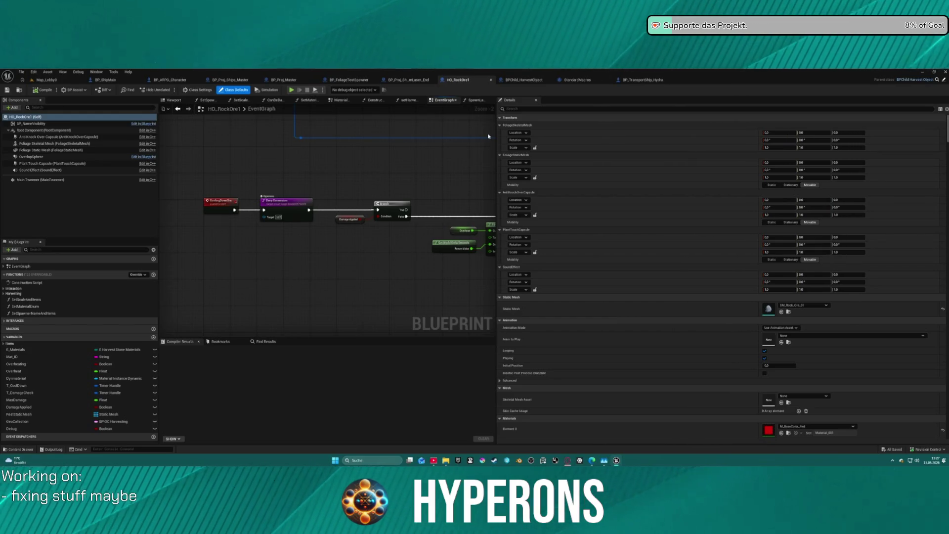
scroll(379, 188, down, 3)
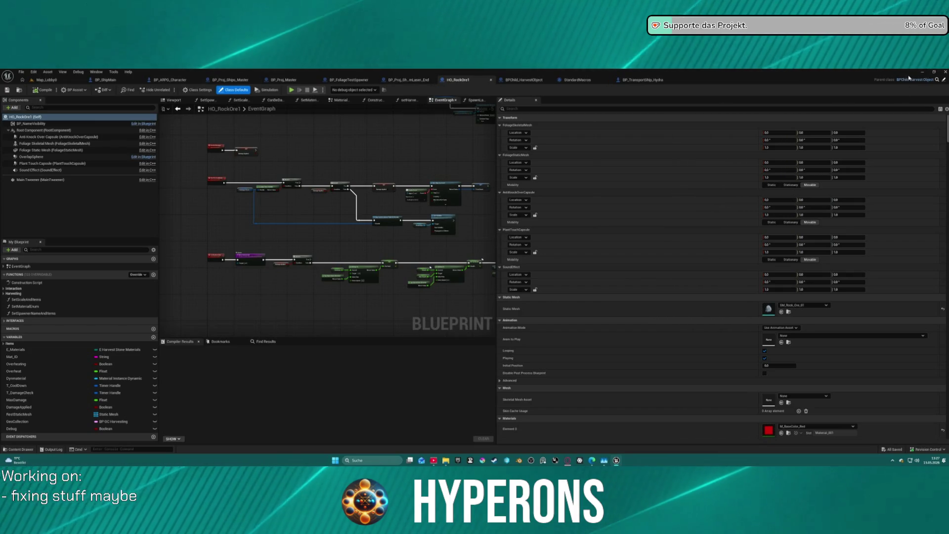
key(ctrl+Tab)
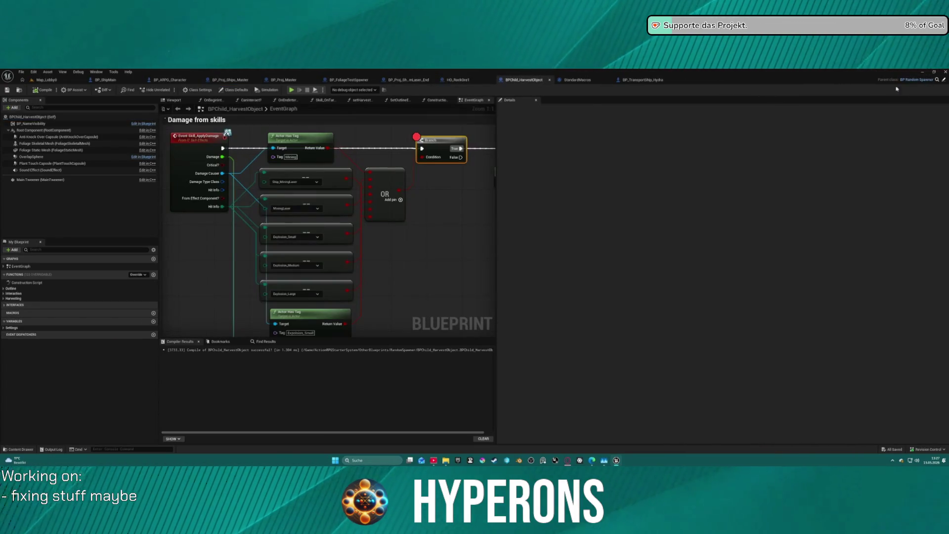
Open the parent BP_FoliageParent_Hyp and frame its Event OnPlantHit, Apply Damage and impulse nodes.
click(945, 80)
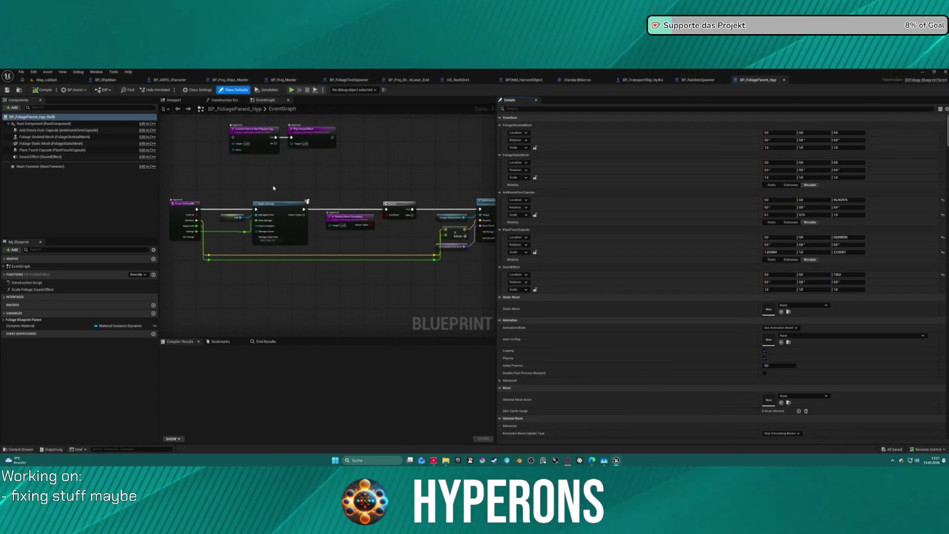
scroll(396, 198, up, 2)
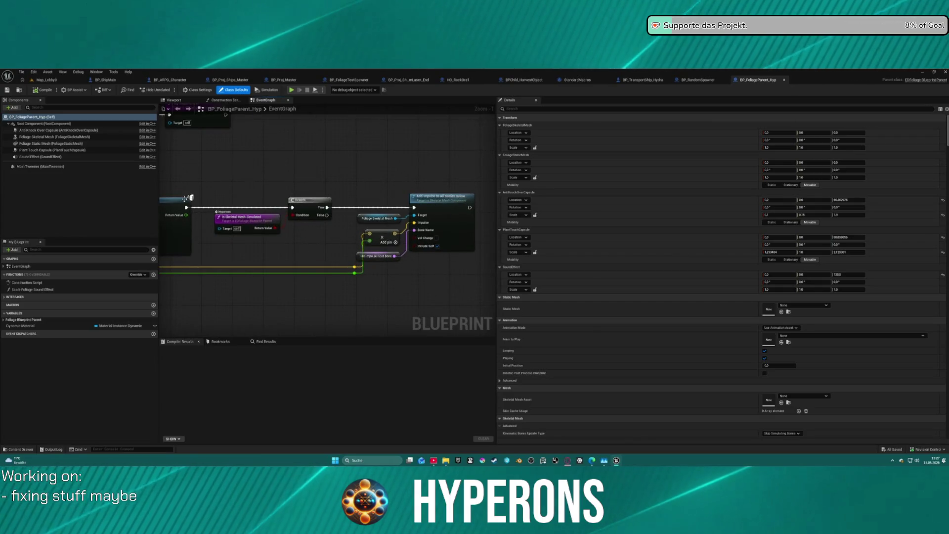
drag(347, 204, 432, 198)
mouse_move(274, 191)
mouse_down()
mouse_move(445, 183)
mouse_move(411, 179)
mouse_up()
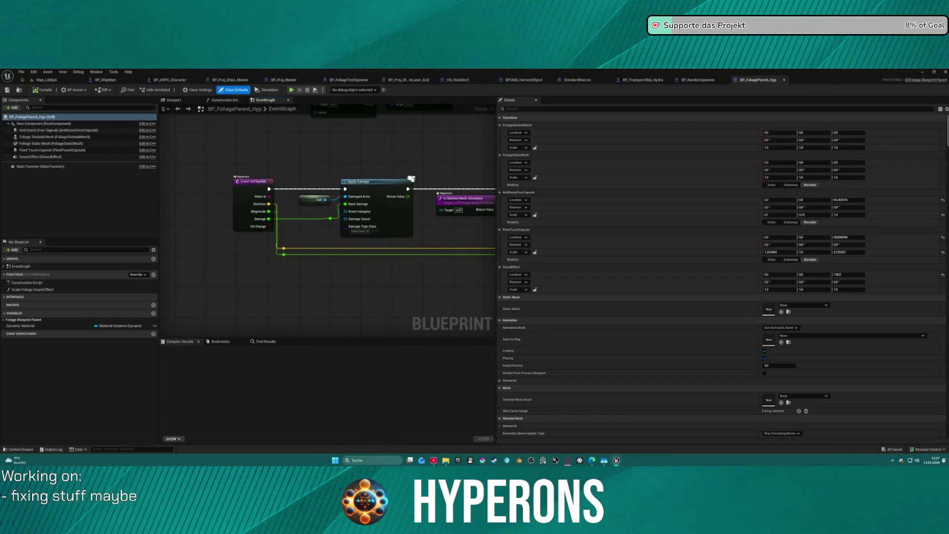
mouse_move(411, 178)
mouse_down()
mouse_move(172, 182)
mouse_move(162, 195)
mouse_up()
scroll(177, 282, down, 4)
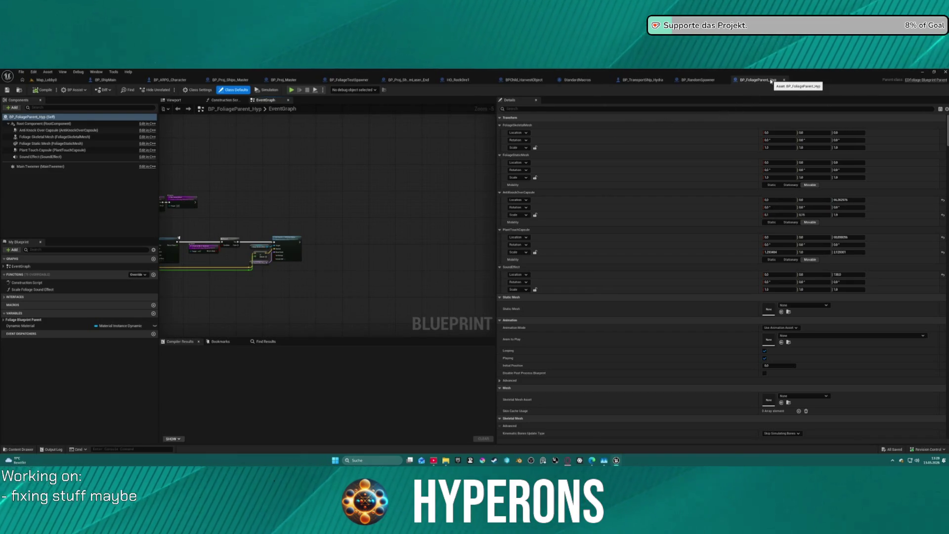
click(703, 81)
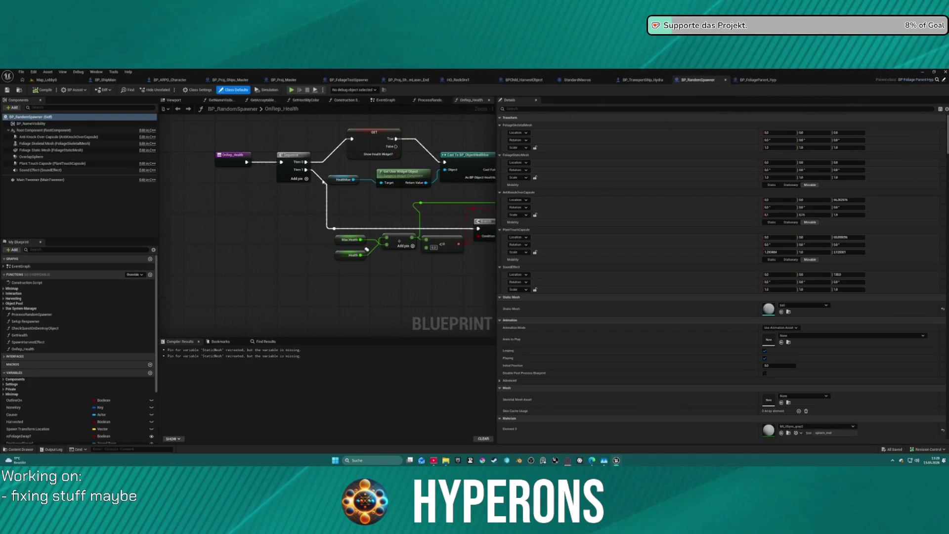
click(385, 99)
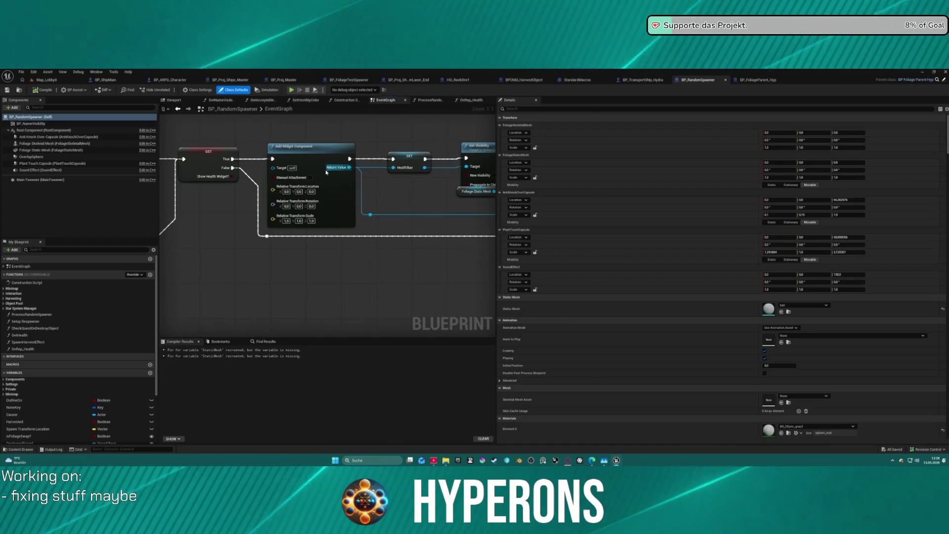
scroll(409, 175, down, 7)
drag(409, 175, 246, 247)
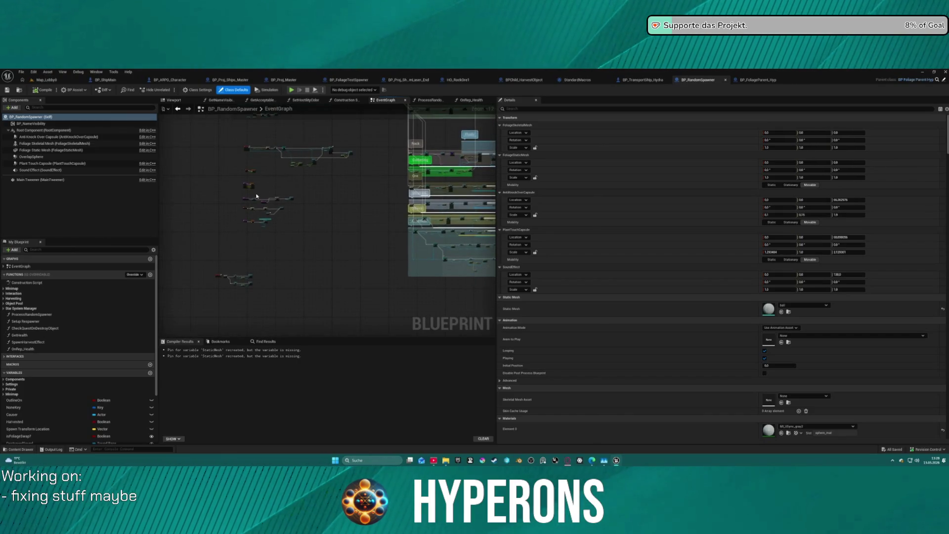
scroll(257, 196, up, 8)
scroll(271, 166, up, 5)
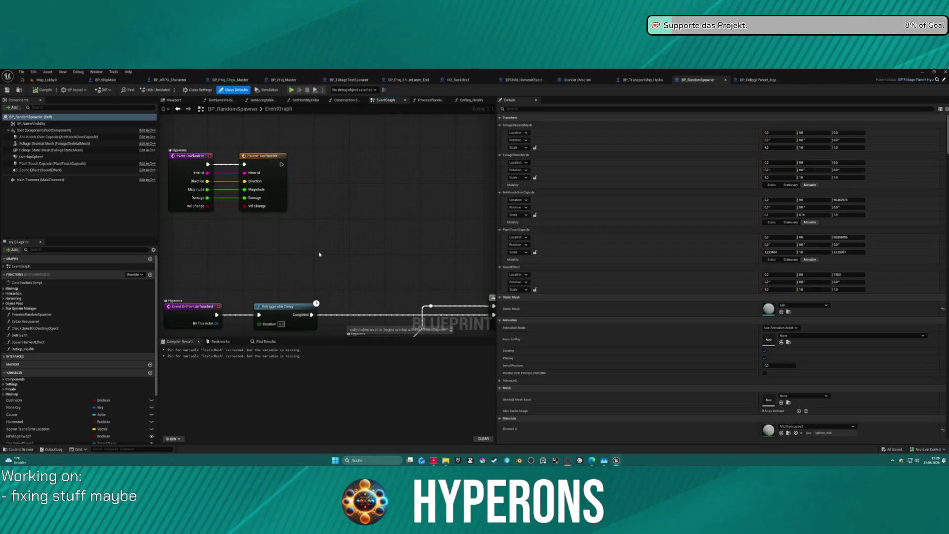
scroll(319, 255, down, 13)
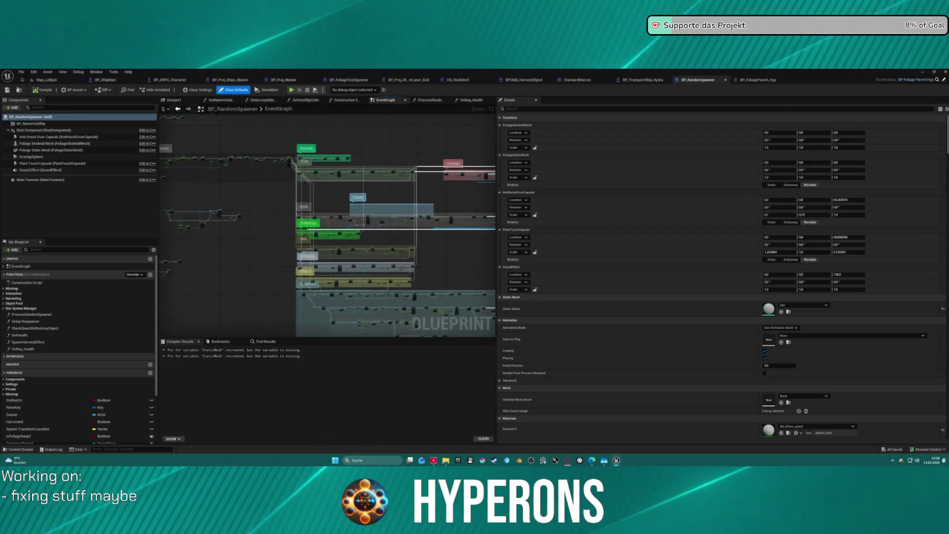
scroll(317, 159, up, 7)
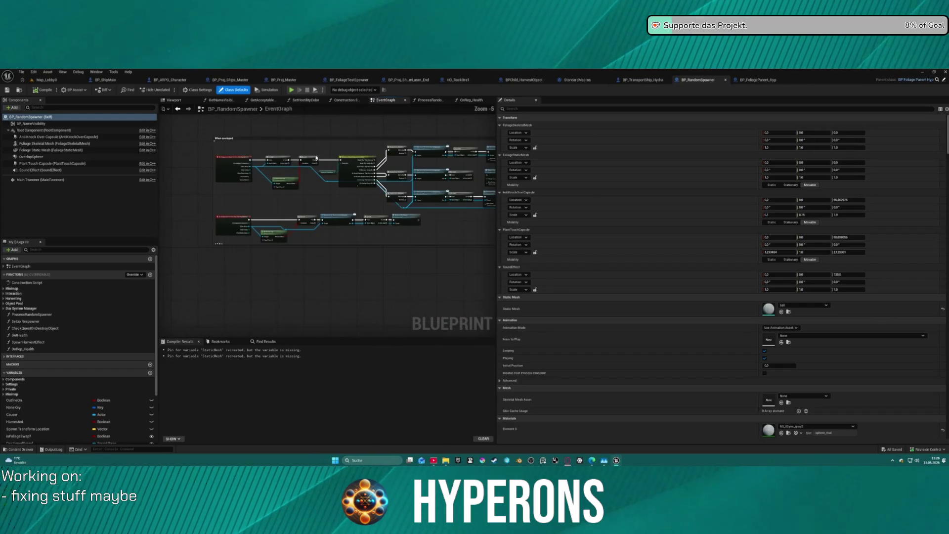
scroll(316, 159, up, 3)
scroll(348, 236, down, 4)
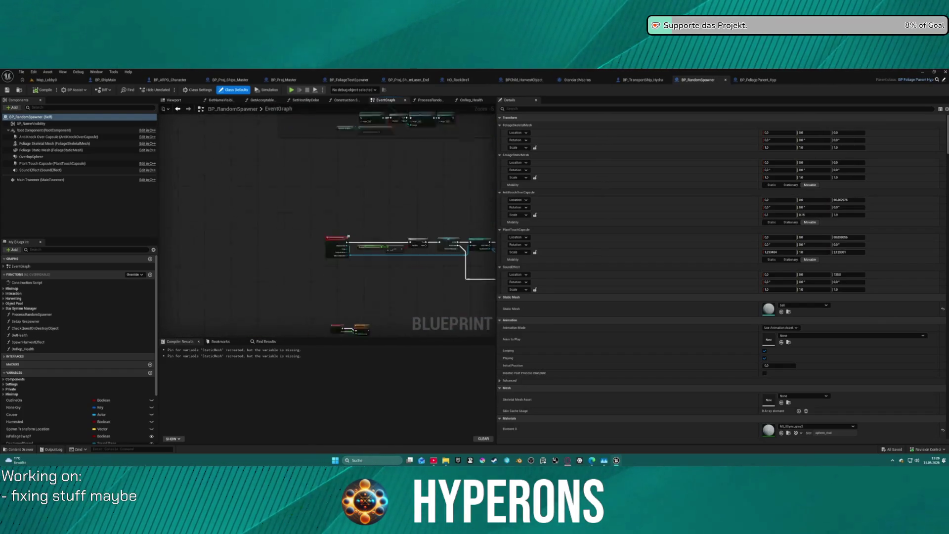
drag(348, 237, 362, 105)
scroll(348, 134, down, 3)
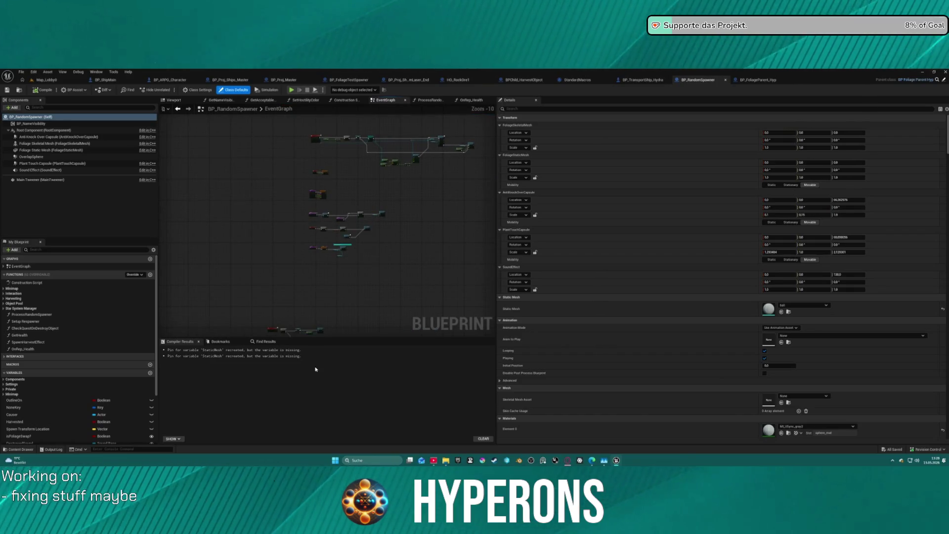
scroll(288, 149, down, 2)
mouse_move(288, 149)
mouse_down()
mouse_move(265, 259)
mouse_move(222, 337)
mouse_up()
scroll(252, 228, up, 12)
click(254, 240)
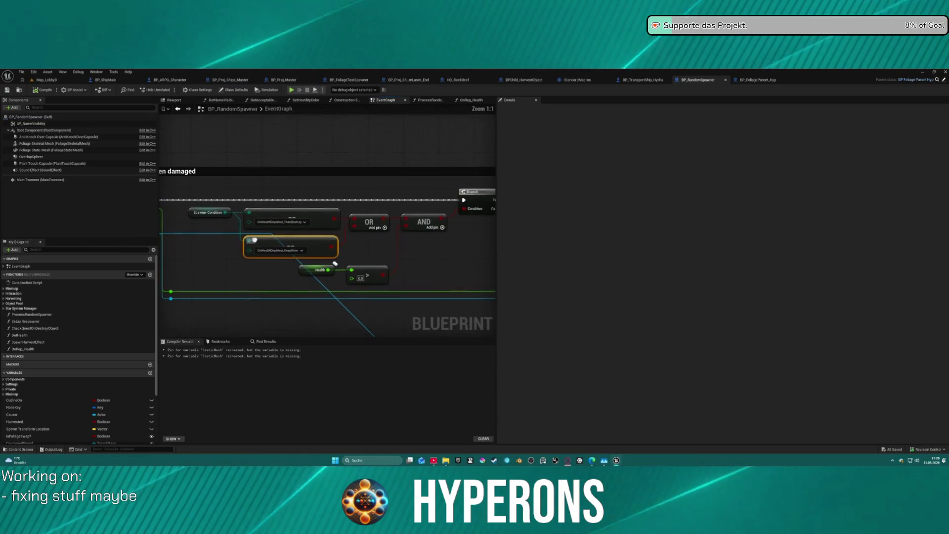
mouse_move(405, 258)
mouse_down()
mouse_move(358, 263)
mouse_move(427, 264)
mouse_move(169, 265)
mouse_up()
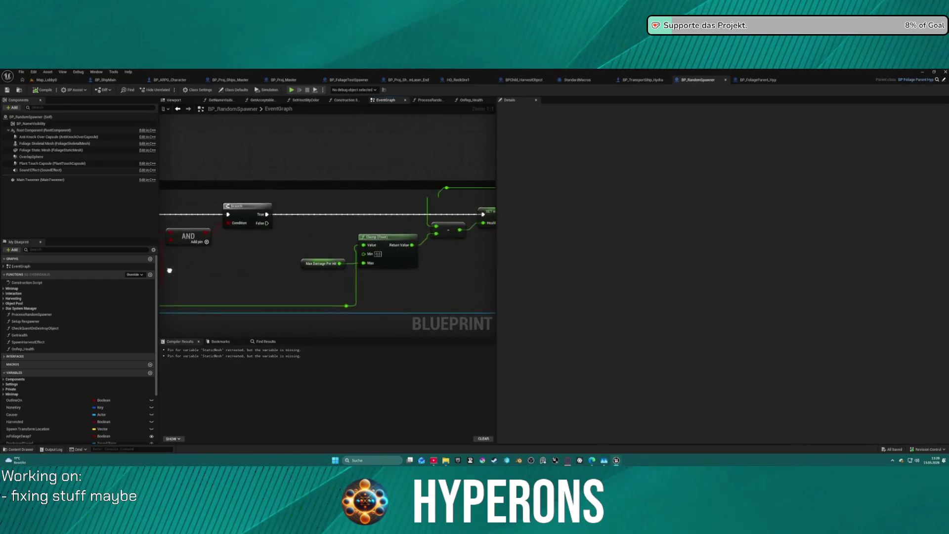
drag(346, 263, 223, 270)
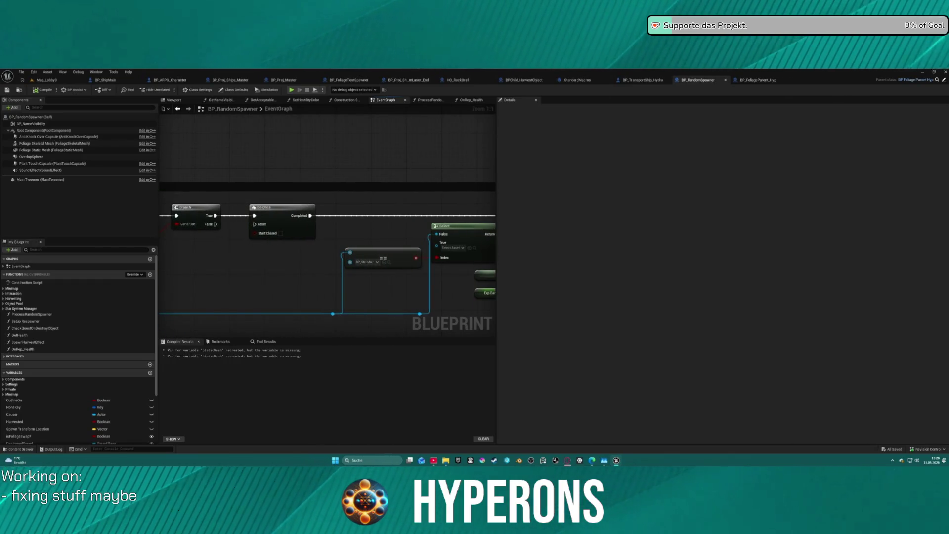
drag(490, 288, 294, 289)
drag(356, 290, 464, 240)
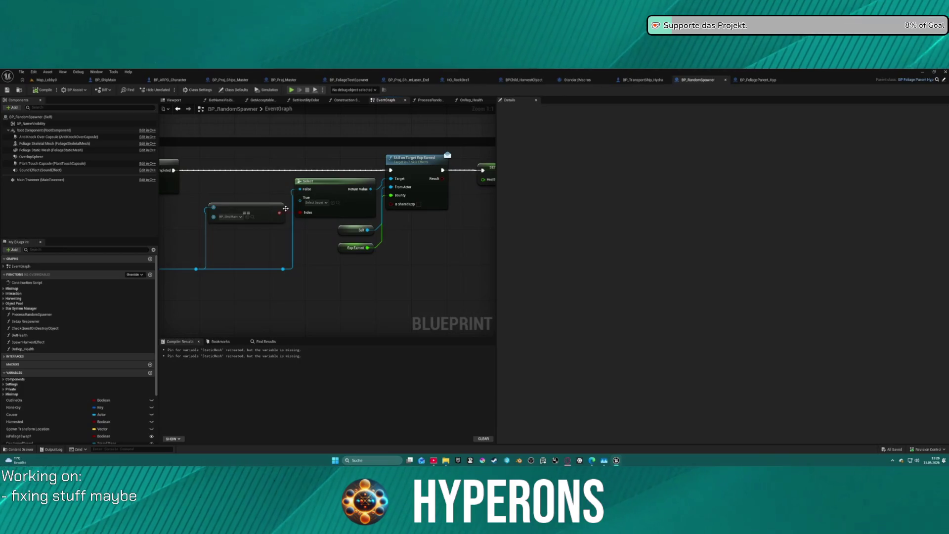
mouse_move(386, 216)
mouse_down()
mouse_move(265, 250)
mouse_move(210, 233)
mouse_move(56, 221)
mouse_up()
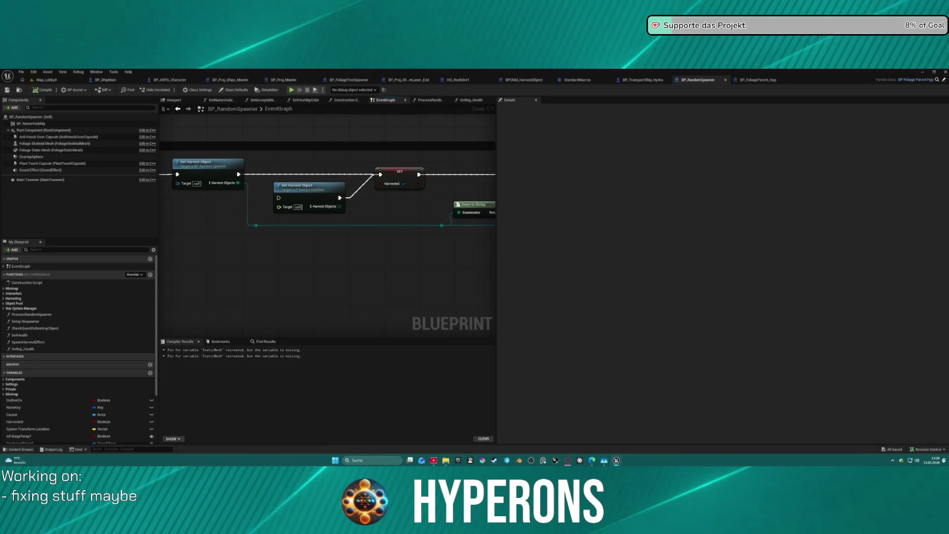
Delete the duplicate Set Harvest Object node and the Enum to String and Print String nodes.
drag(159, 224, 160, 224)
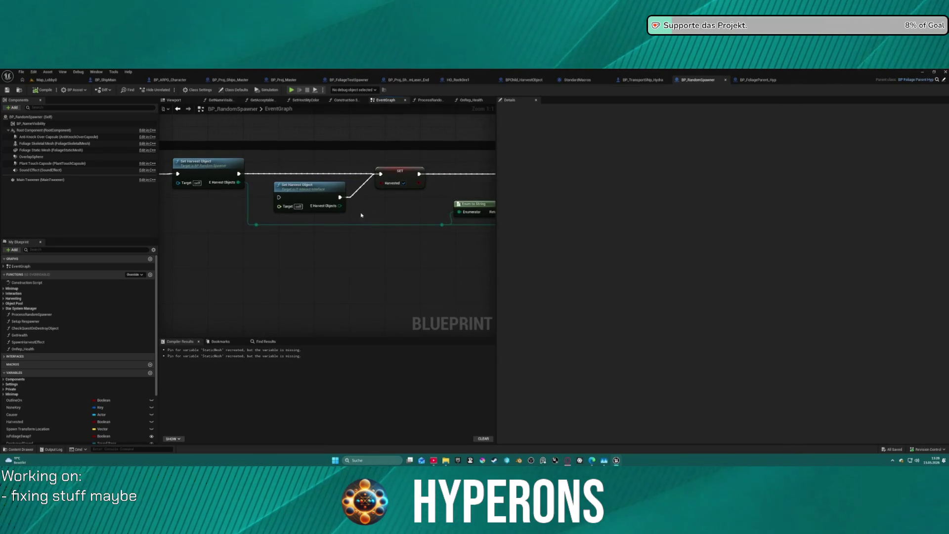
click(322, 203)
key(Delete)
mouse_move(364, 256)
mouse_down()
mouse_move(347, 244)
mouse_move(203, 221)
mouse_up()
drag(318, 145, 395, 181)
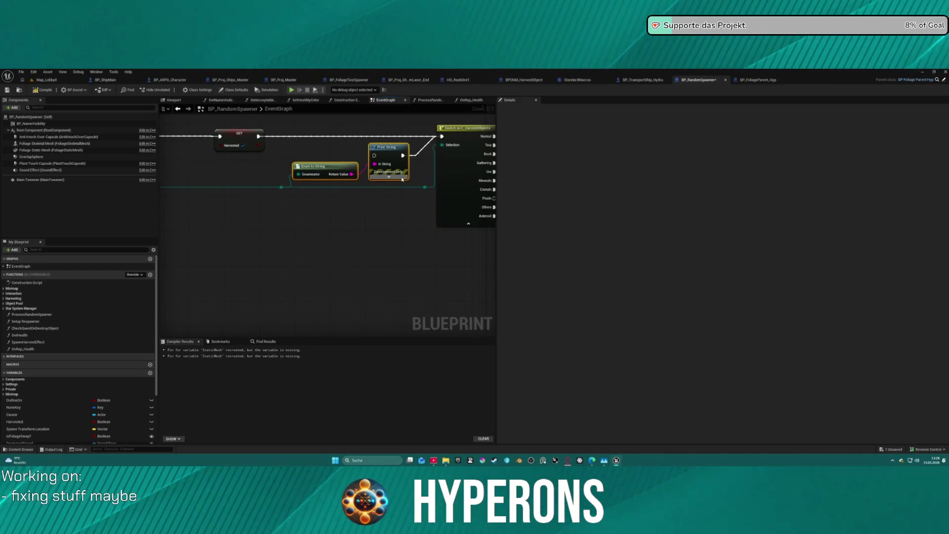
key(Delete)
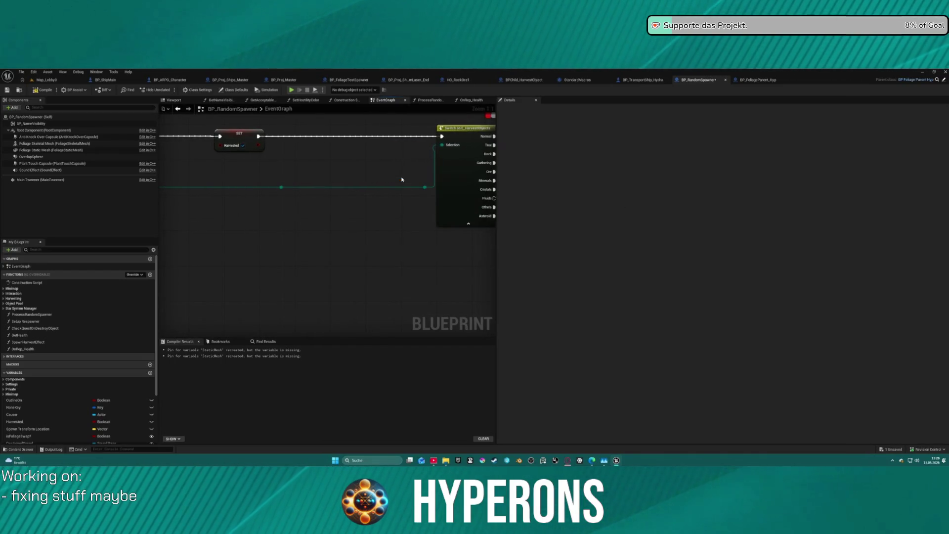
Add a breakpoint on the Event AnyDamage node.
scroll(372, 168, down, 3)
scroll(331, 174, up, 1)
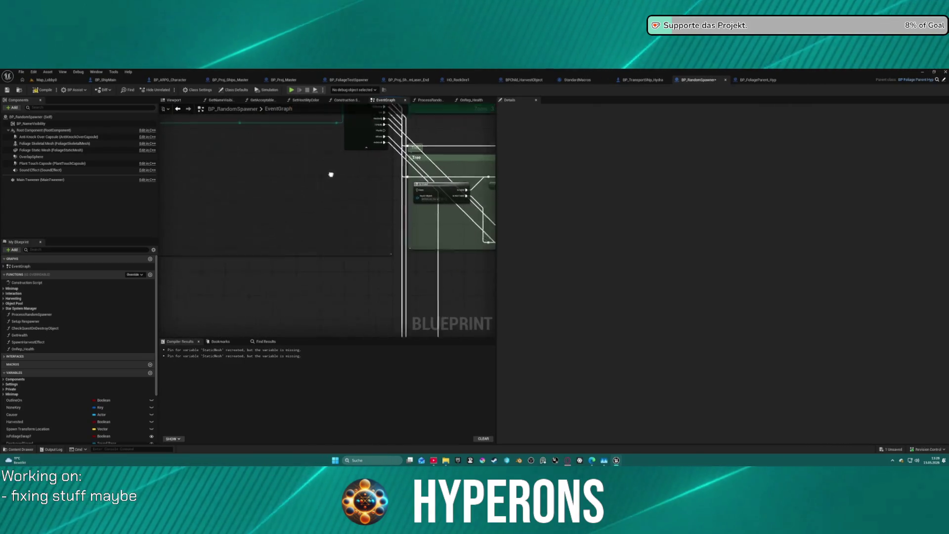
scroll(331, 175, down, 4)
scroll(356, 195, up, 4)
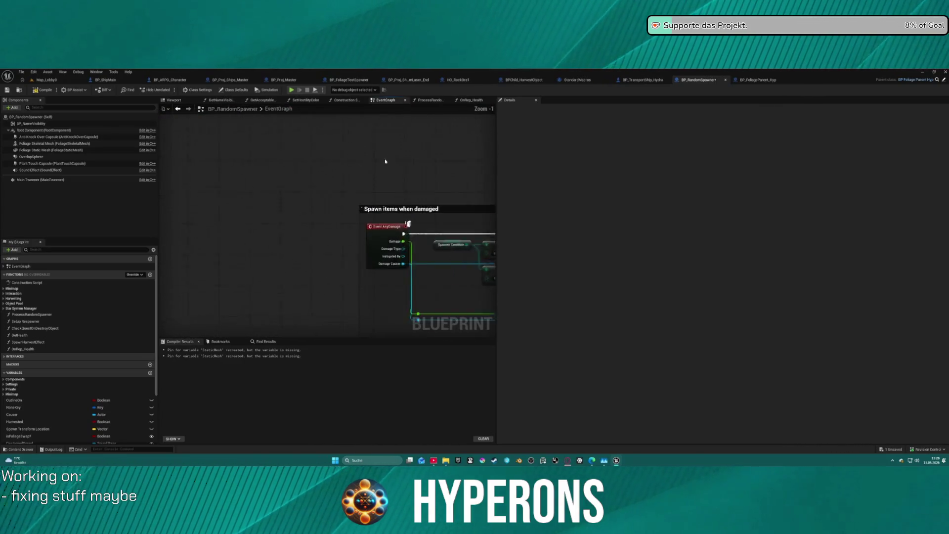
scroll(390, 188, up, 1)
right_click(371, 239)
click(403, 320)
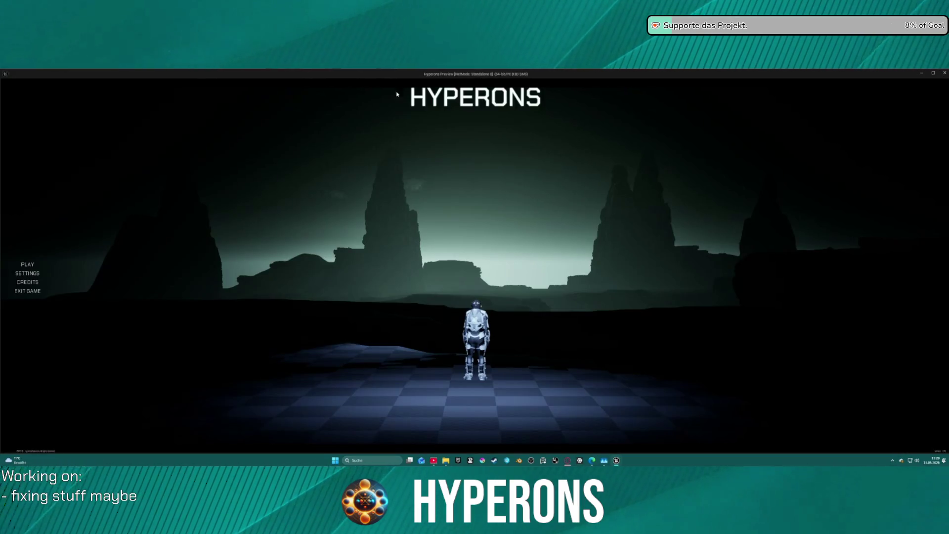
Close the standalone game preview and return to the BP_TransportShip_Hydra blueprint.
key(Escape)
click(754, 80)
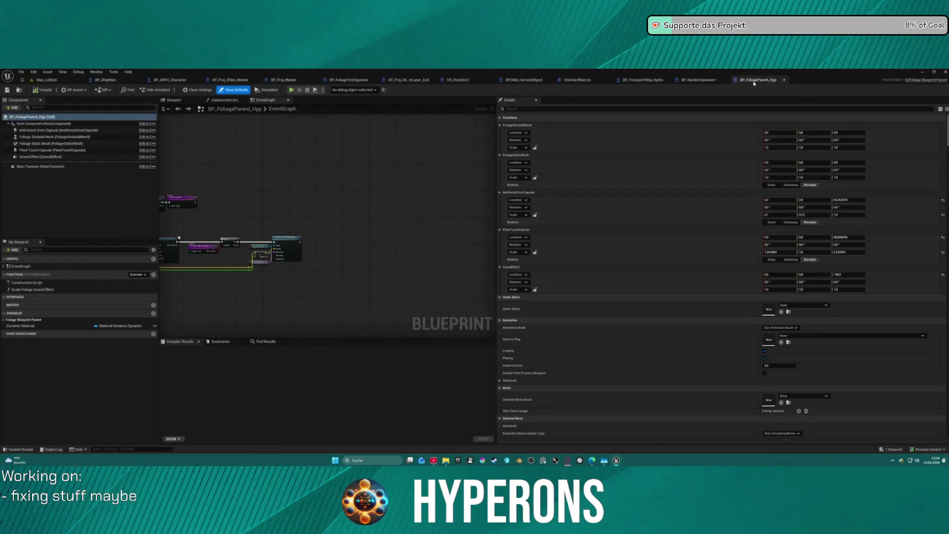
click(662, 80)
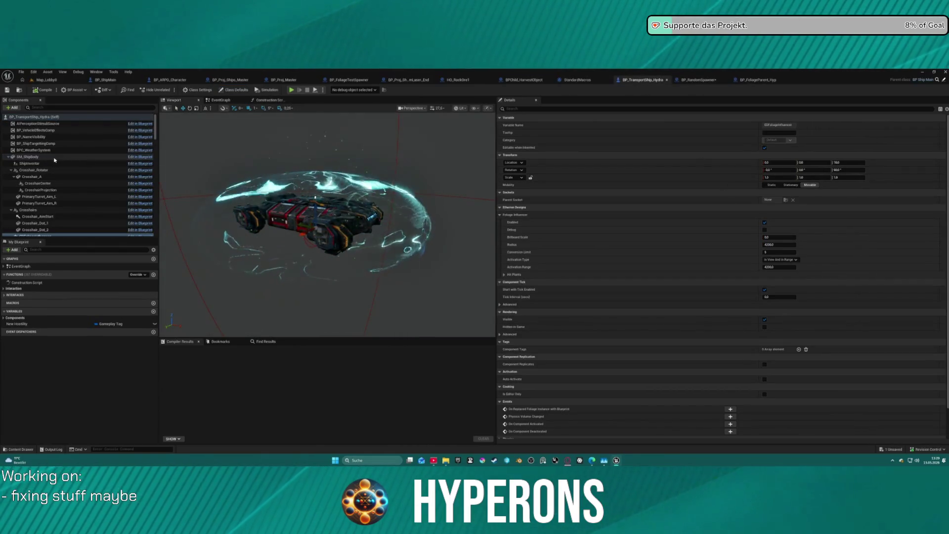
Set the EDFoliageInfluencer Radius and Activation Range to 10000 and compile the ship blueprint.
scroll(54, 164, down, 5)
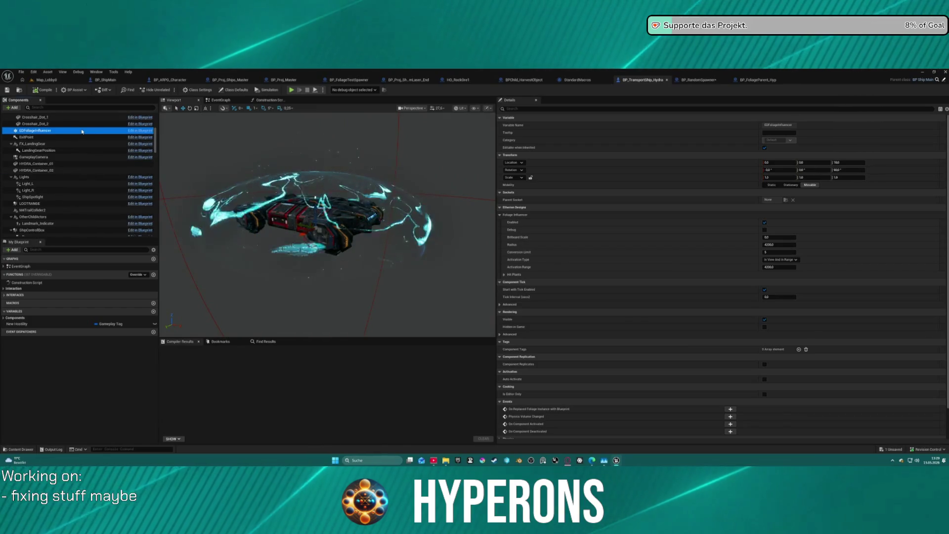
click(779, 245)
text(10000)
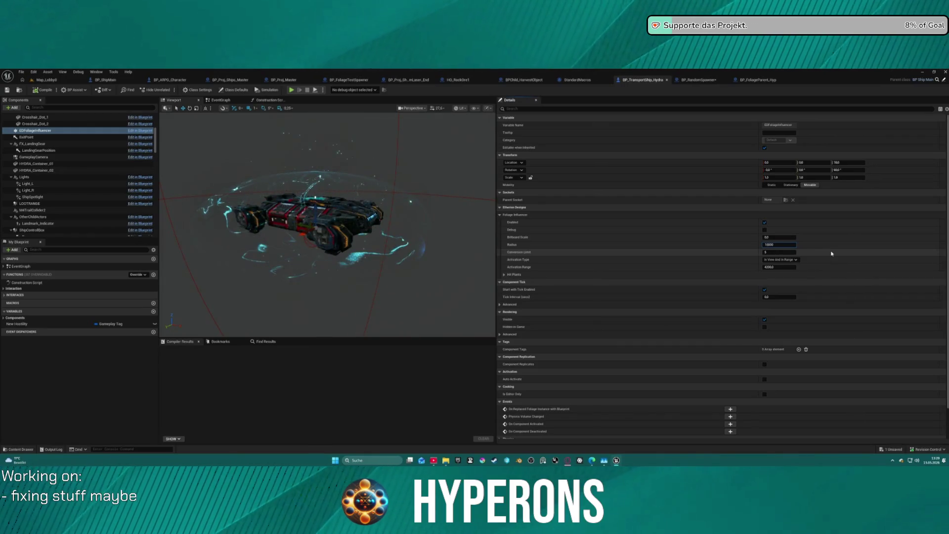
key(Return)
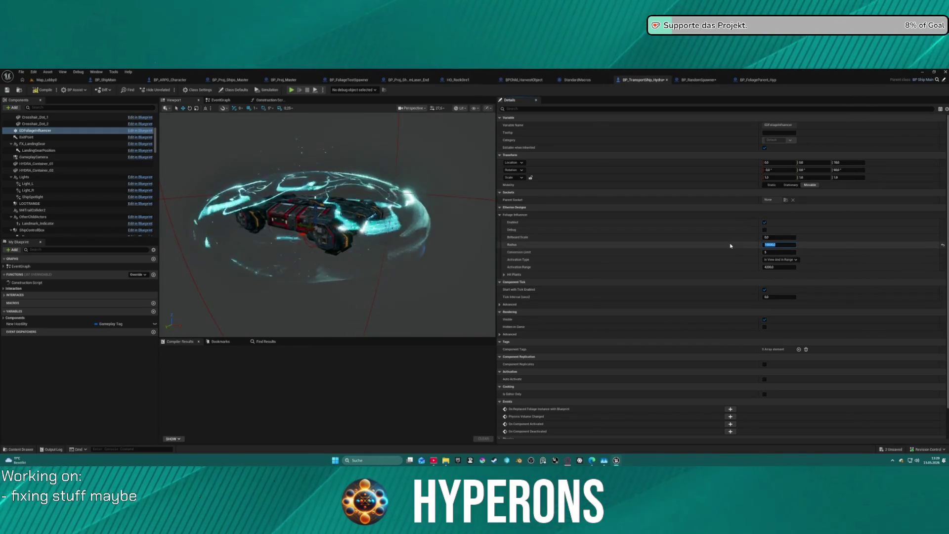
key(ctrl+v)
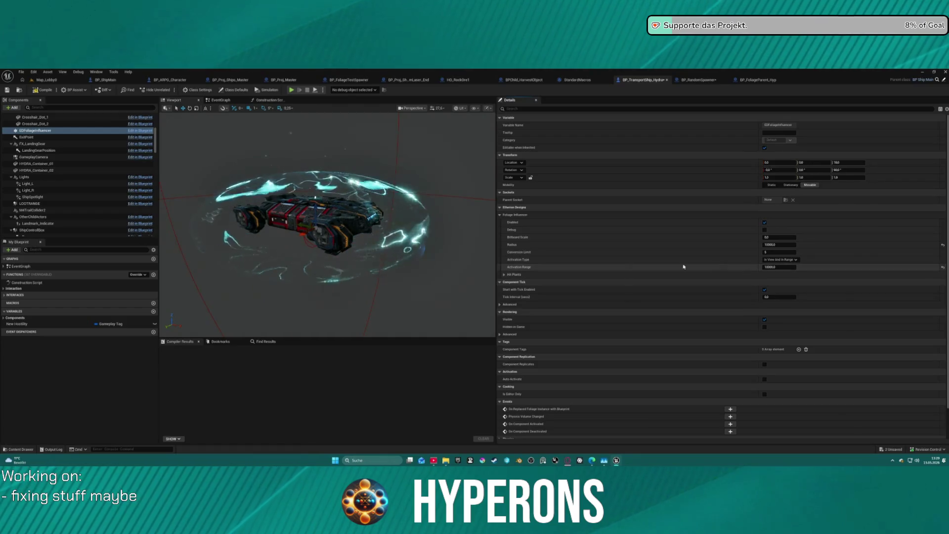
key(F7)
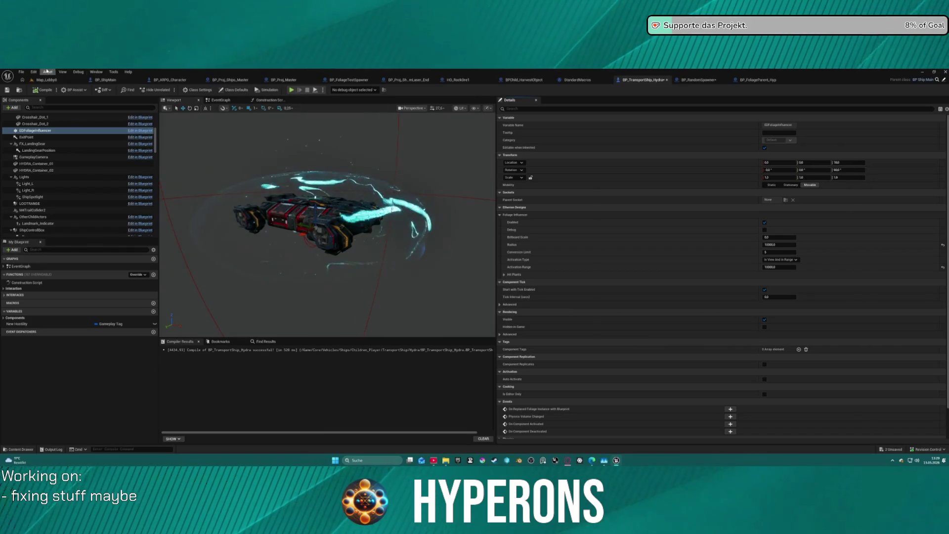
click(59, 79)
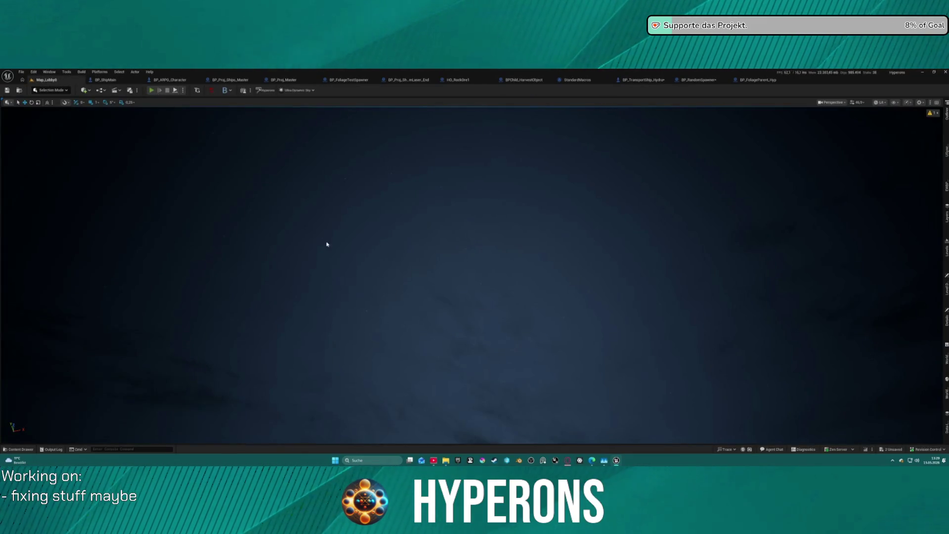
Play Map_Lobby0 in the editor, choose and confirm a character, and start the game.
key(alt+p)
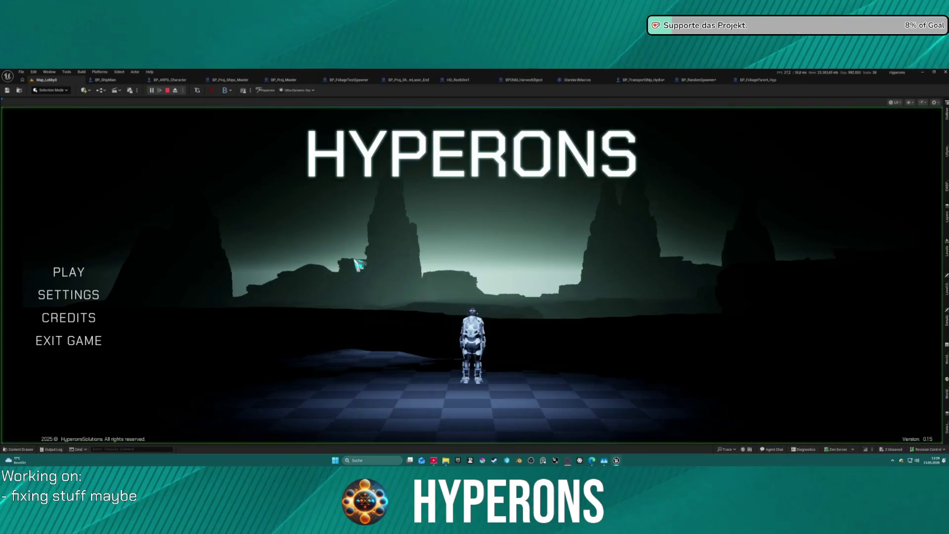
click(69, 272)
click(332, 259)
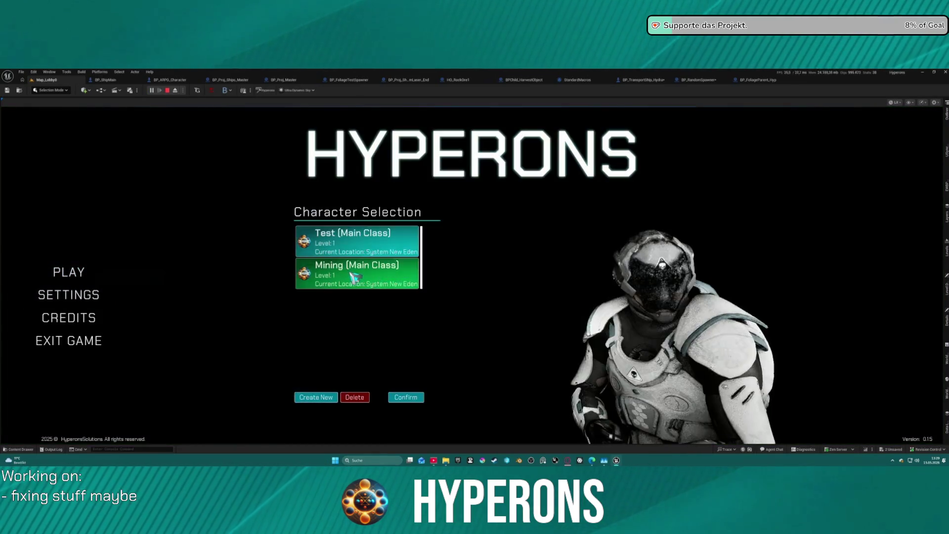
click(405, 397)
click(646, 391)
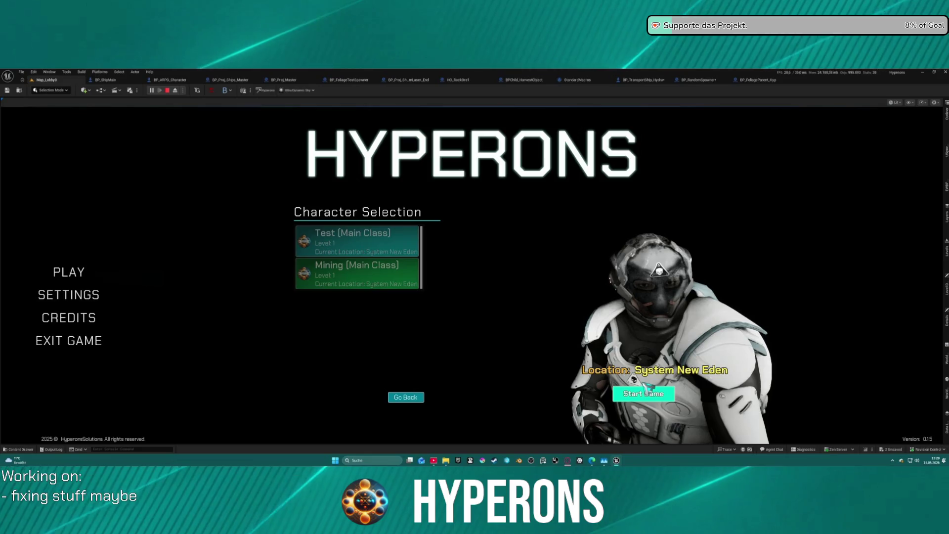